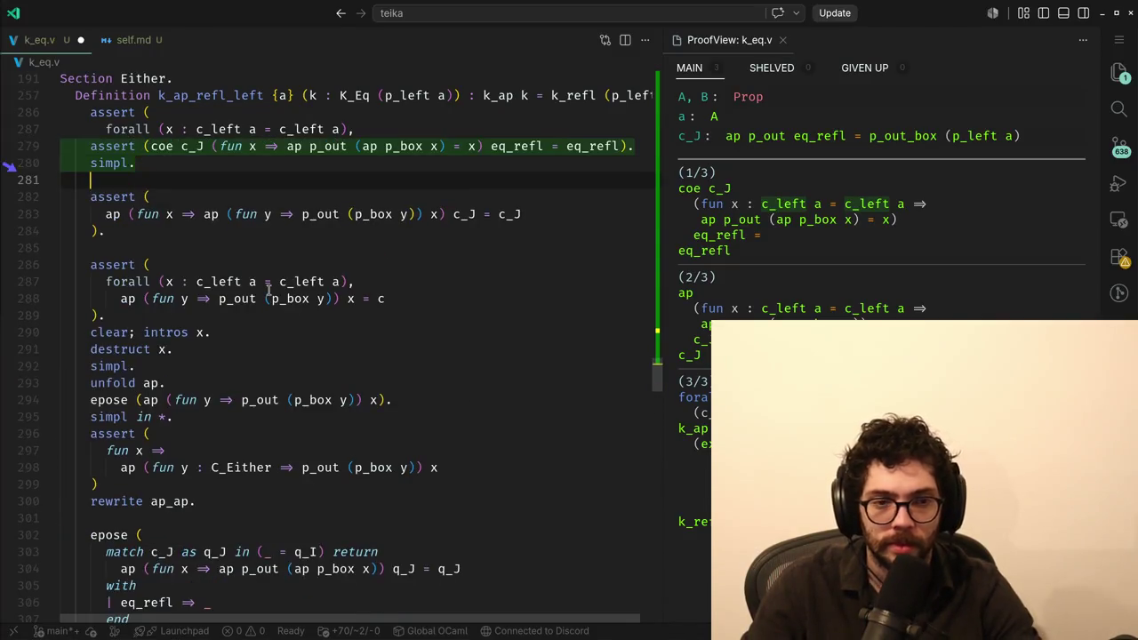
Move the epose block below the assert and use the assert's equation as its match return type
key("alt+Up")
key("alt+Up")
key("alt+Up")
key("End")
key("Up")
key("Up")
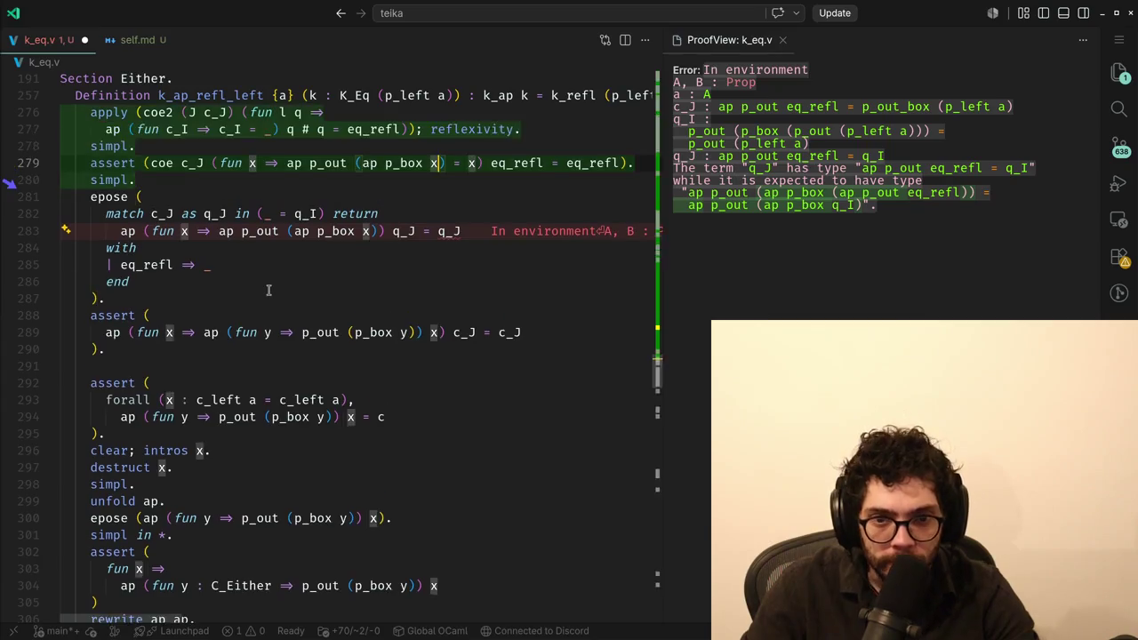
key("shift+alt+Right")
key("shift+alt+Right")
key("ctrl+c")
key("Down")
key("Down")
key("Down")
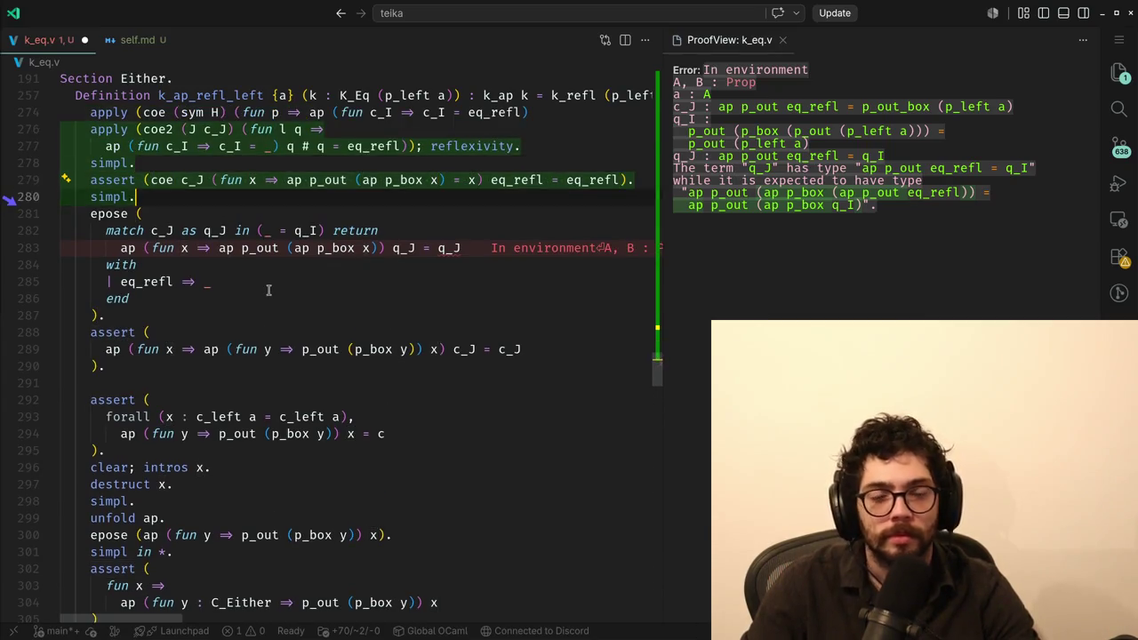
key("shift+Home")
key("ctrl+v")
key("Down")
key("Down")
key("Down")
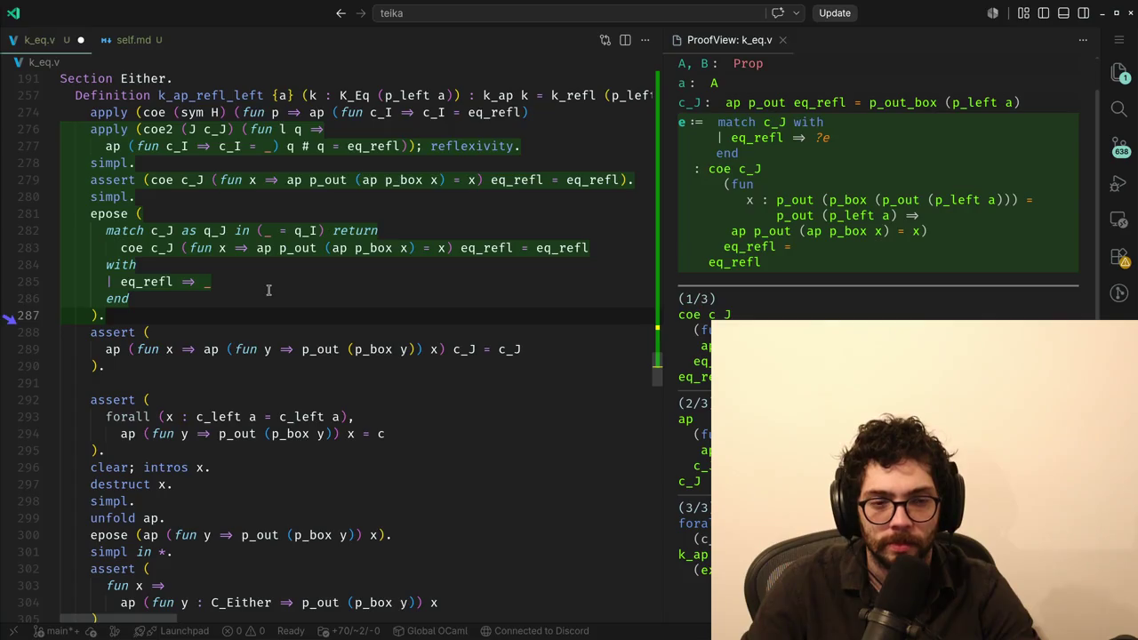
Change c_J to q_J in the coe term of the match return type
key("Up")
key("Up")
key("Up")
key("Home")
key("Right")
key("ctrl+shift+Right")
type("q_J")
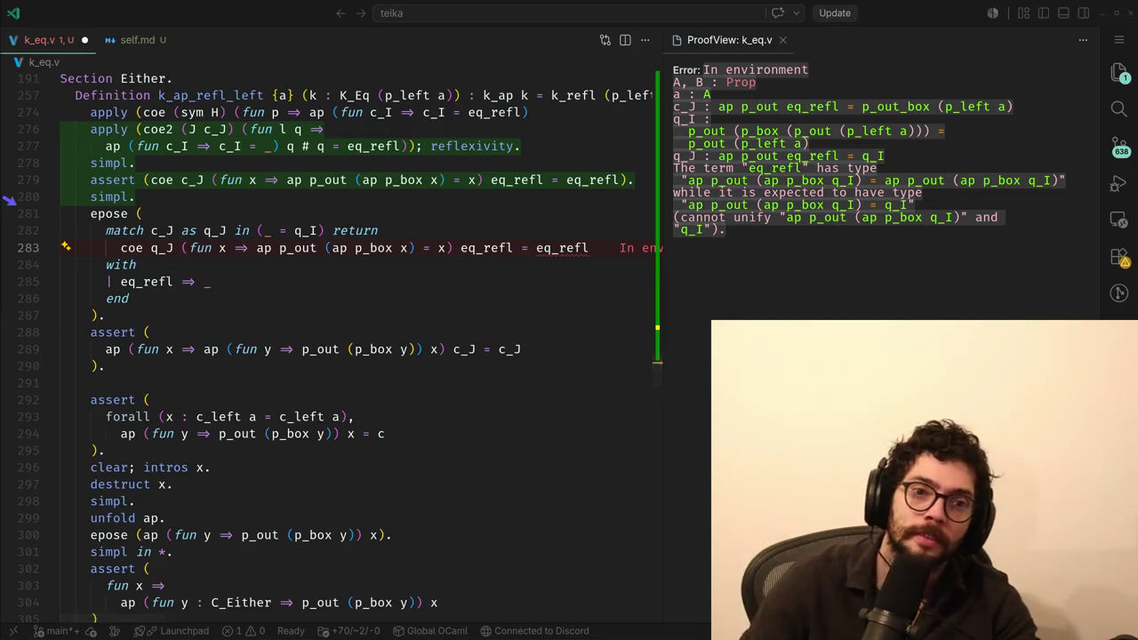
left_click(141, 213)
In the browser, open sudoku.com in a new tab to load an Extreme puzzle
key("super+2")
key("ctrl+1")
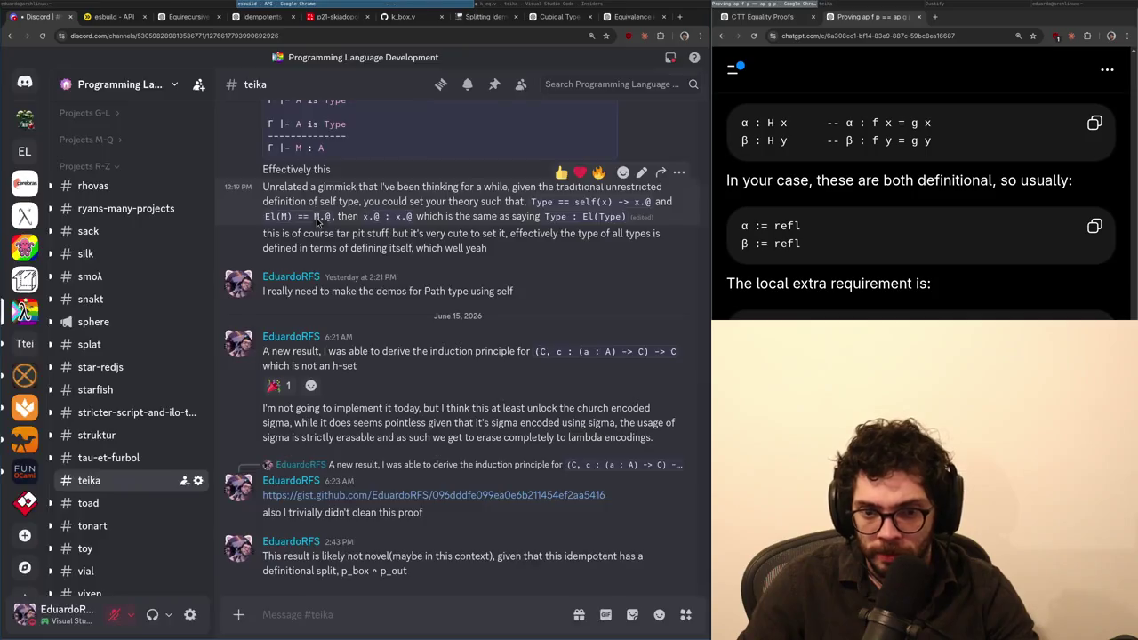
key("ctrl+9")
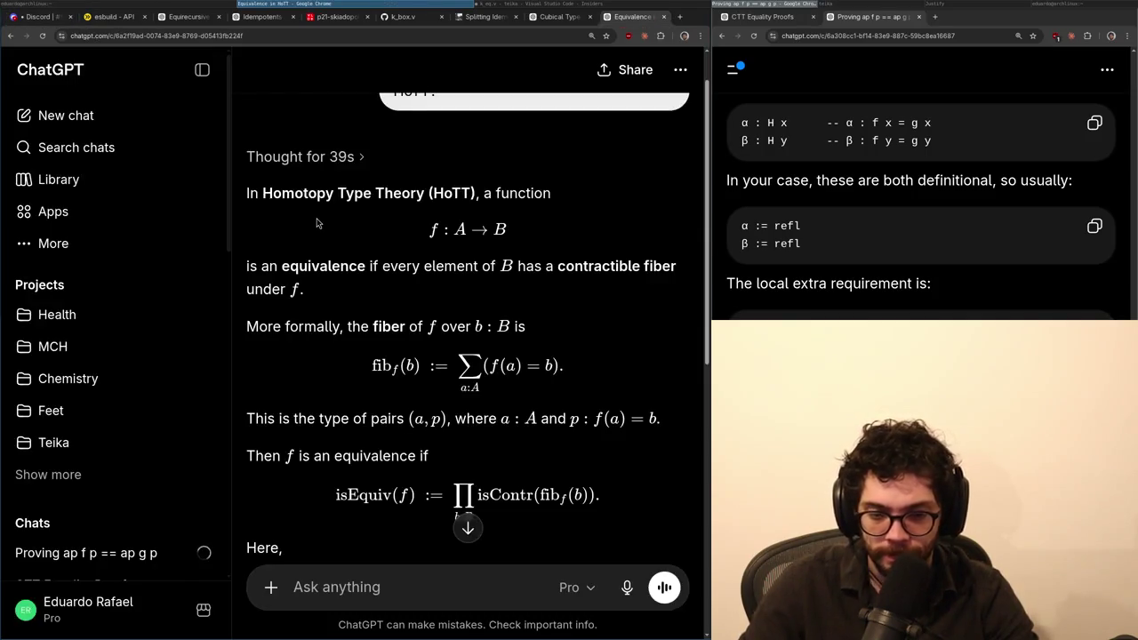
key("ctrl+t")
type("sudoku")
key("Return")
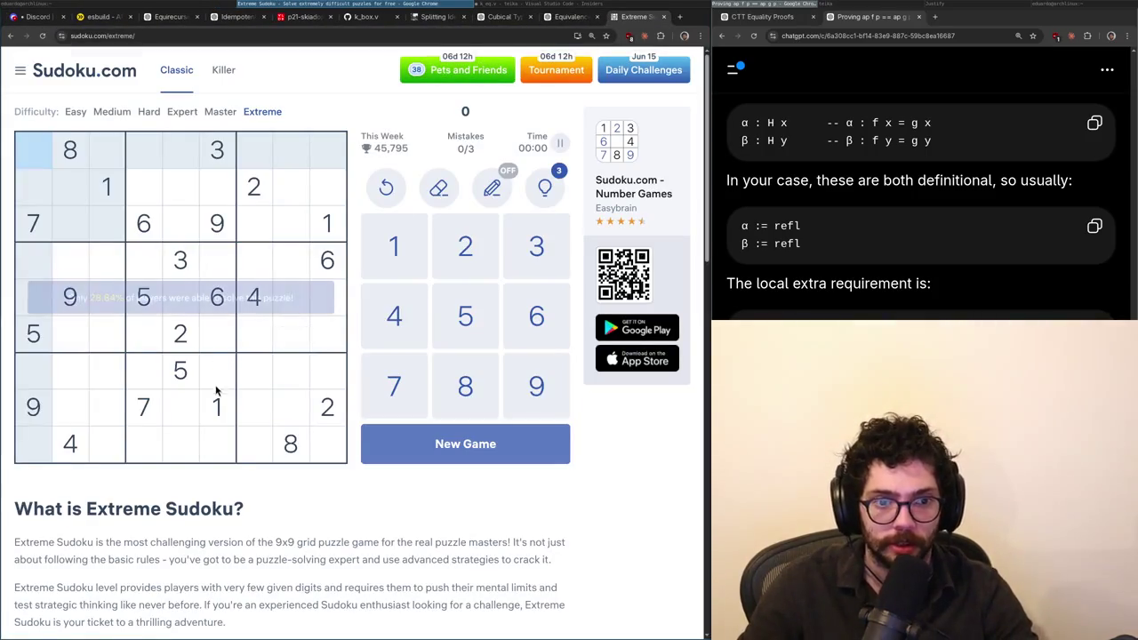
Start the puzzle and place 2 in row 1, column 4 and 1 in row 1, column 5
left_click(217, 406)
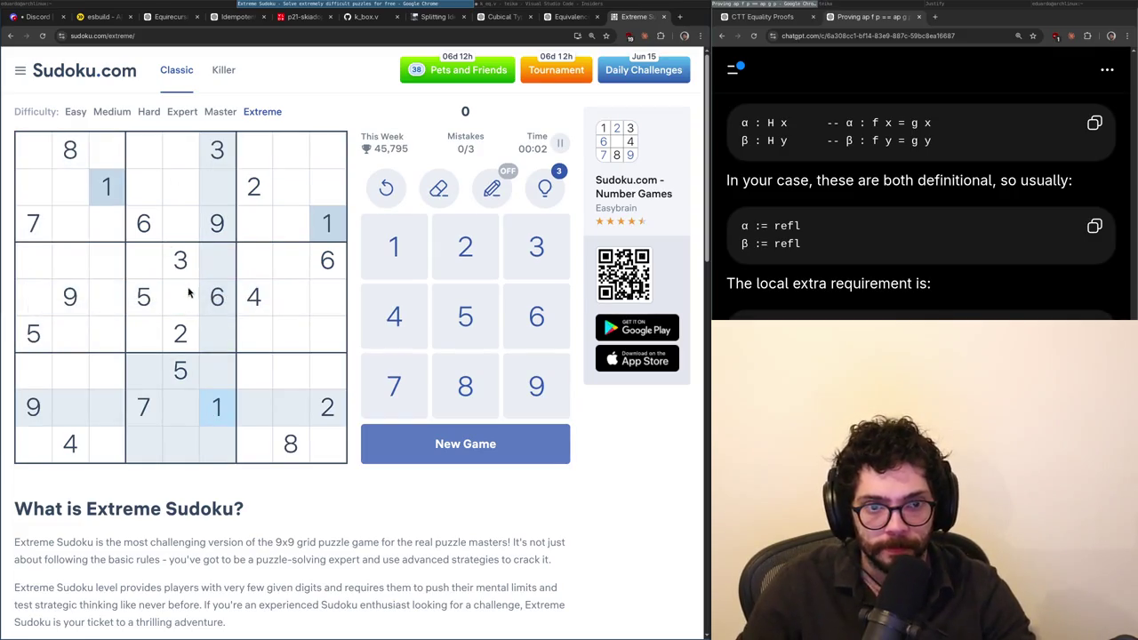
left_click(190, 344)
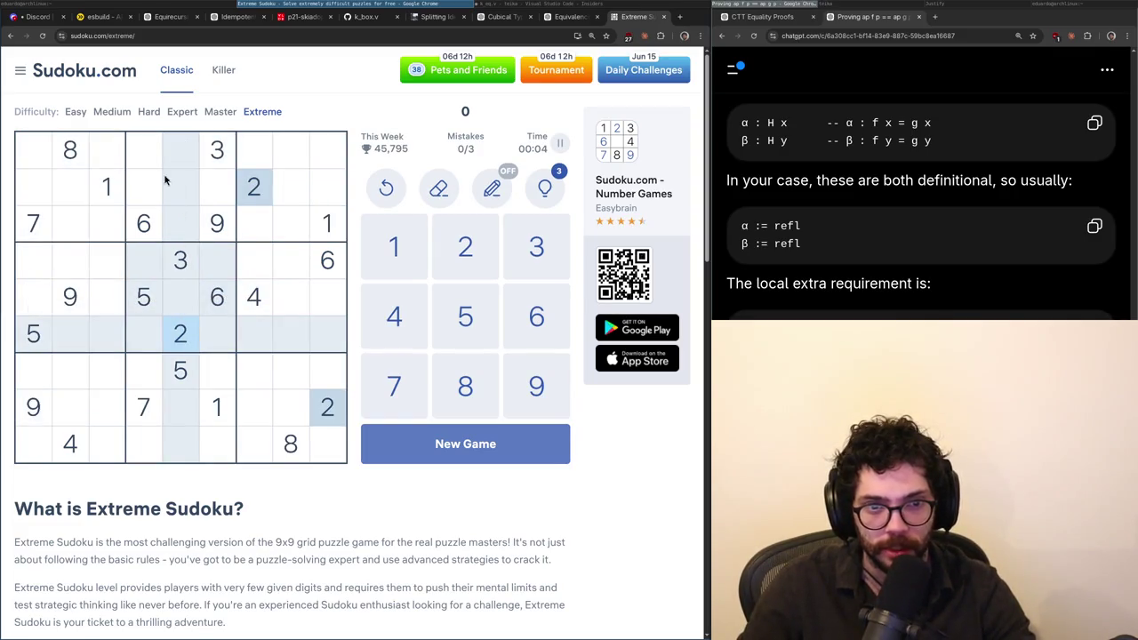
left_click(143, 149)
key("2")
left_click(130, 188)
left_click(104, 187)
left_click(182, 149)
key("1")
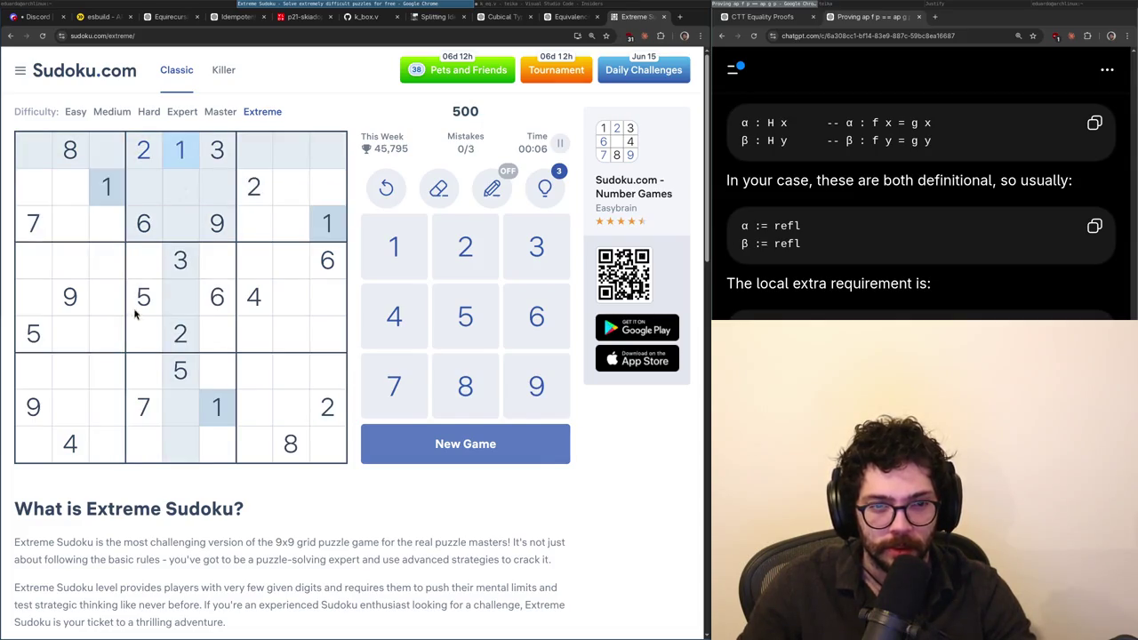
After scanning the 2s through 5s, enter 5 in row 2, column 6
left_click(152, 162)
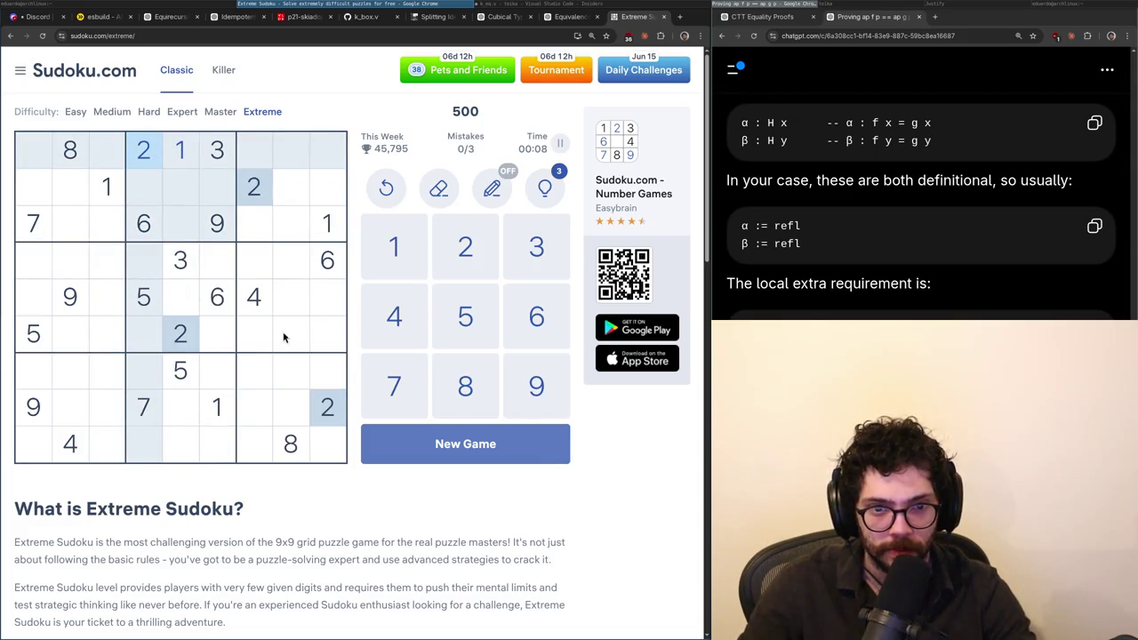
left_click(182, 258)
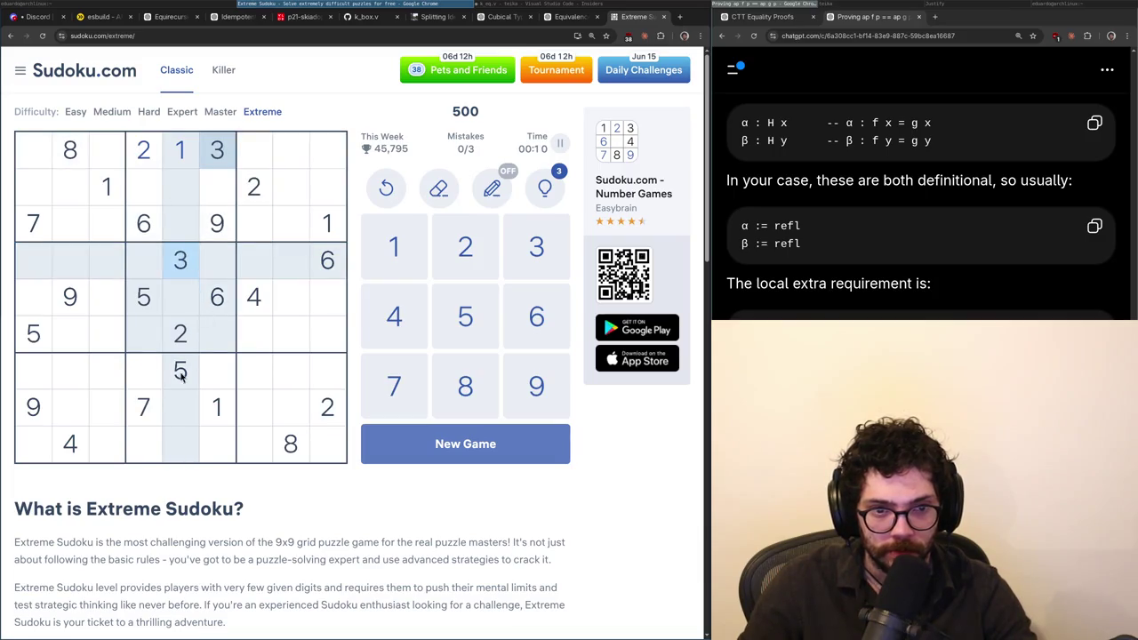
left_click(254, 303)
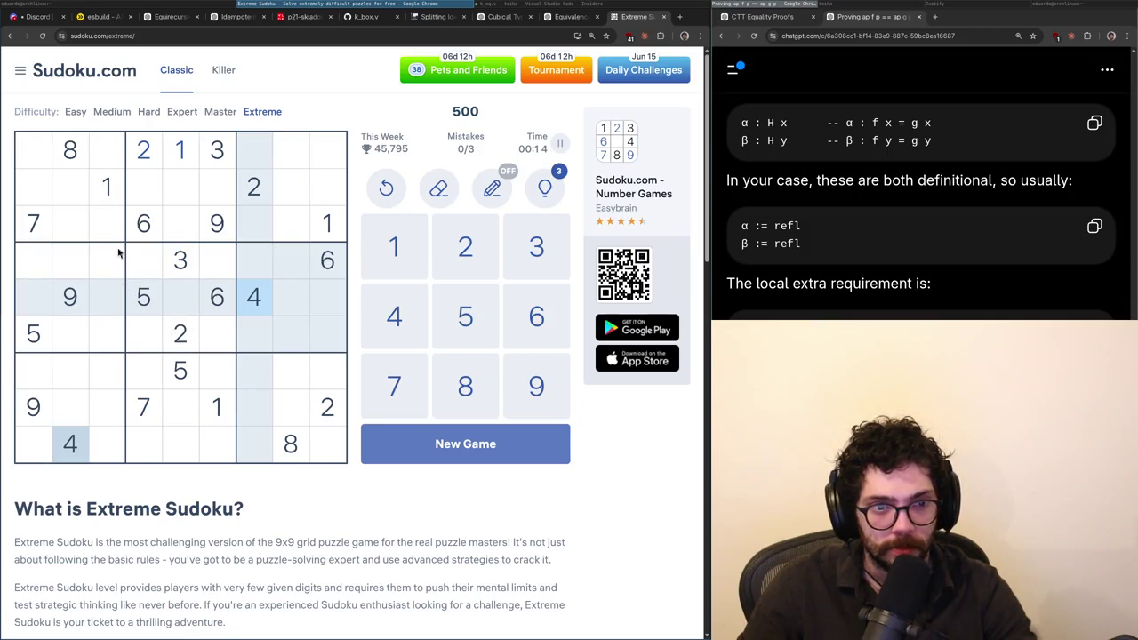
left_click(143, 297)
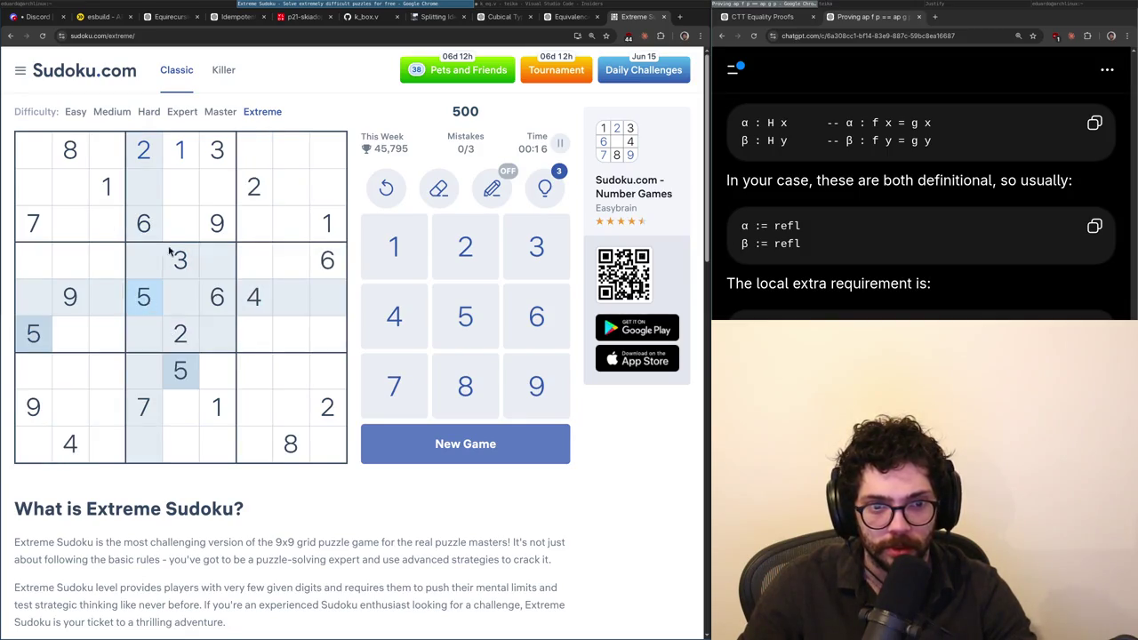
left_click(211, 200)
type("5")
Check the 2s, 4s, 8s and 7s, then enter 7 in row 2, column 5
left_click(239, 200)
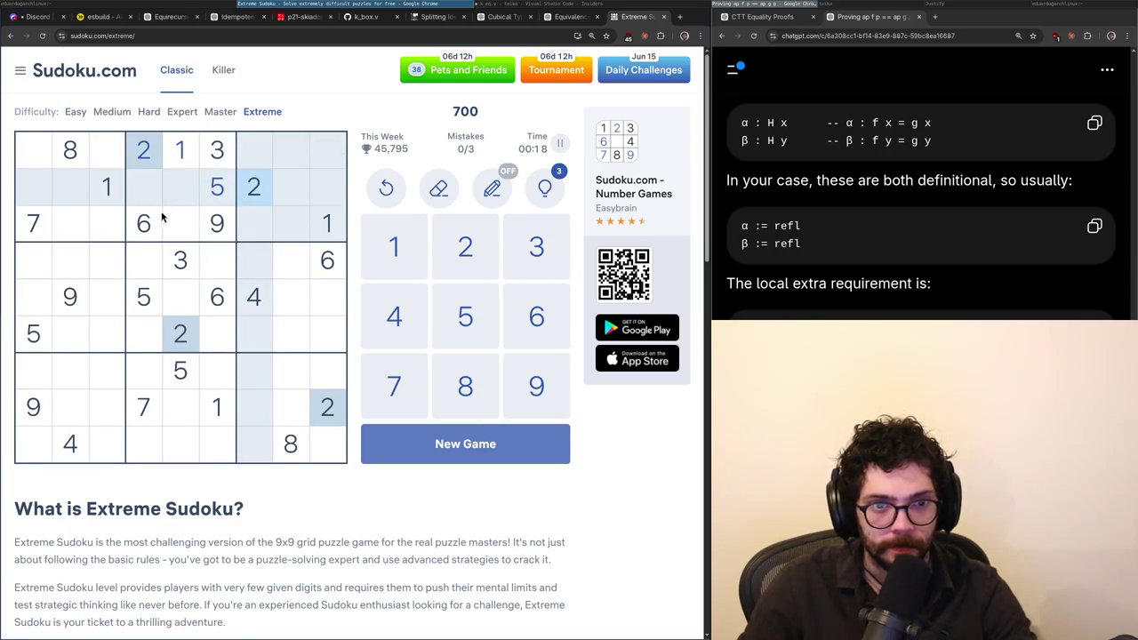
left_click(258, 302)
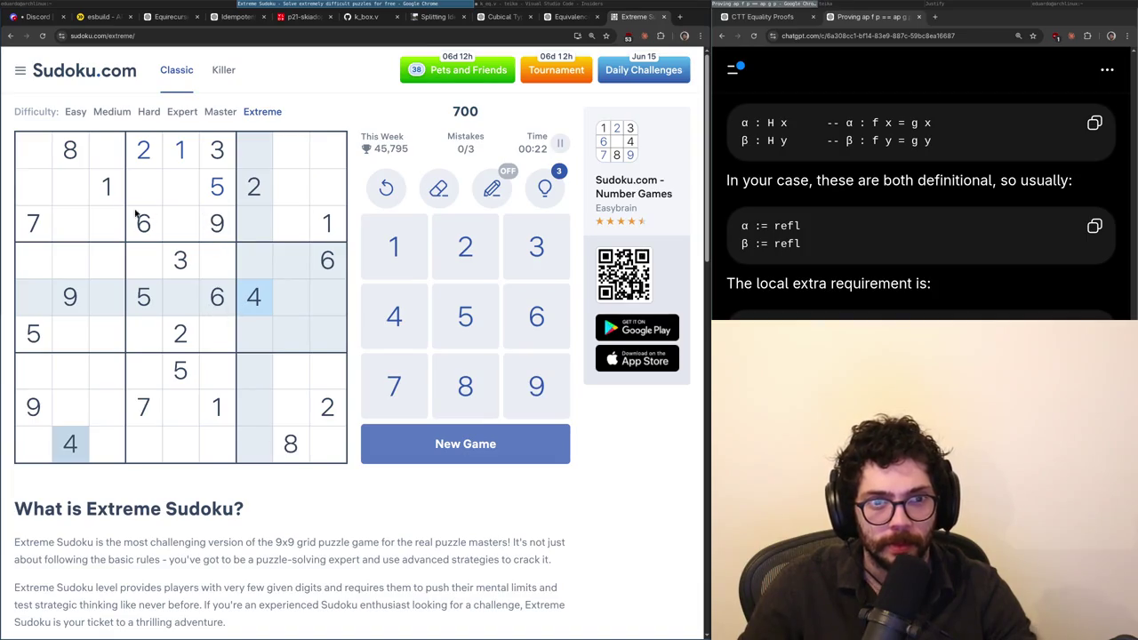
left_click(79, 155)
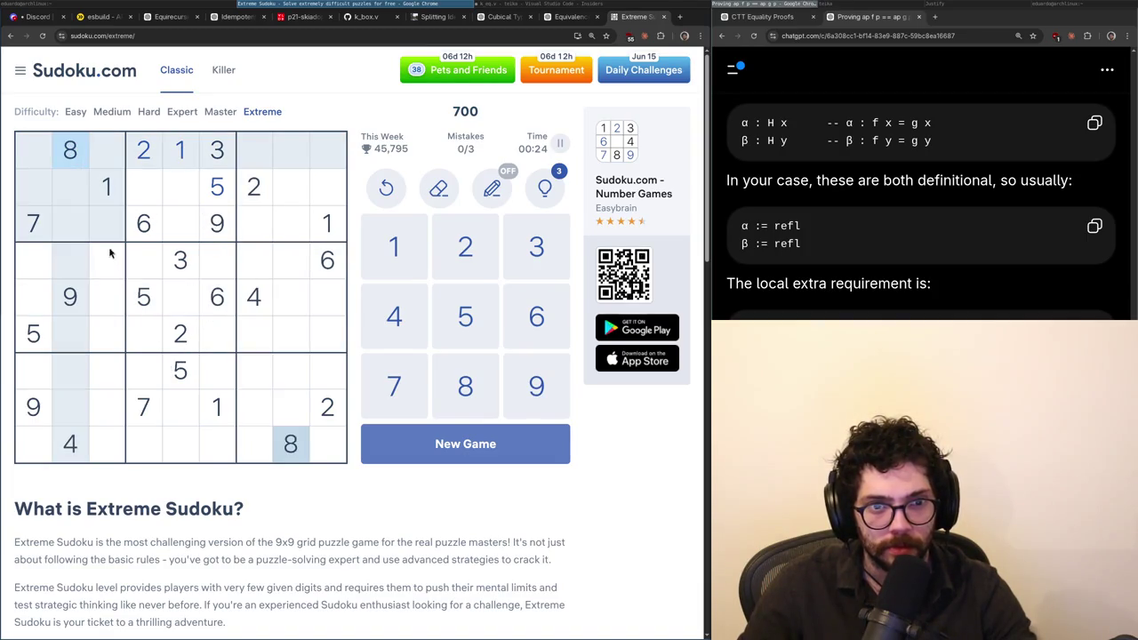
left_click(36, 224)
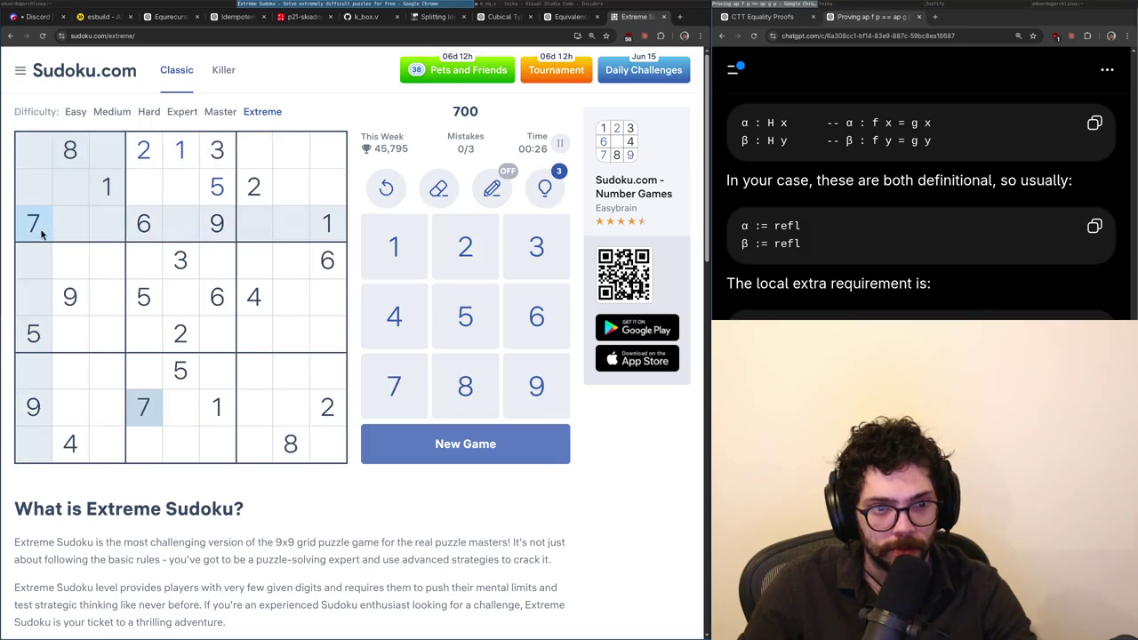
left_click(189, 197)
key("7")
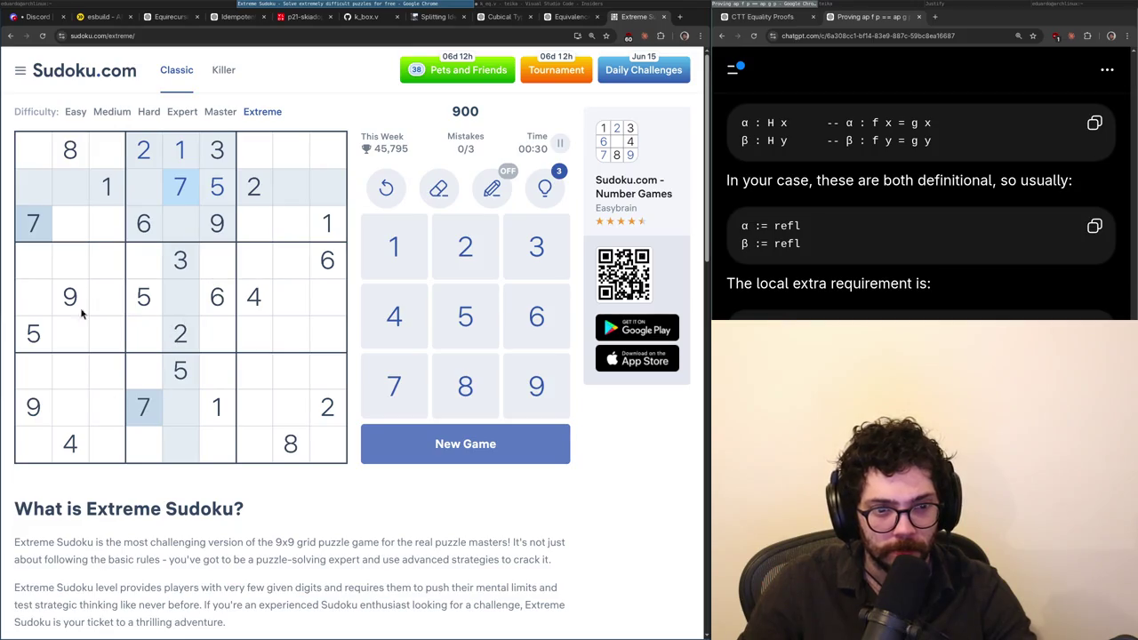
Place 9s in row 1, column 3 and row 9, column 5
left_click(214, 293)
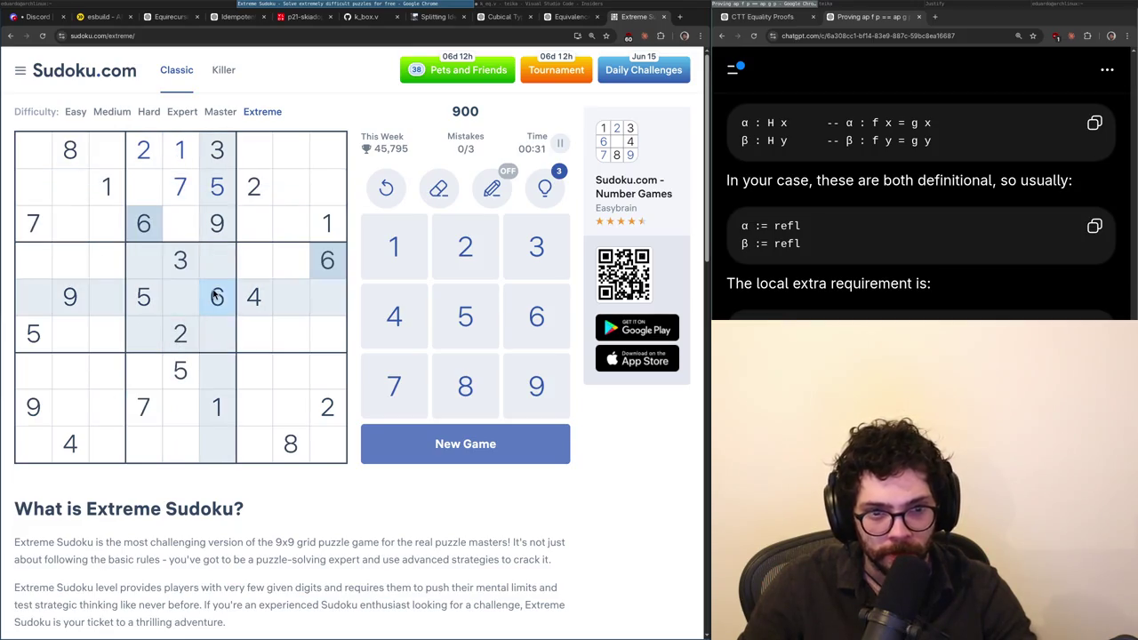
left_click(147, 298)
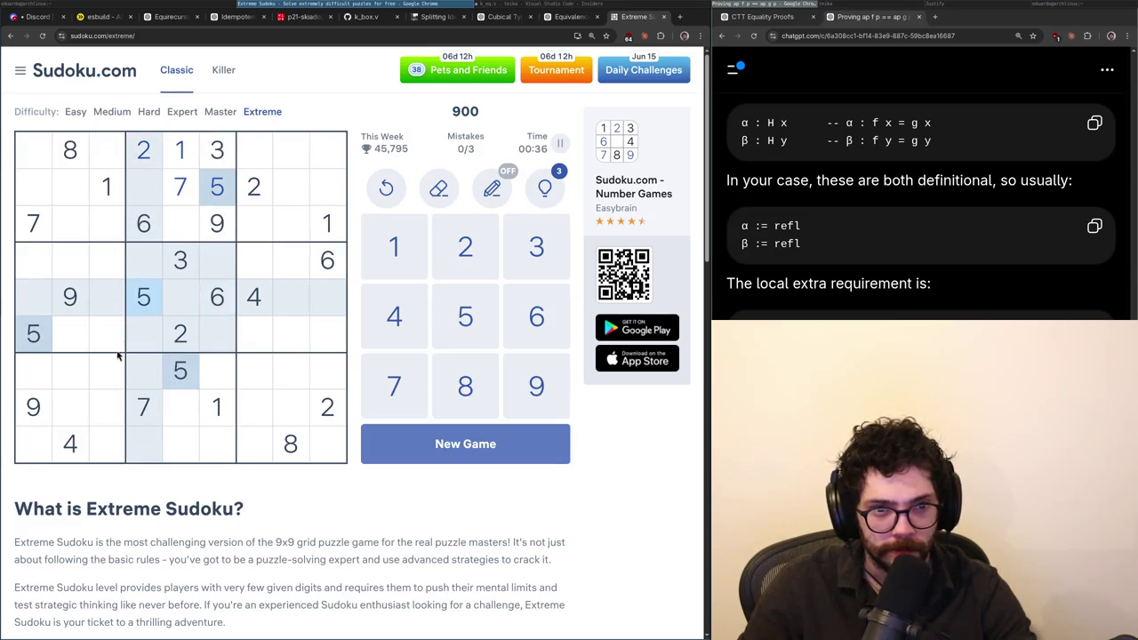
left_click(151, 407)
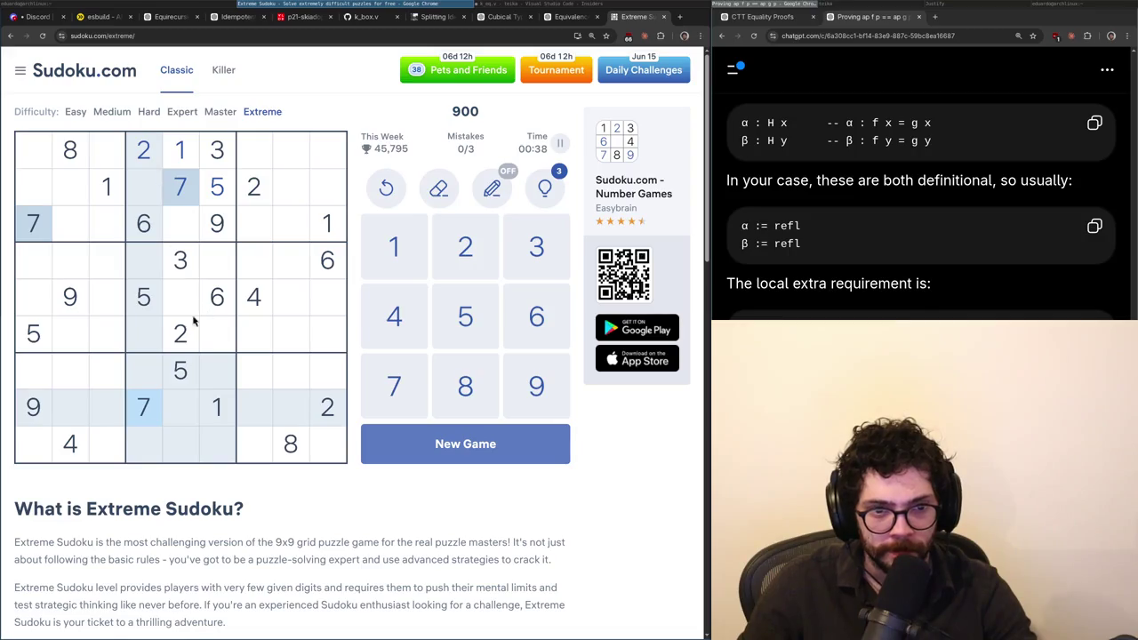
left_click(73, 142)
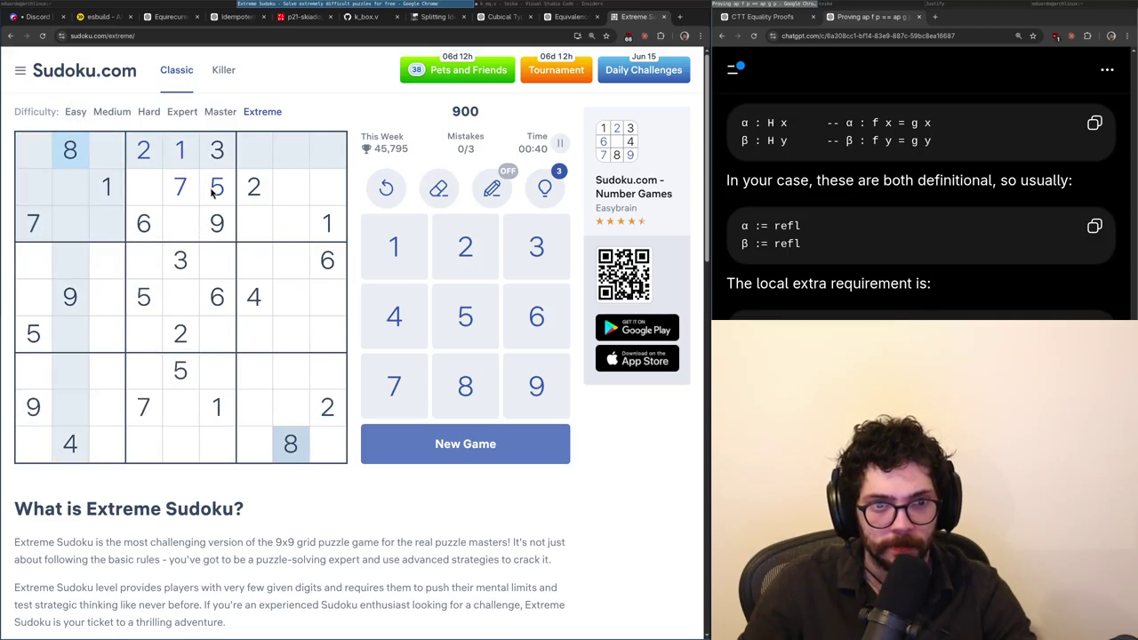
left_click(76, 305)
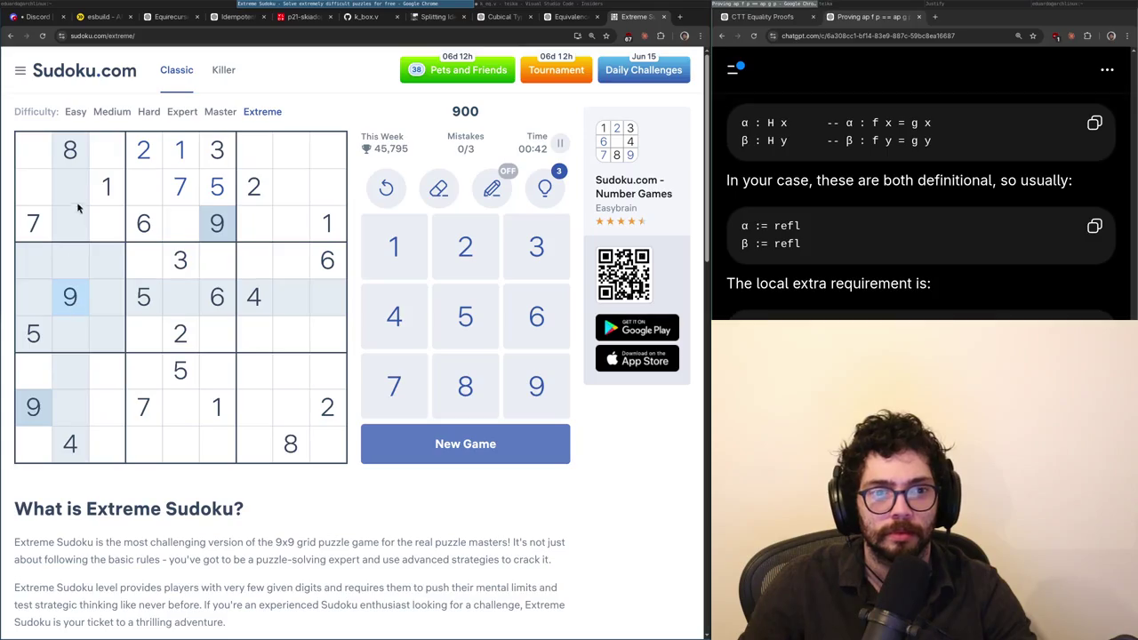
left_click(104, 162)
type("9")
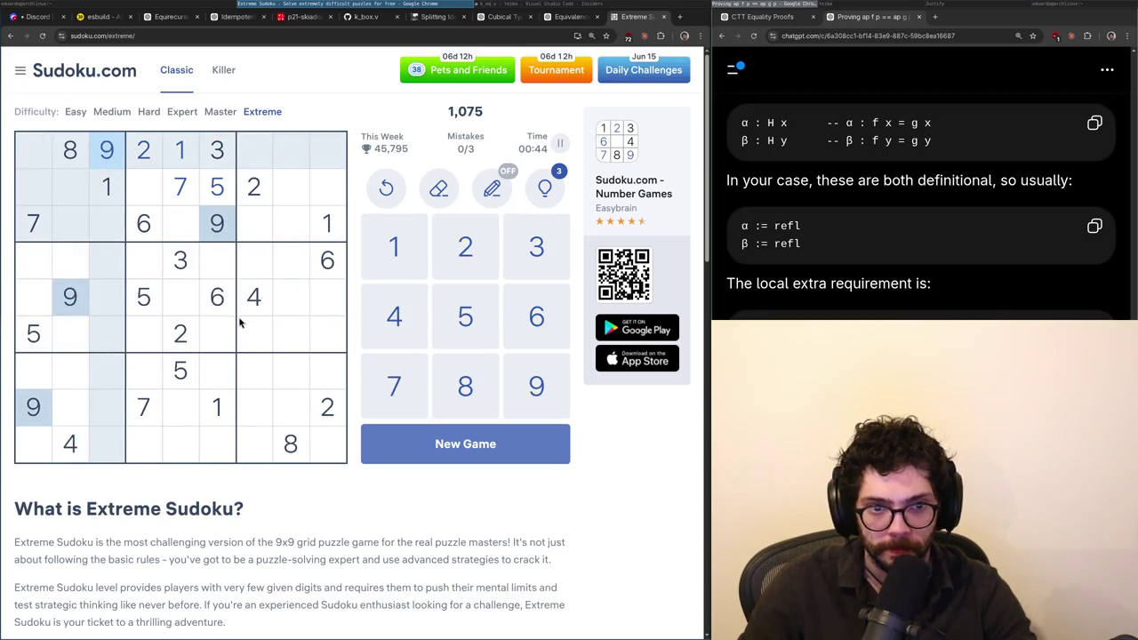
left_click(182, 442)
type("9")
Enter 6 in row 8, column 5 and 4 in row 8, column 8
left_click(218, 297)
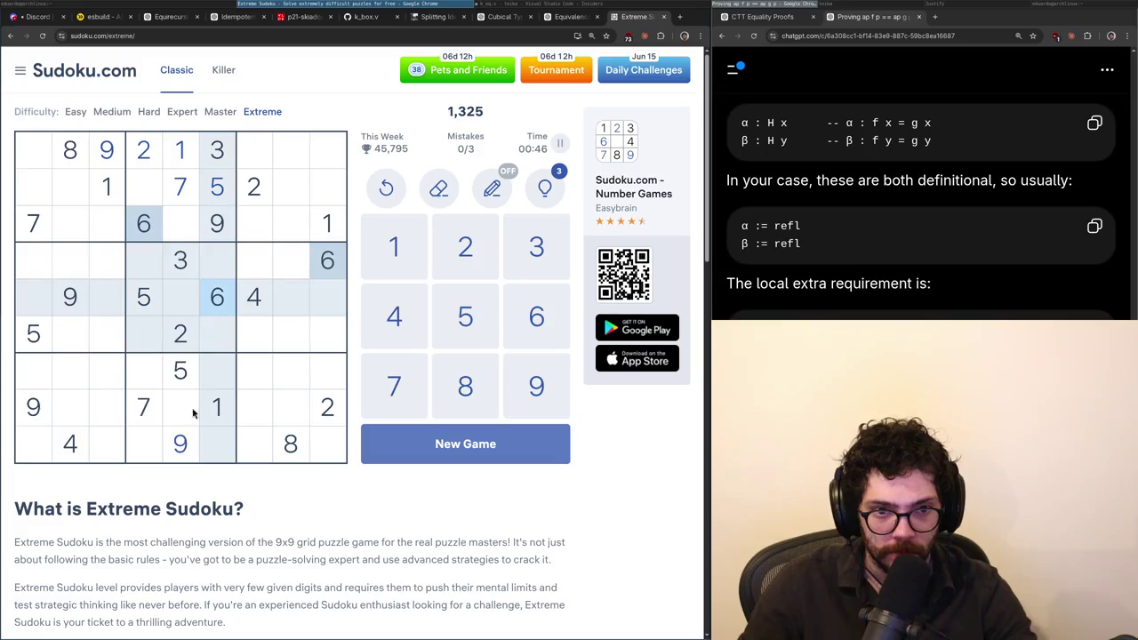
left_click(188, 414)
type("6")
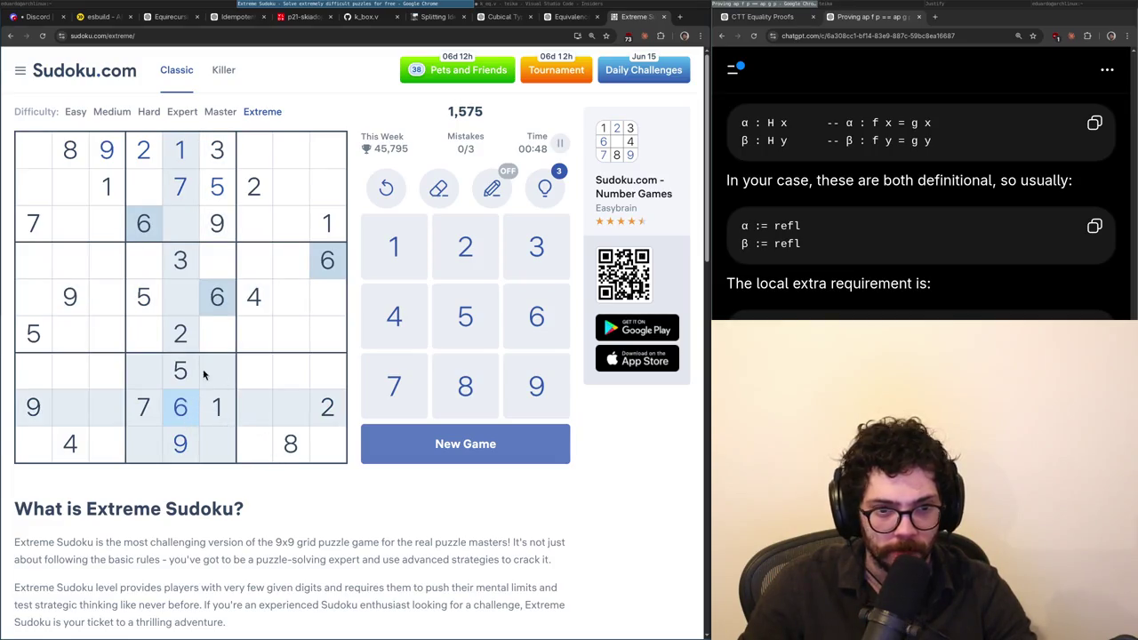
left_click(68, 447)
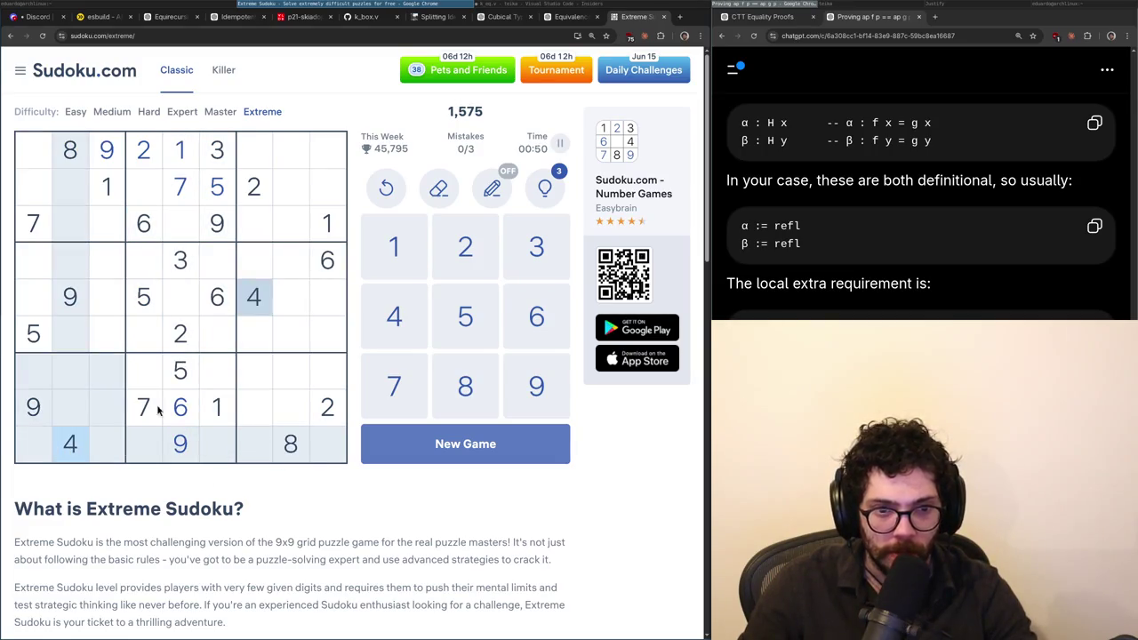
left_click(299, 409)
type("4")
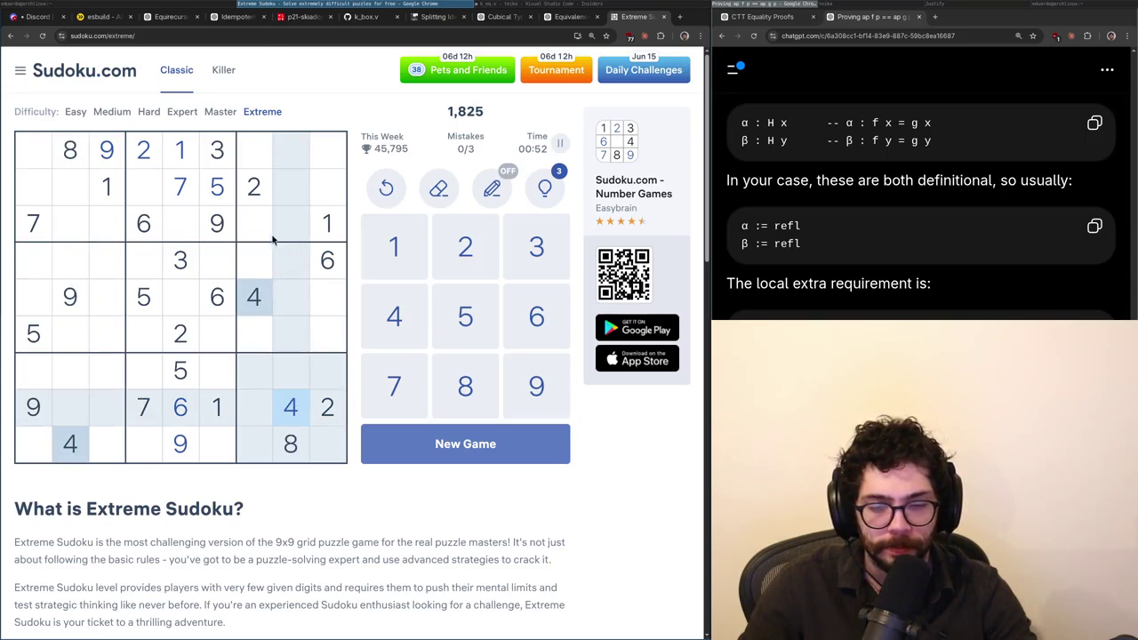
Check the 3s, 2s and 8s, then place an 8 in row 8, column 3
left_click(218, 160)
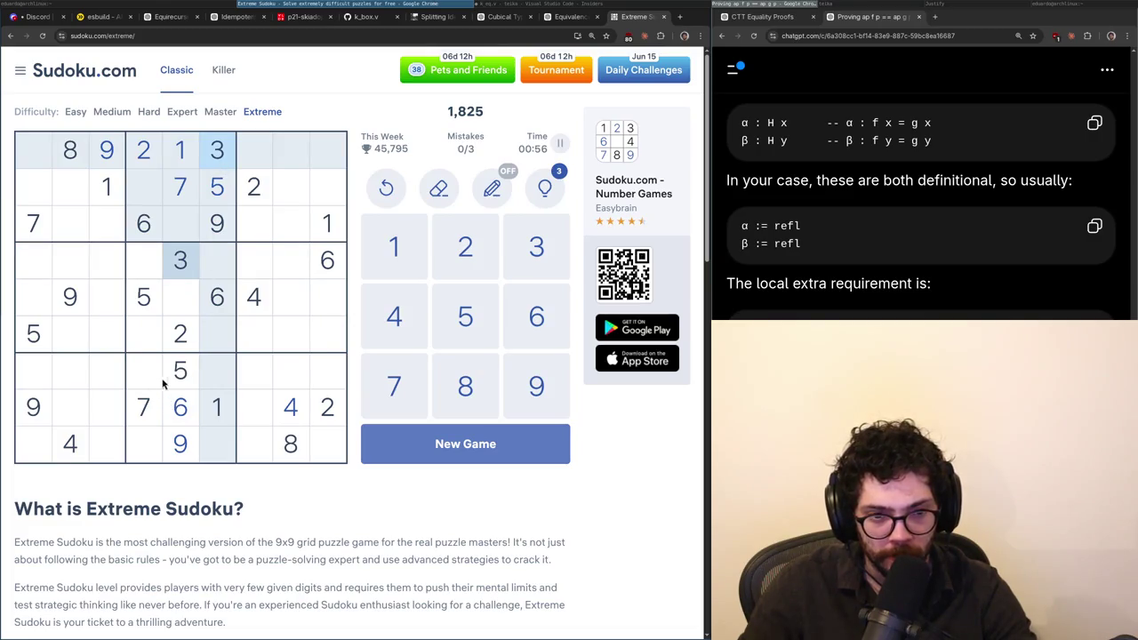
left_click(338, 415)
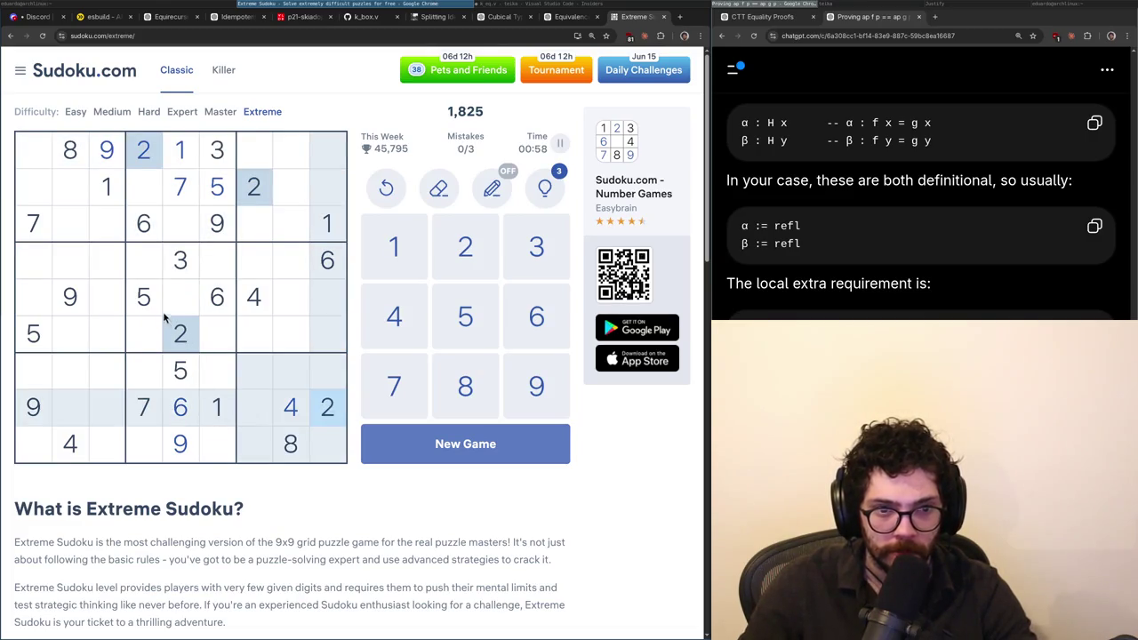
left_click(291, 442)
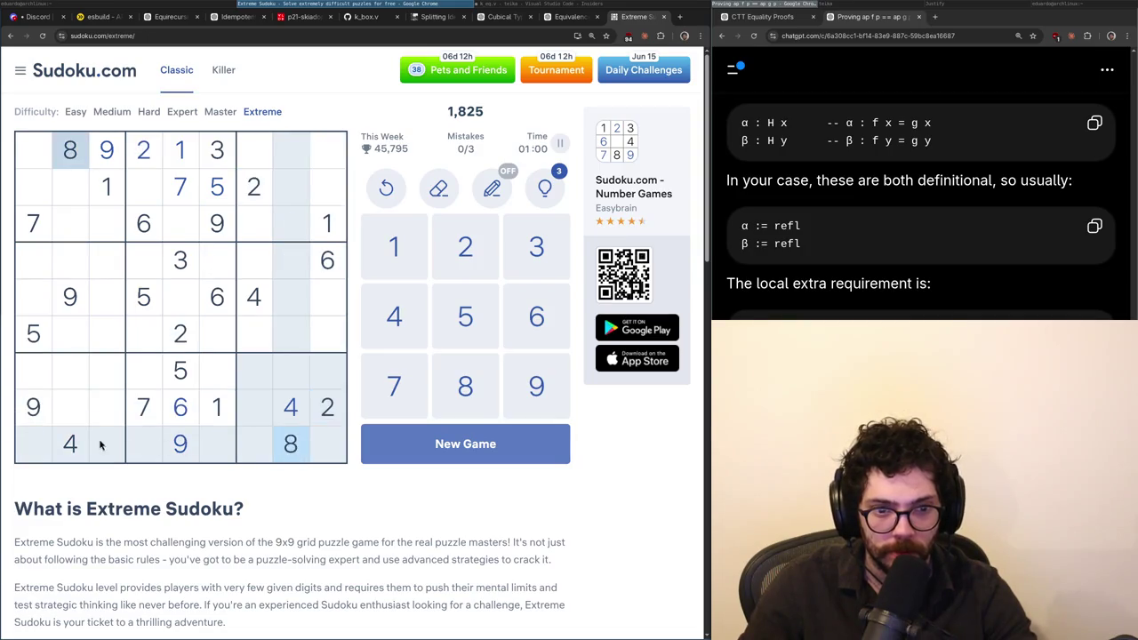
left_click(100, 414)
type("8")
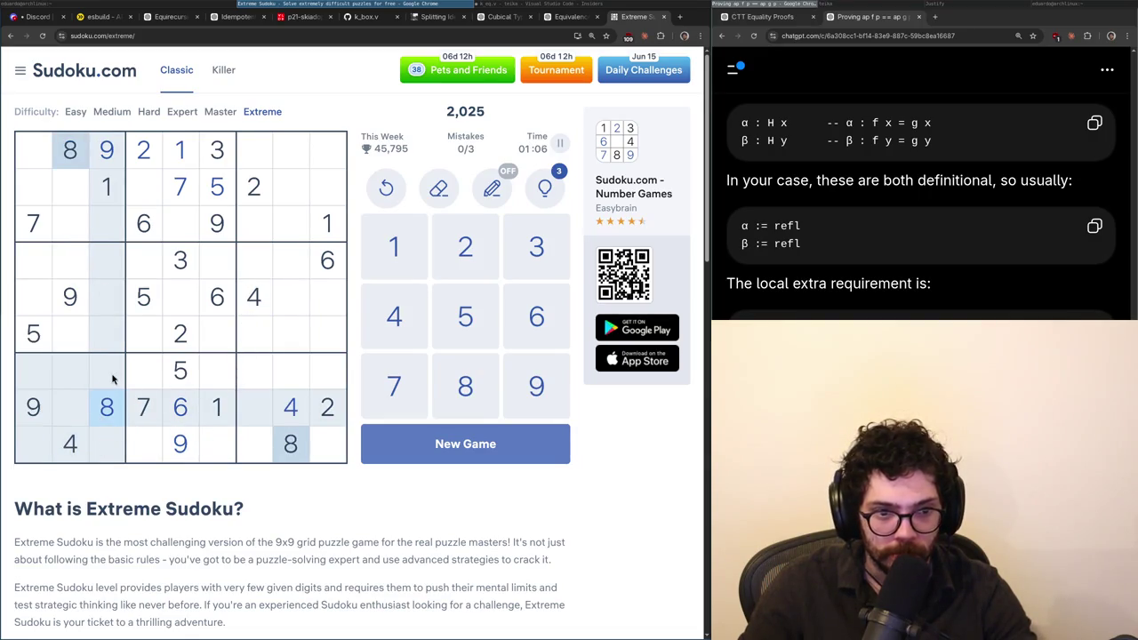
Fill row 9 with 3 in column 4 and 2 in column 6
left_click(71, 443)
left_click(157, 377)
left_click(224, 381)
left_click(180, 260)
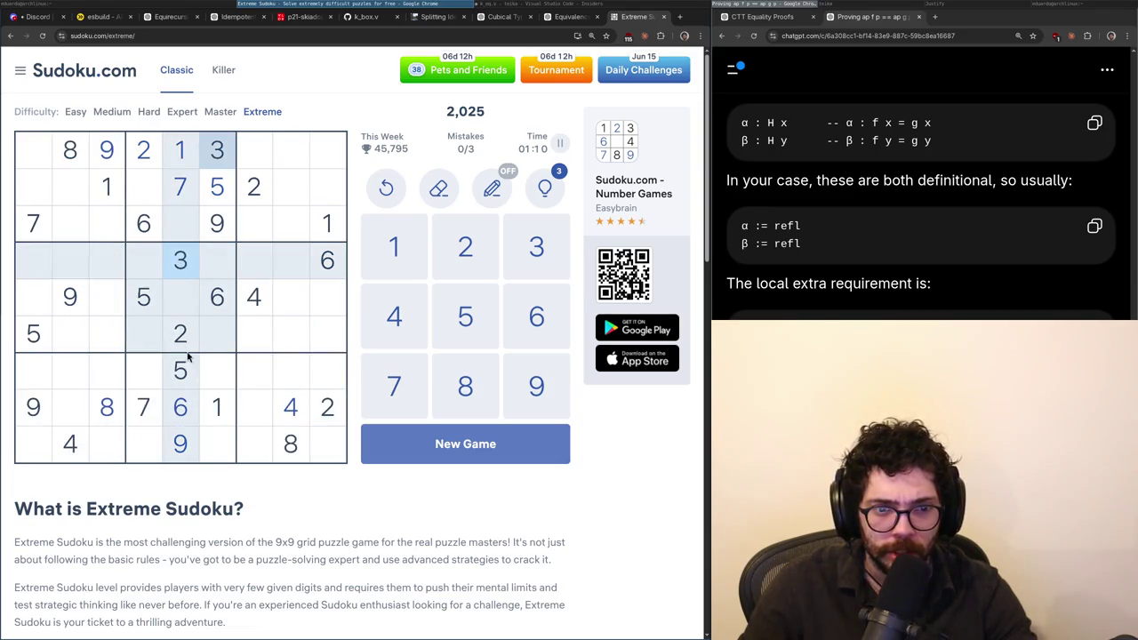
left_click(149, 440)
key("3")
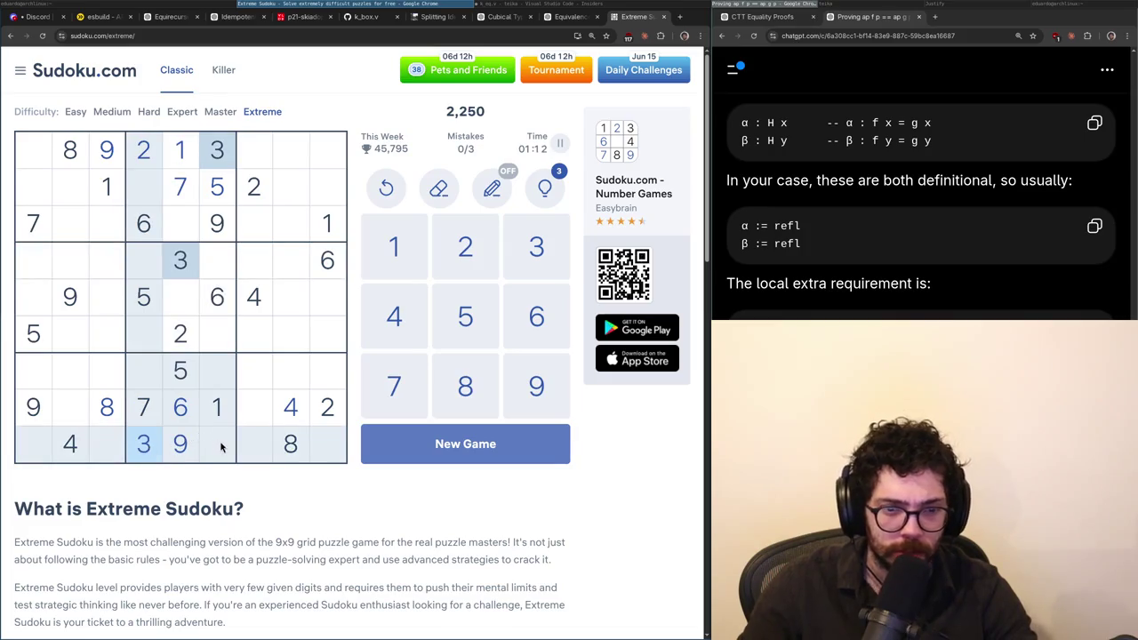
left_click(224, 444)
key("2")
After checking the 3s, 8s, 9s and 4s, place 4 in row 3, column 5
left_click(148, 443)
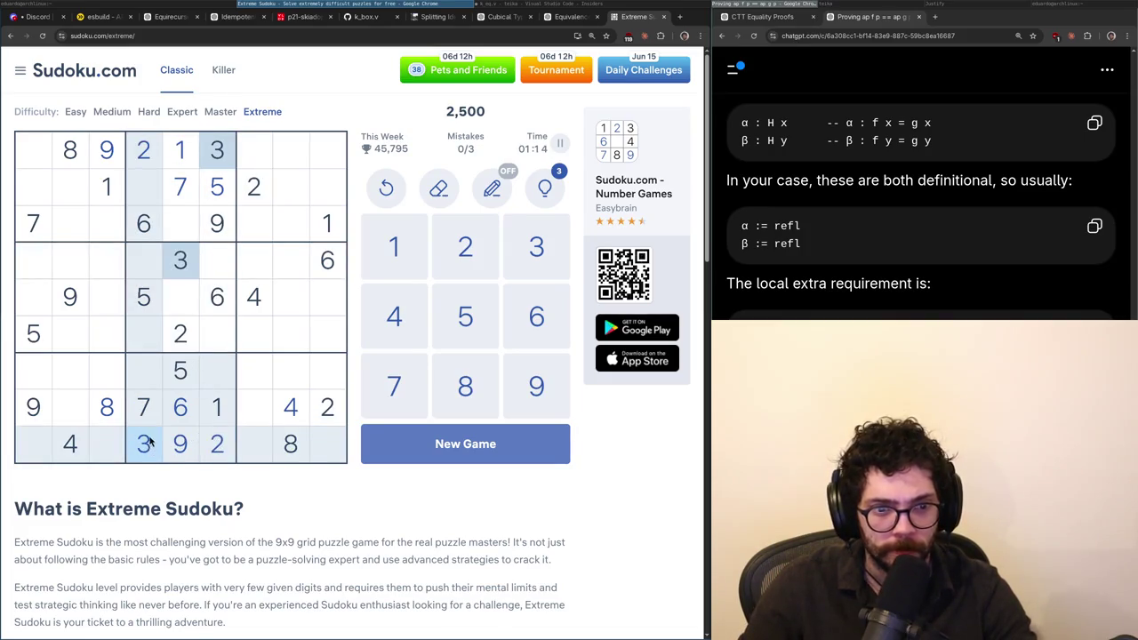
left_click(290, 444)
key("8")
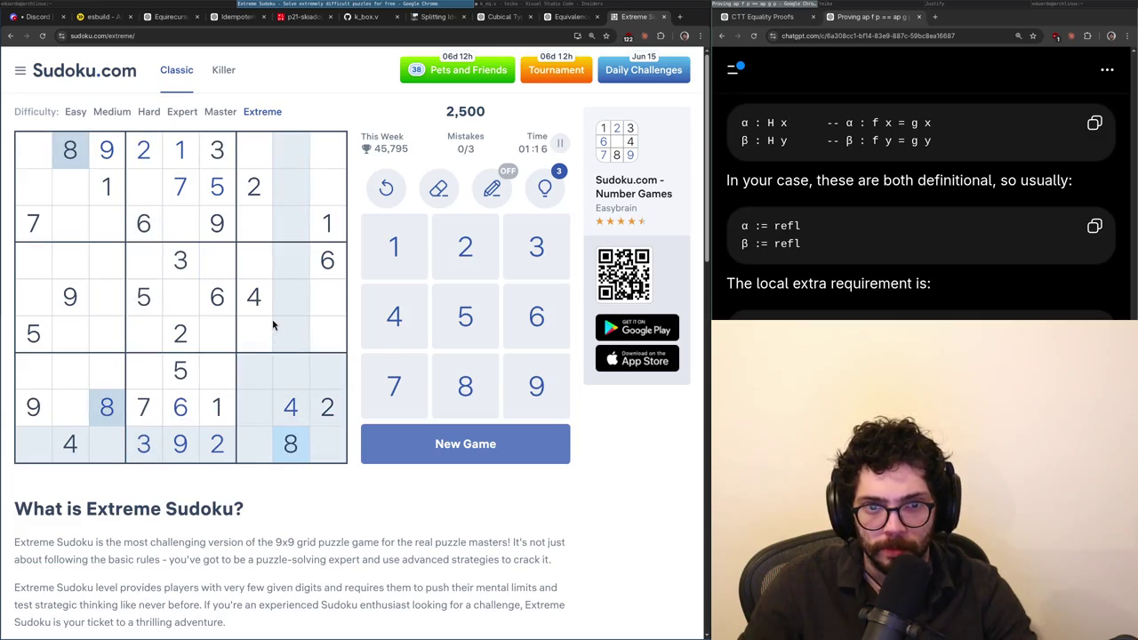
left_click(211, 219)
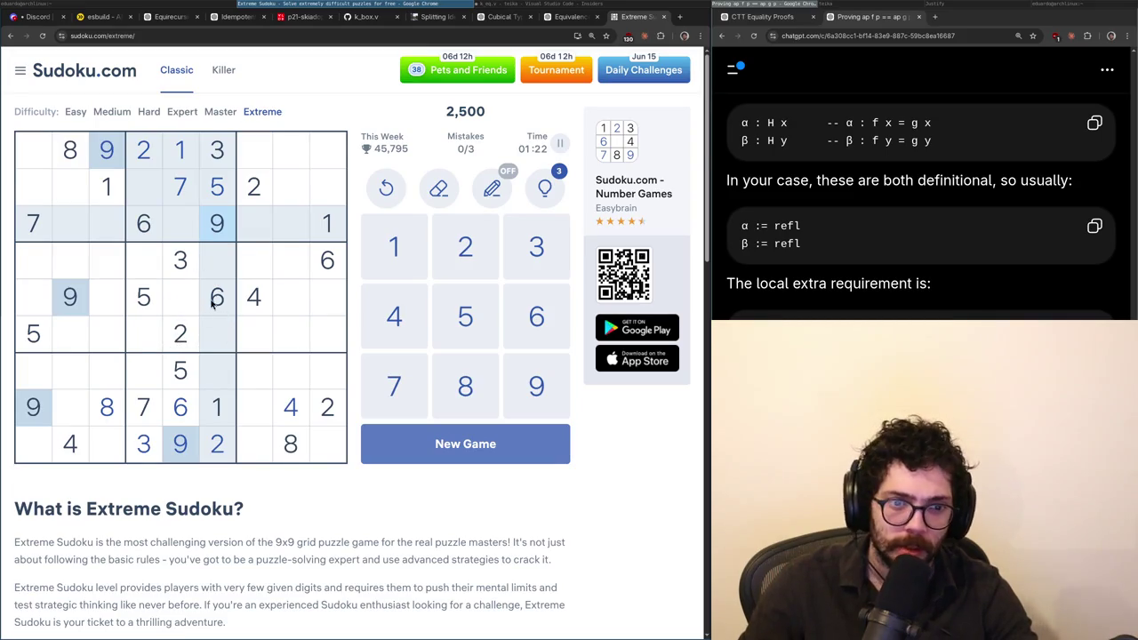
left_click(253, 298)
left_click(195, 229)
type("4")
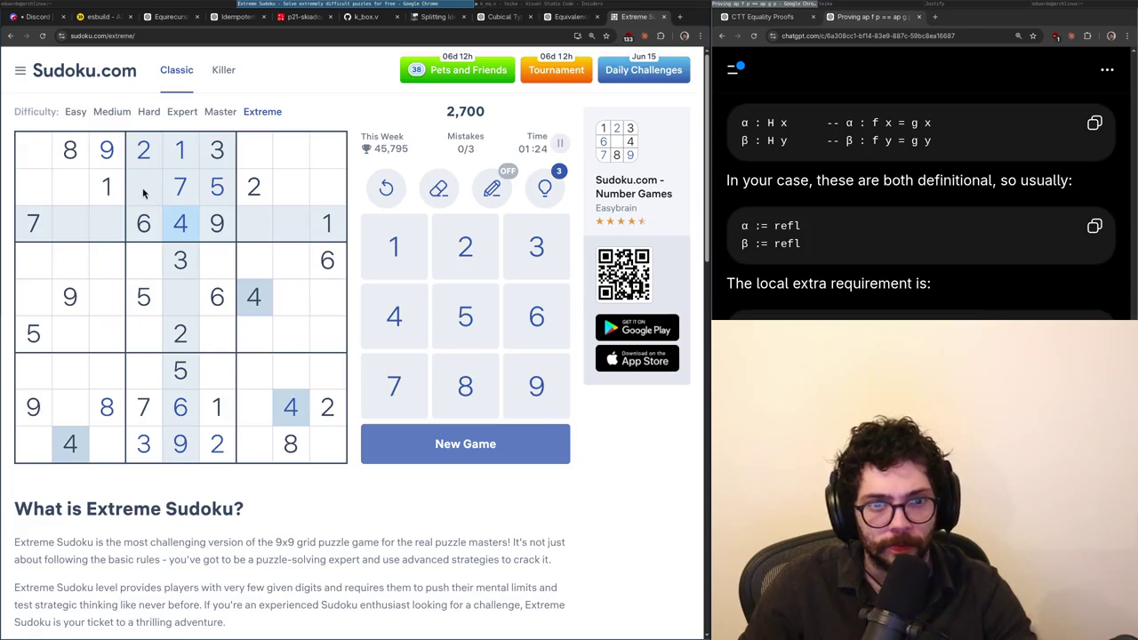
Place 8s at row 2 column 4, row 3 column 7, row 7 column 6, and 4 at row 7 column 4
left_click(144, 193)
type("8")
left_click(270, 233)
type("8")
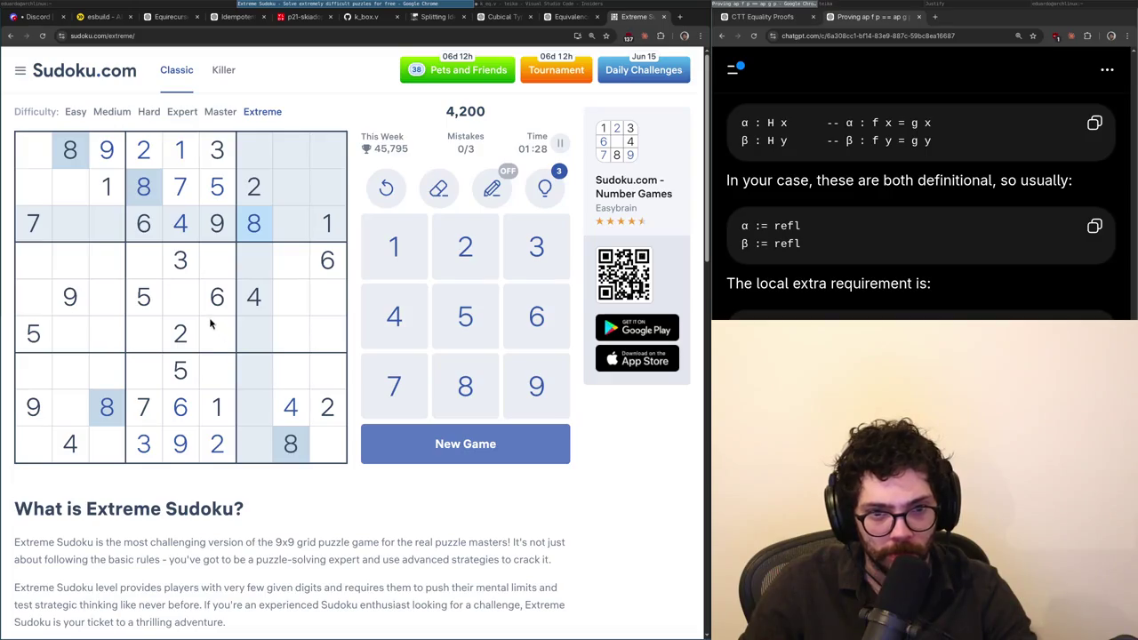
left_click(216, 371)
type("8")
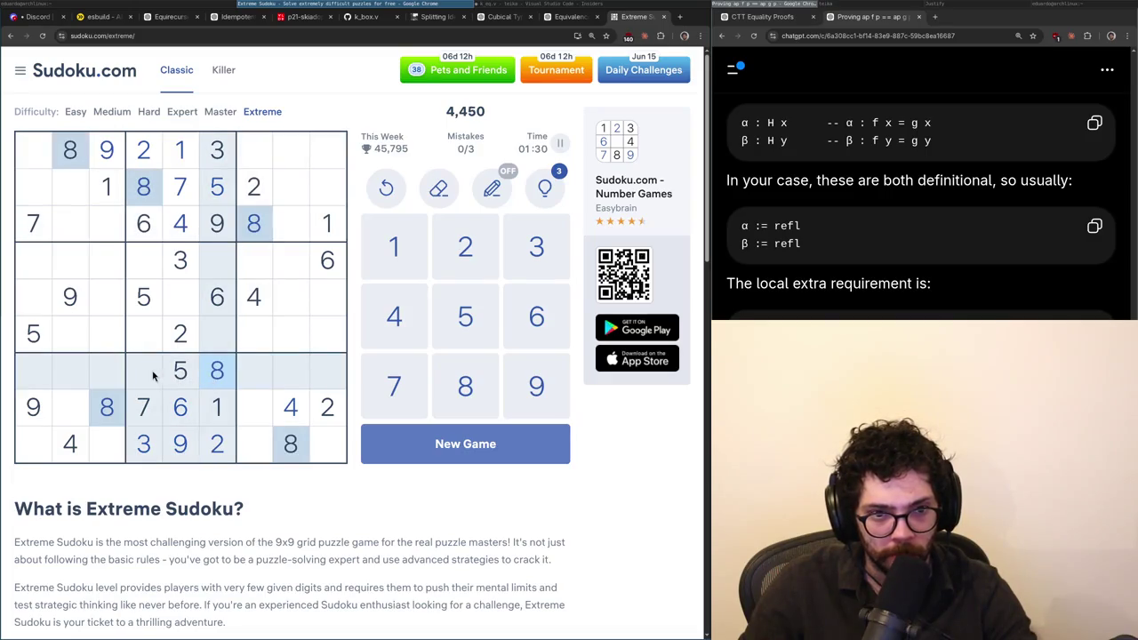
left_click(153, 372)
type("4")
Complete the 8s with row 5 column 5, row 6 column 9 and row 4 column 1
left_click(217, 370)
left_click(180, 296)
type("8")
left_click(322, 336)
type("8")
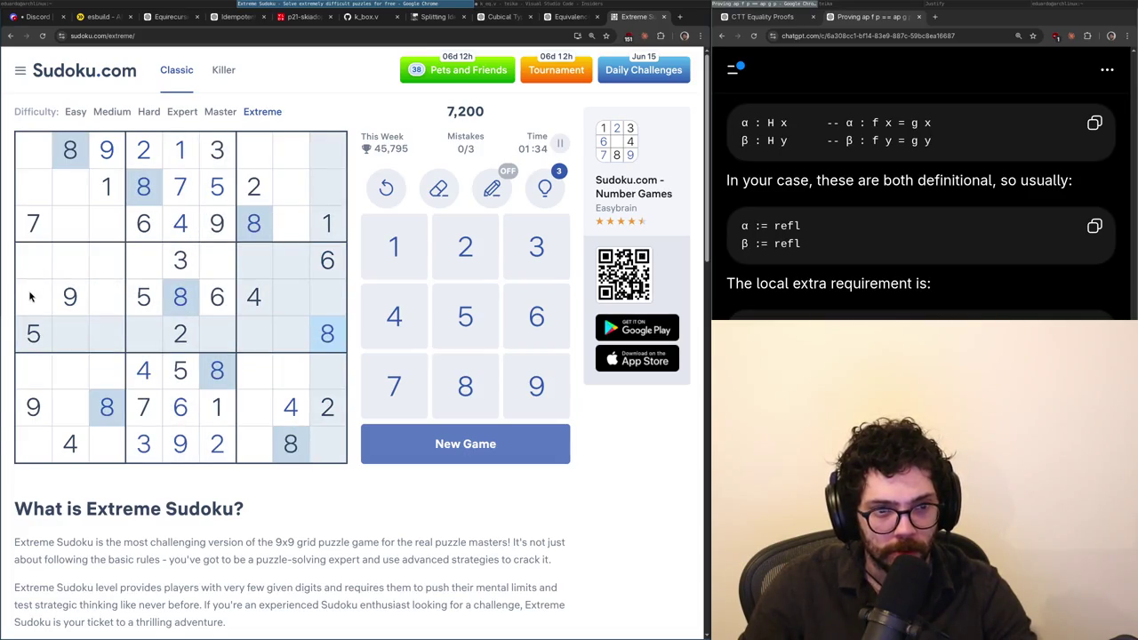
left_click(31, 271)
type("8")
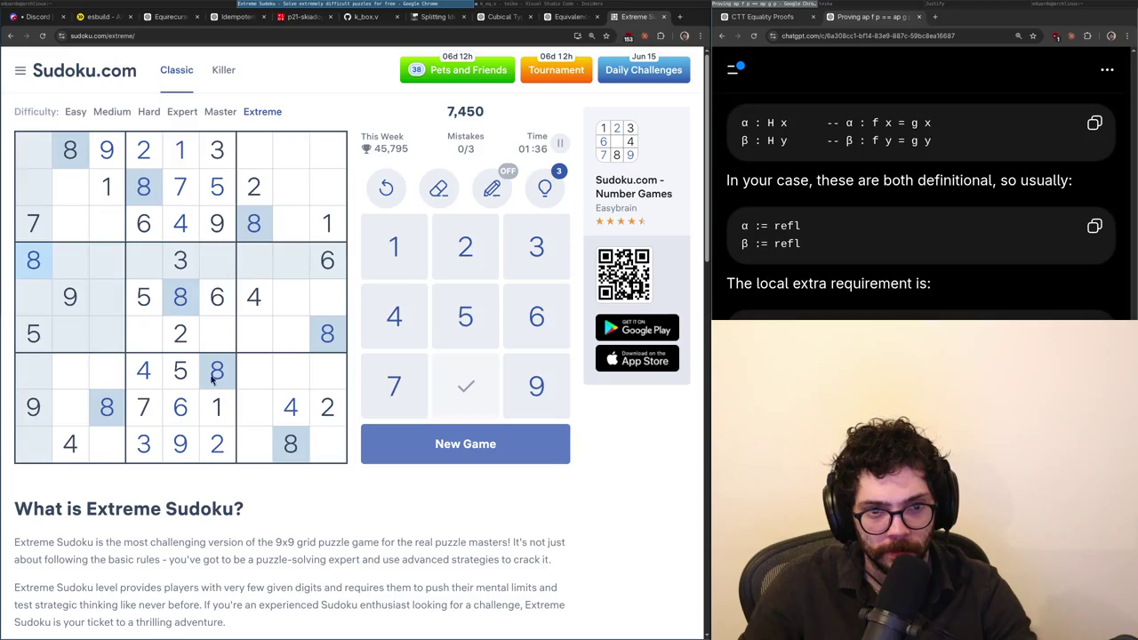
Highlight each digit from 1 through 9 in turn to scan for candidates
left_click(216, 407)
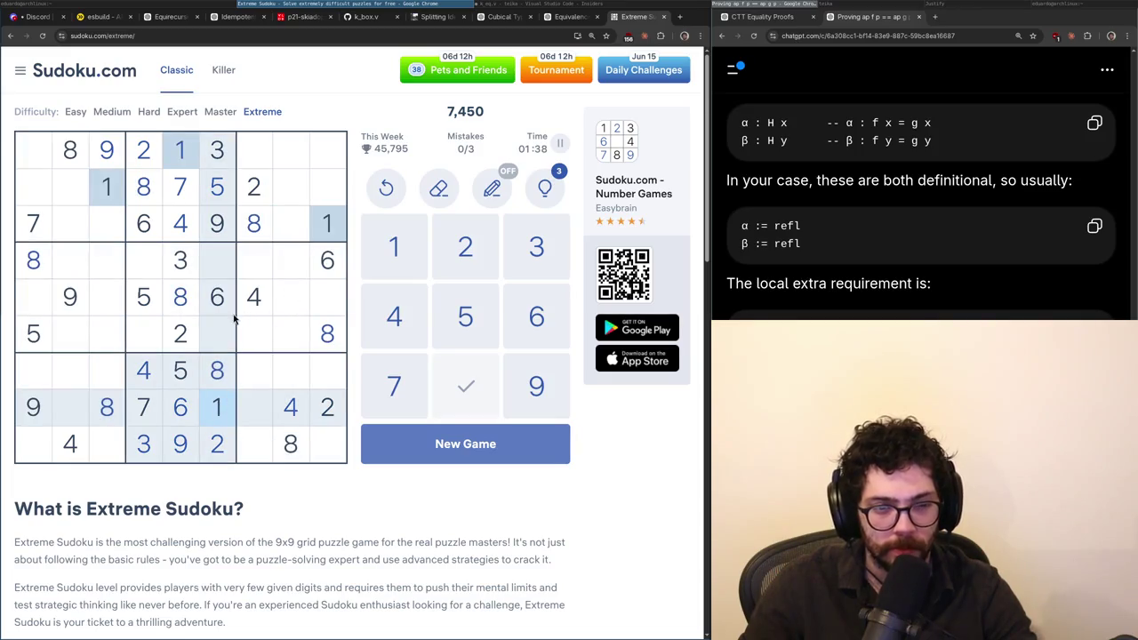
left_click(213, 374)
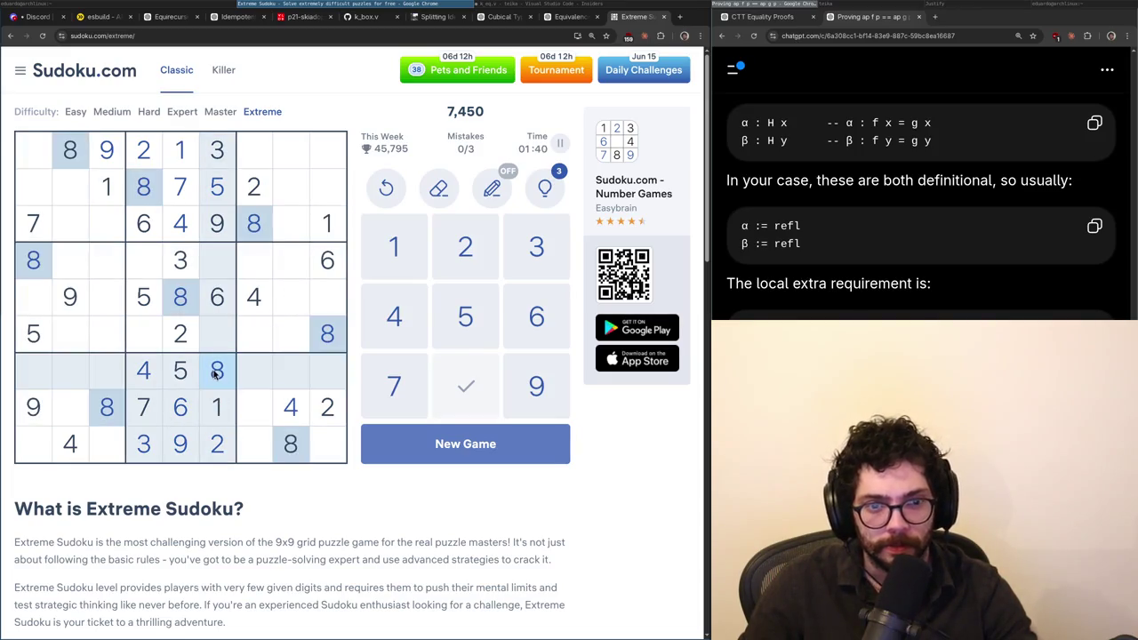
left_click(174, 452)
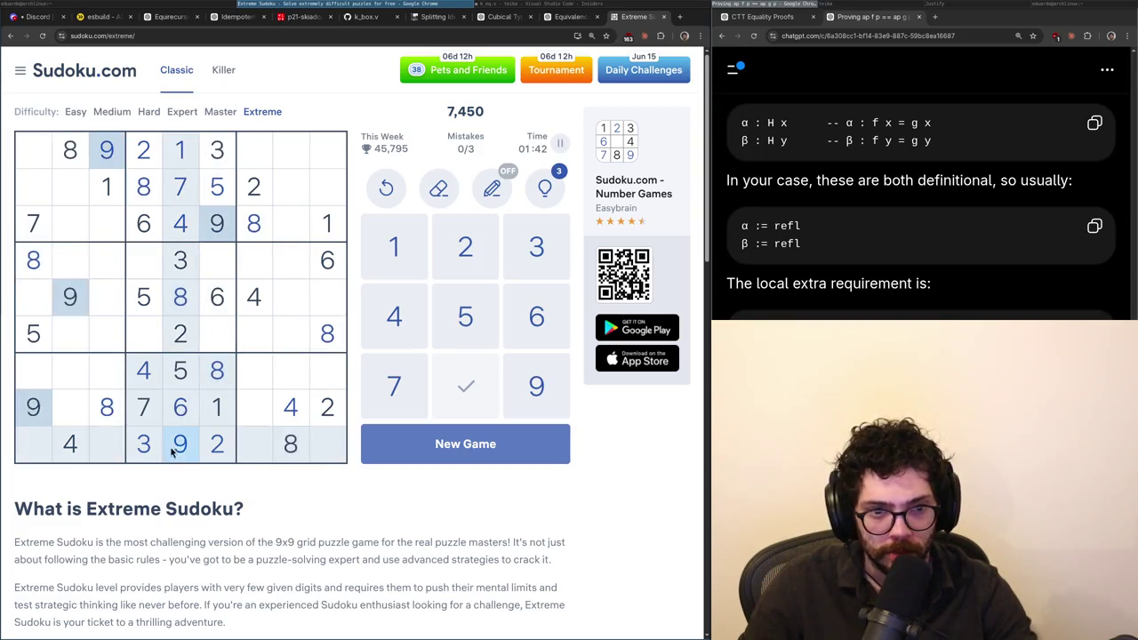
left_click(218, 423)
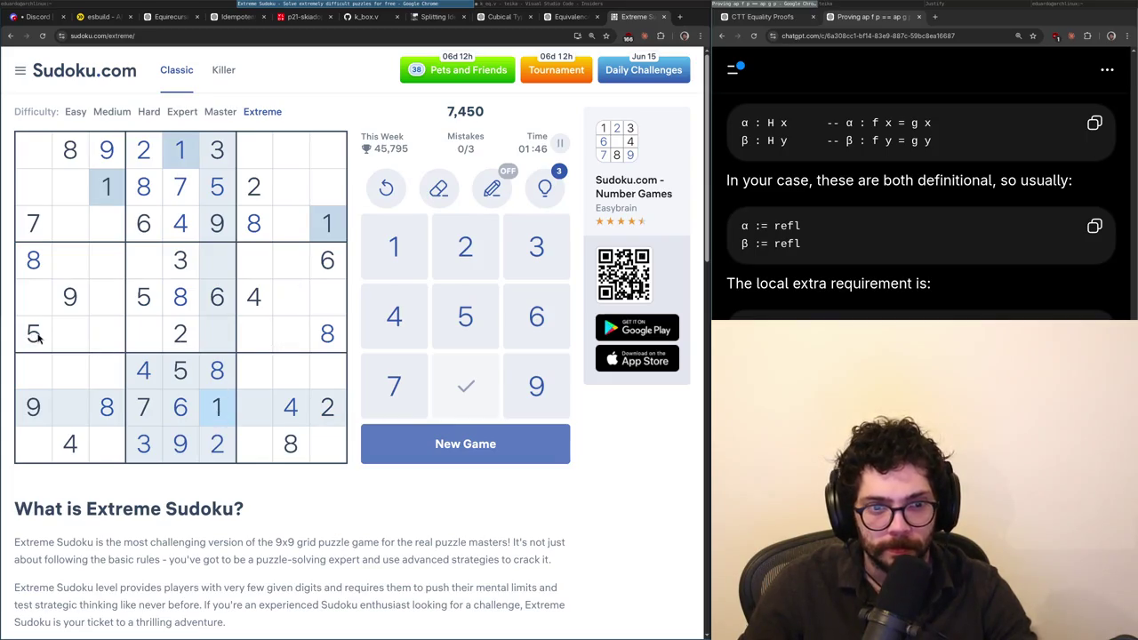
left_click(322, 411)
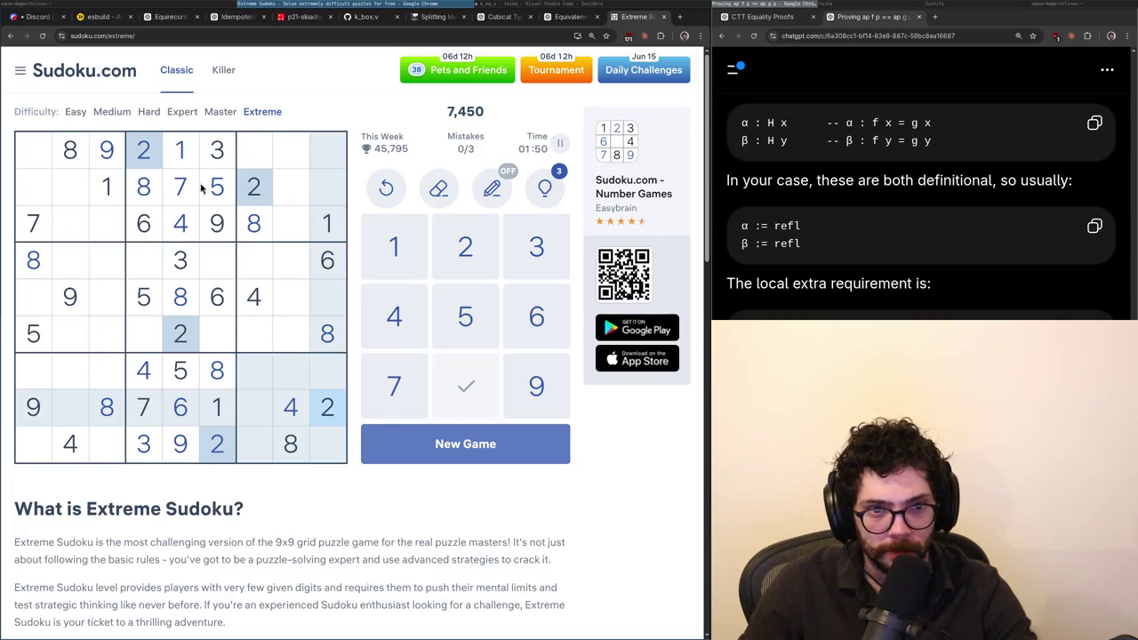
left_click(221, 155)
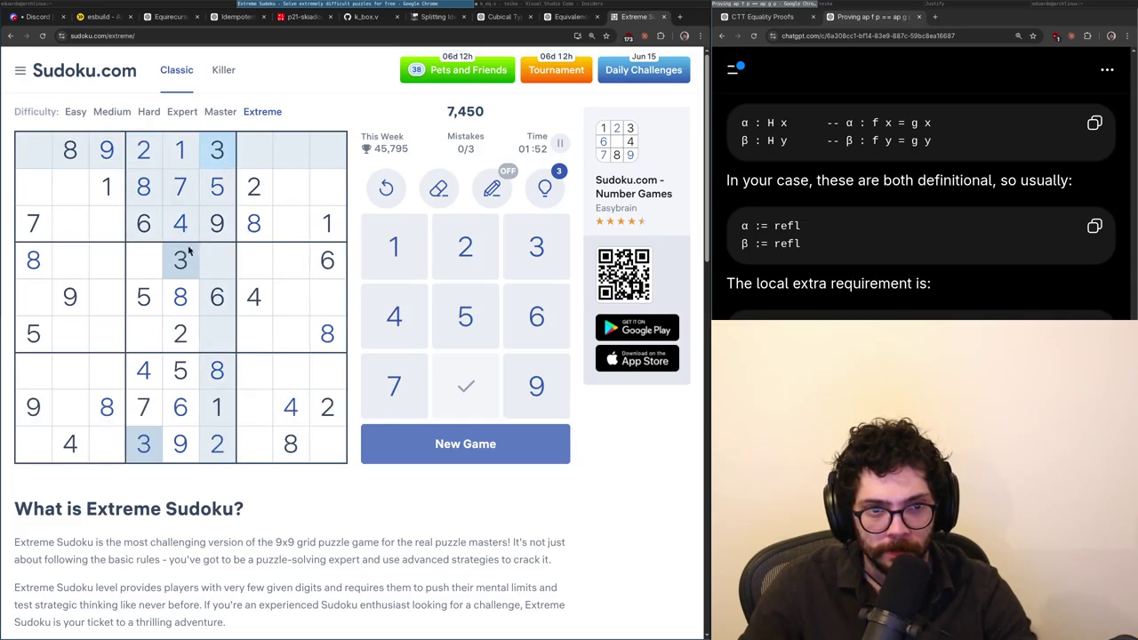
left_click(257, 302)
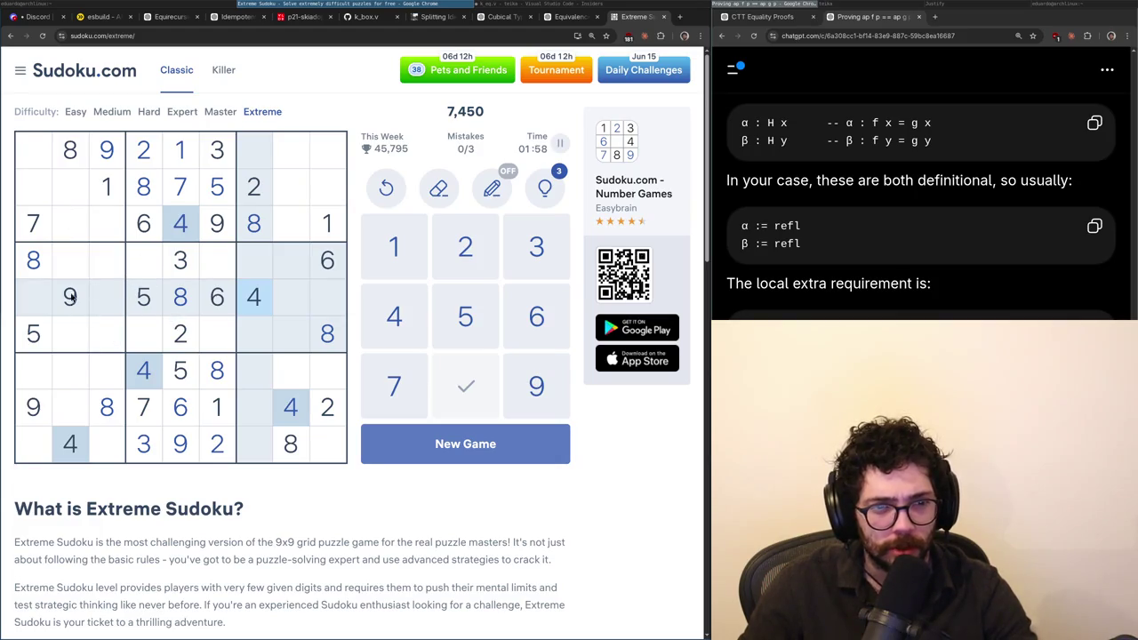
left_click(33, 336)
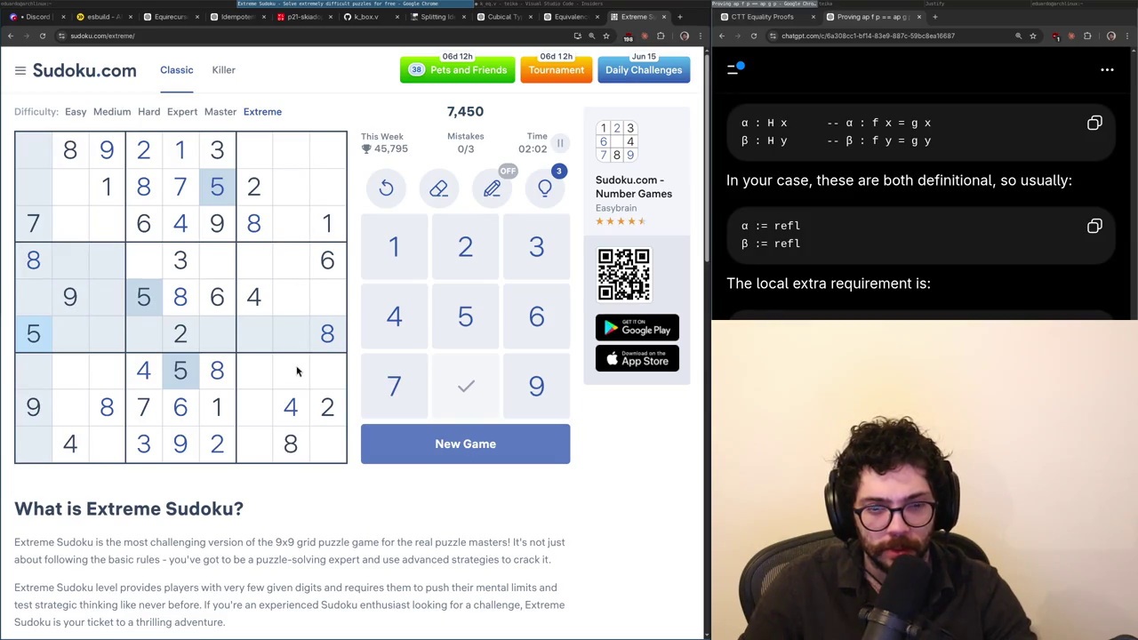
left_click(181, 409)
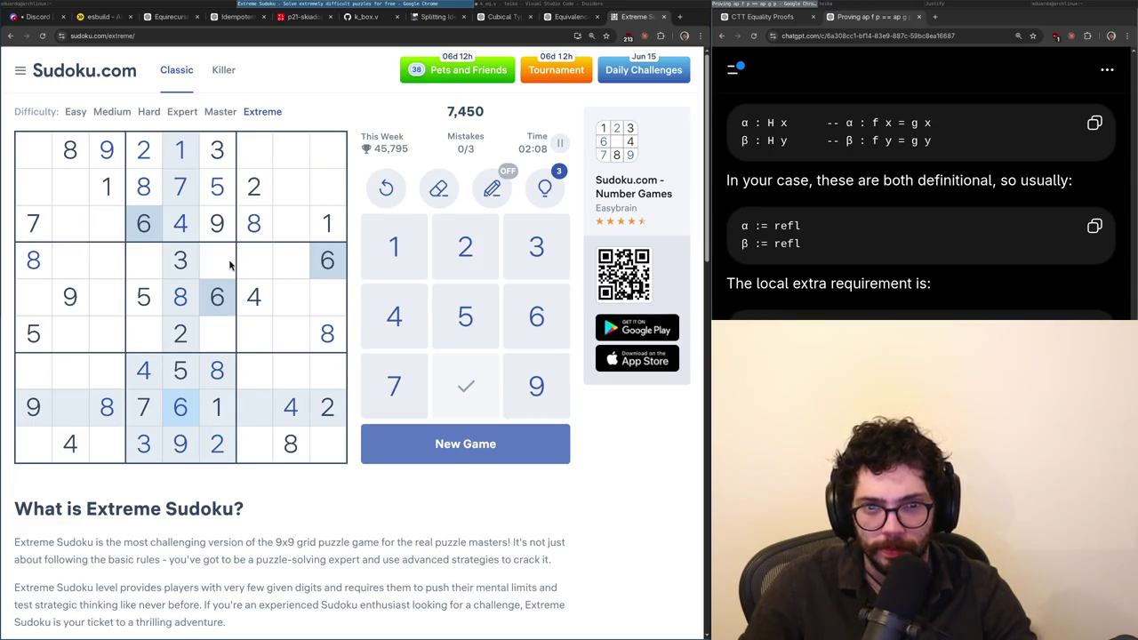
left_click(187, 193)
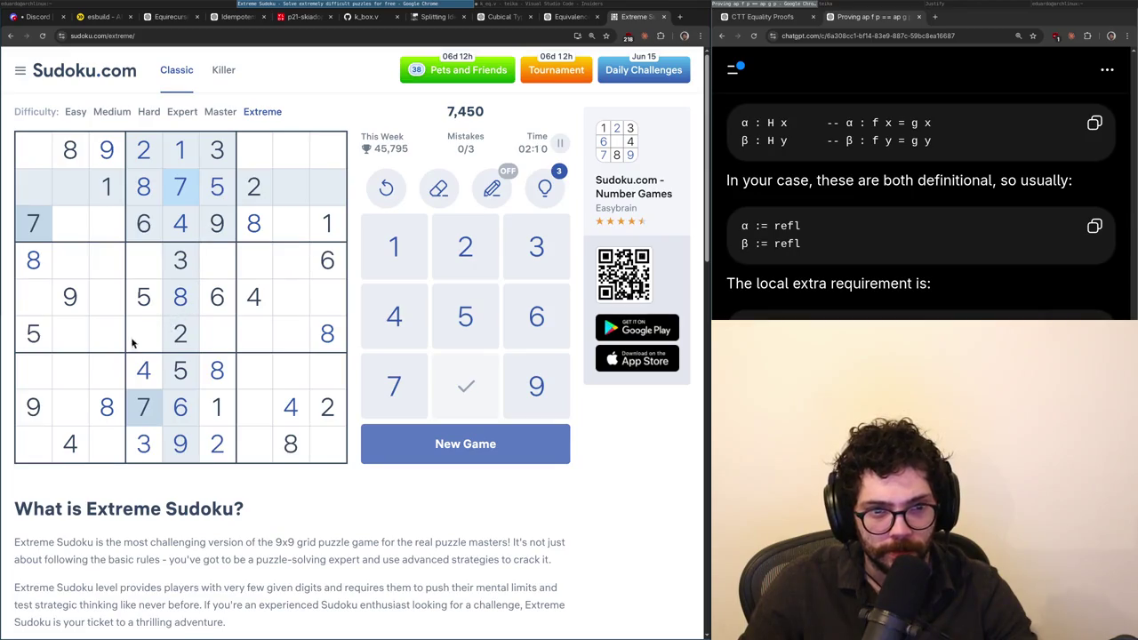
left_click(105, 418)
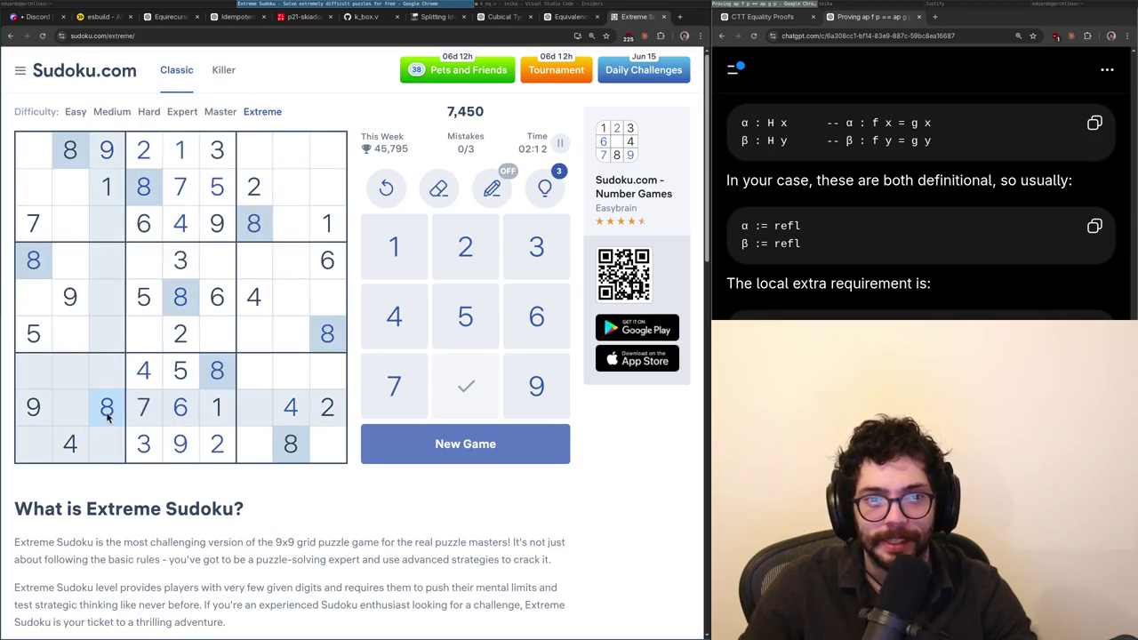
left_click(42, 419)
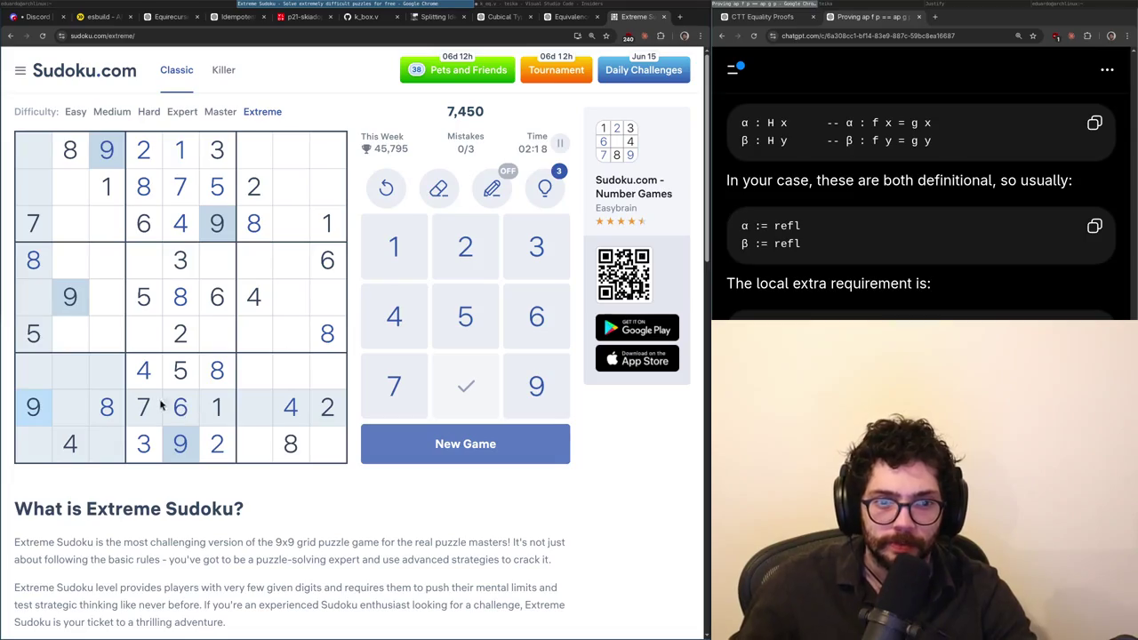
Recheck the 5s, 3s, 4s, 7s and 1s and examine row 1, columns 7 and 8
left_click(191, 385)
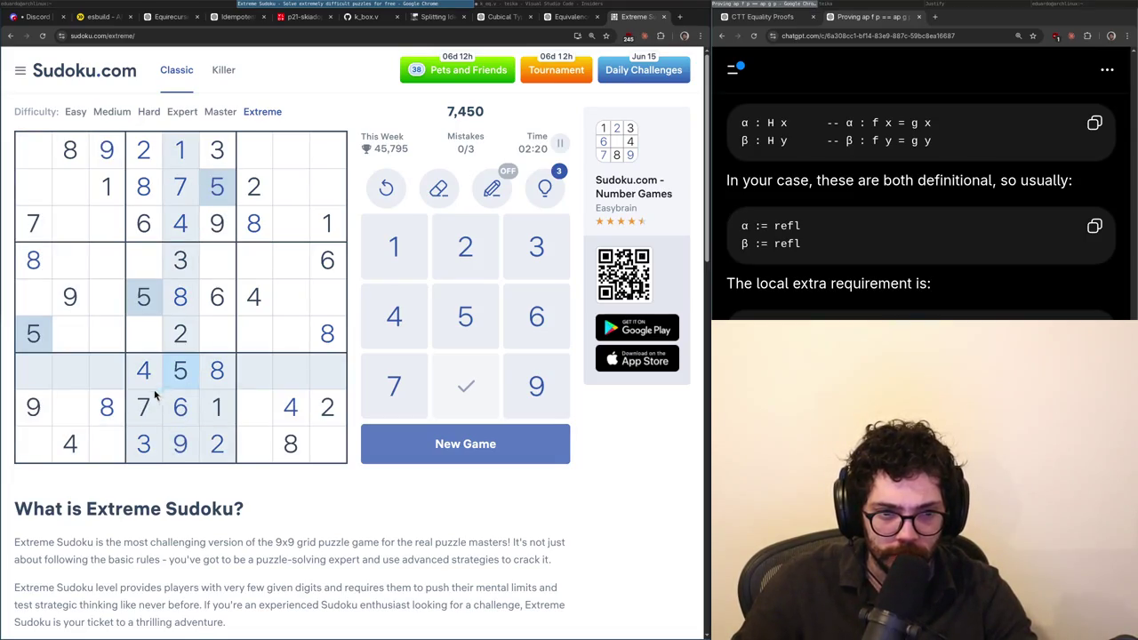
left_click(169, 269)
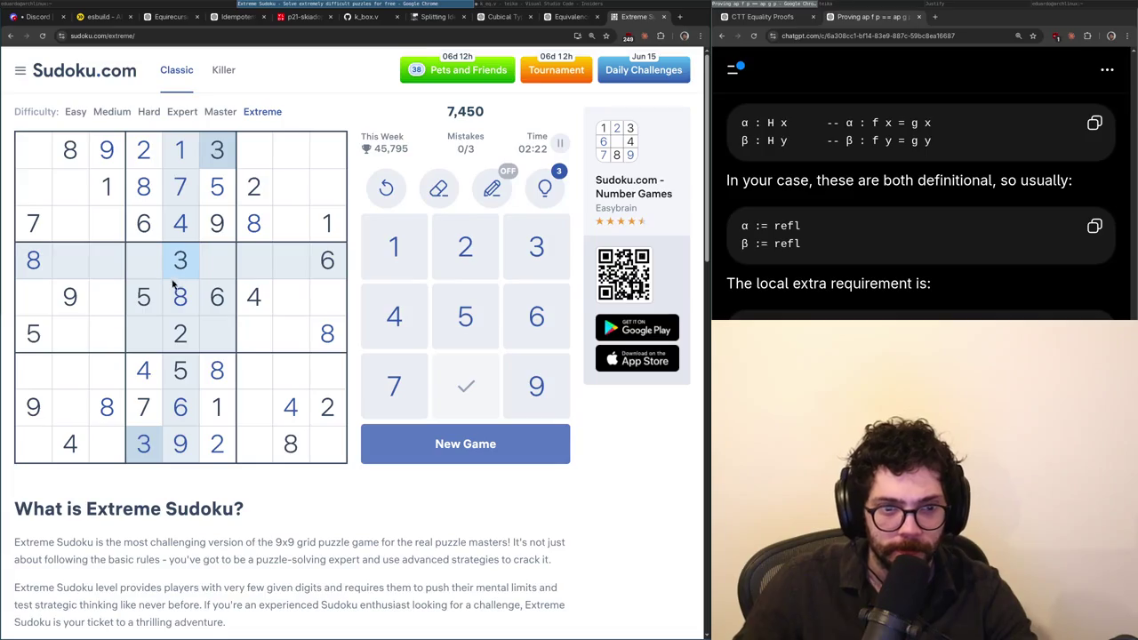
left_click(178, 224)
left_click(219, 190)
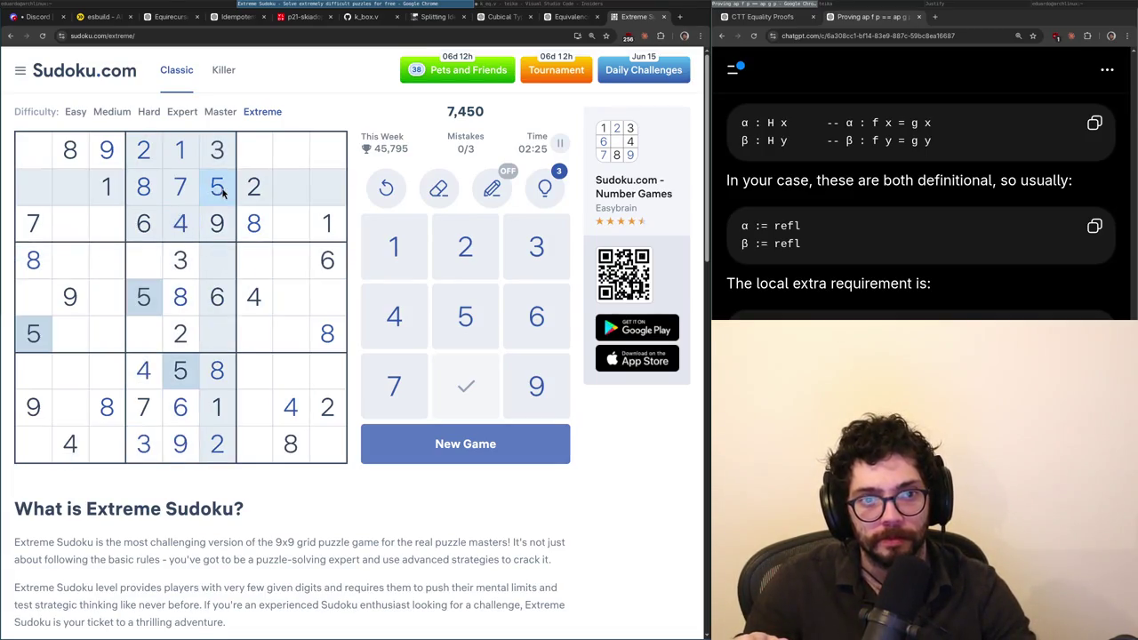
left_click(173, 184)
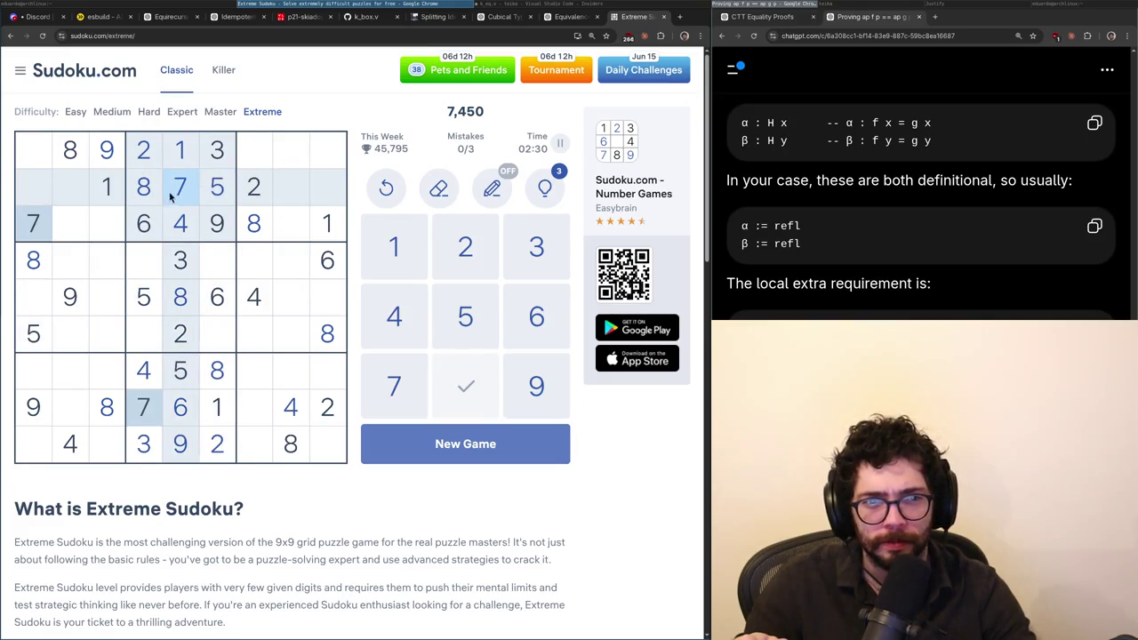
left_click(108, 187)
left_click(258, 165)
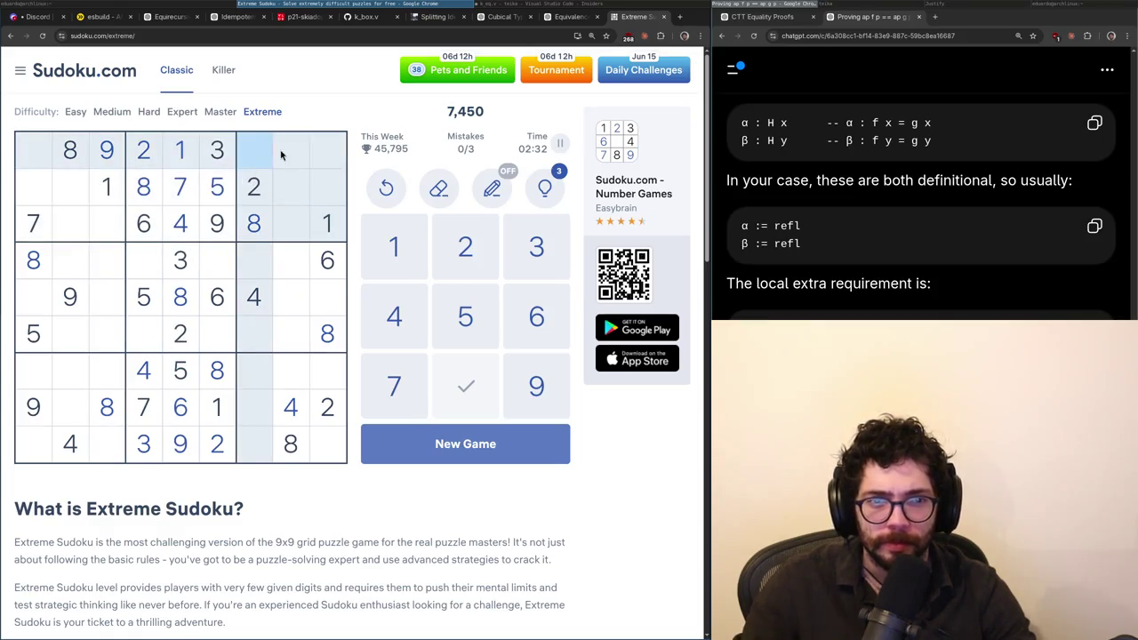
left_click(284, 157)
Keep comparing the 4s, 1s, 2s, 5s, 8s and 6s to find the next placement
left_click(254, 298)
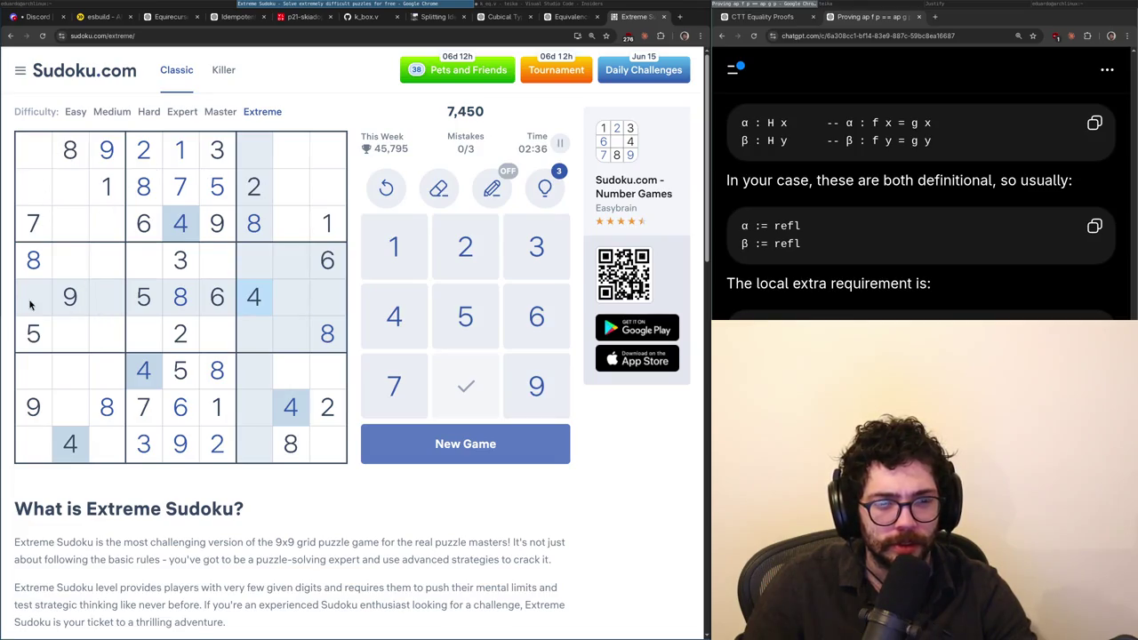
left_click(217, 405)
left_click(174, 329)
left_click(218, 416)
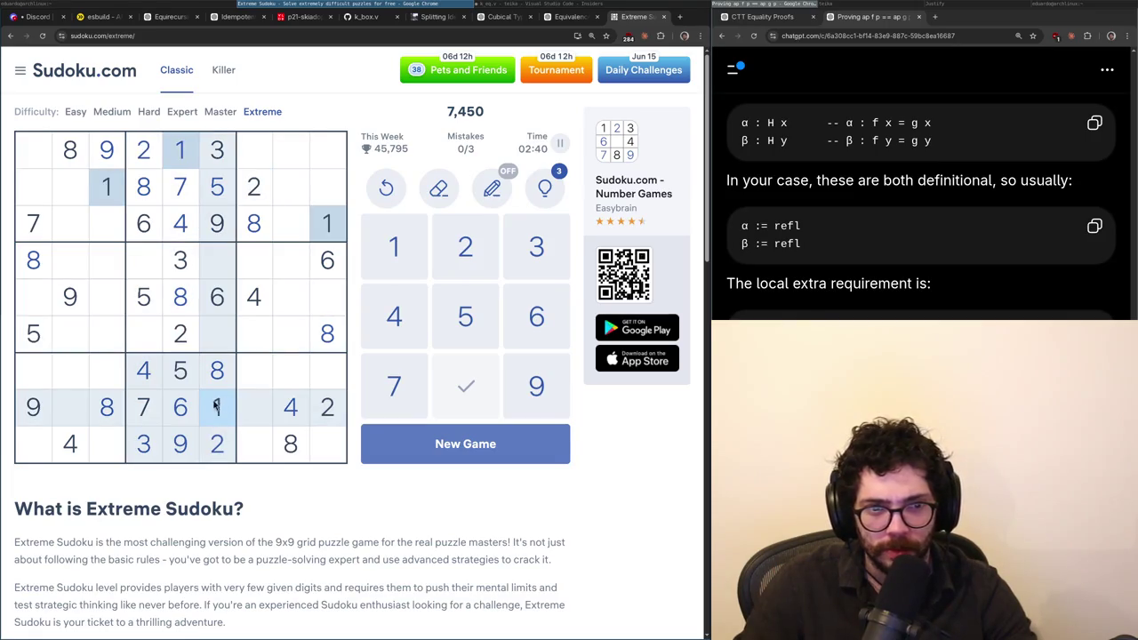
left_click(138, 307)
left_click(176, 309)
left_click(225, 307)
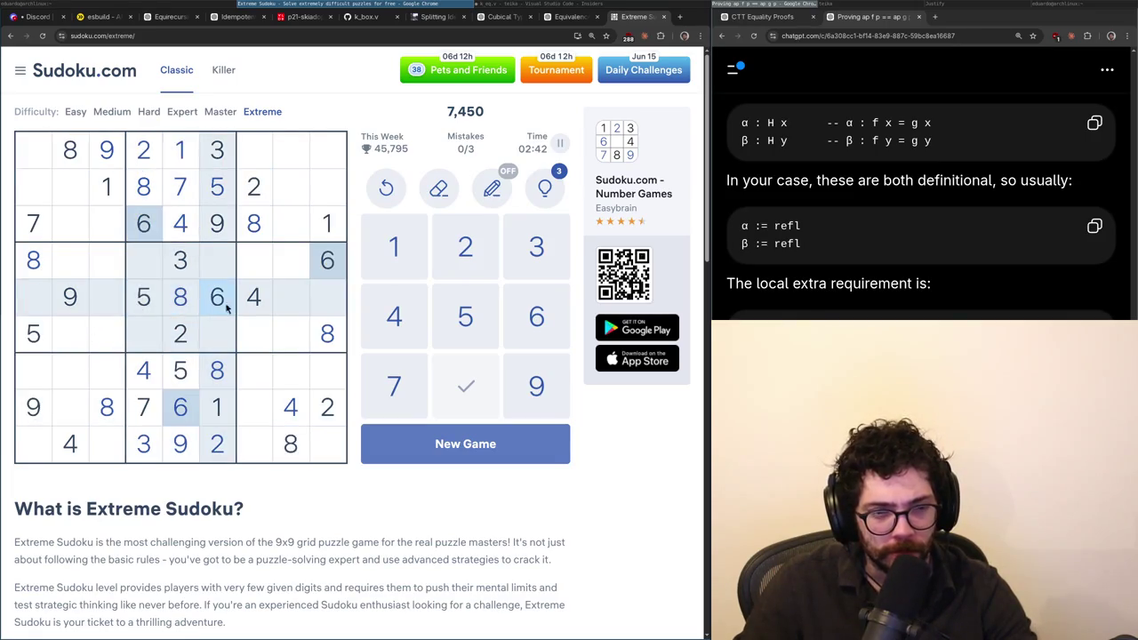
left_click(260, 307)
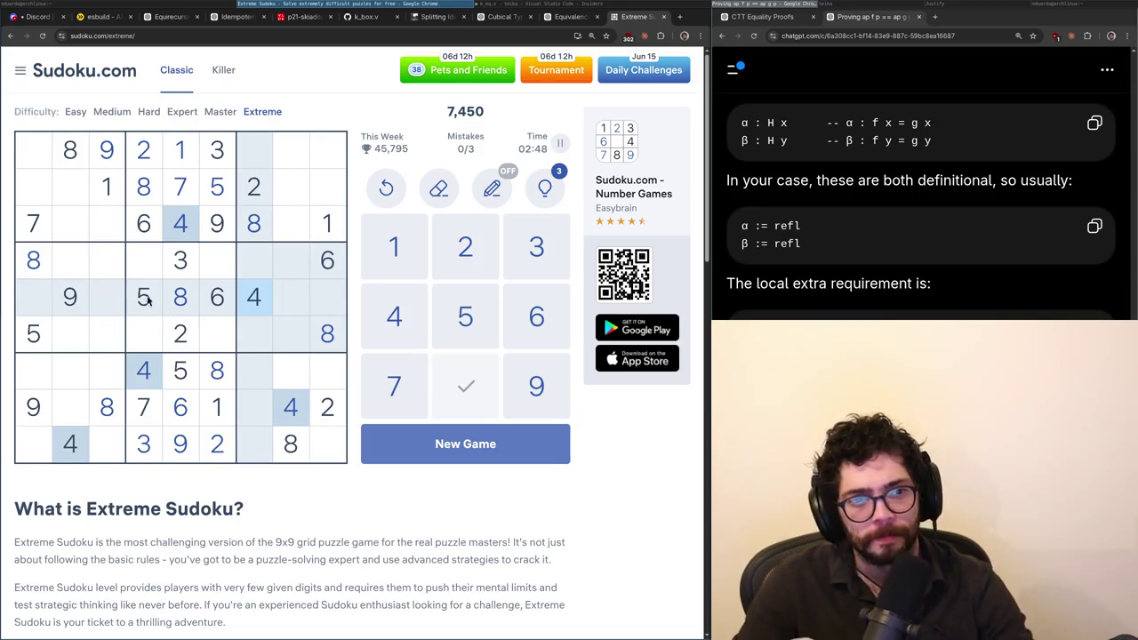
left_click(182, 331)
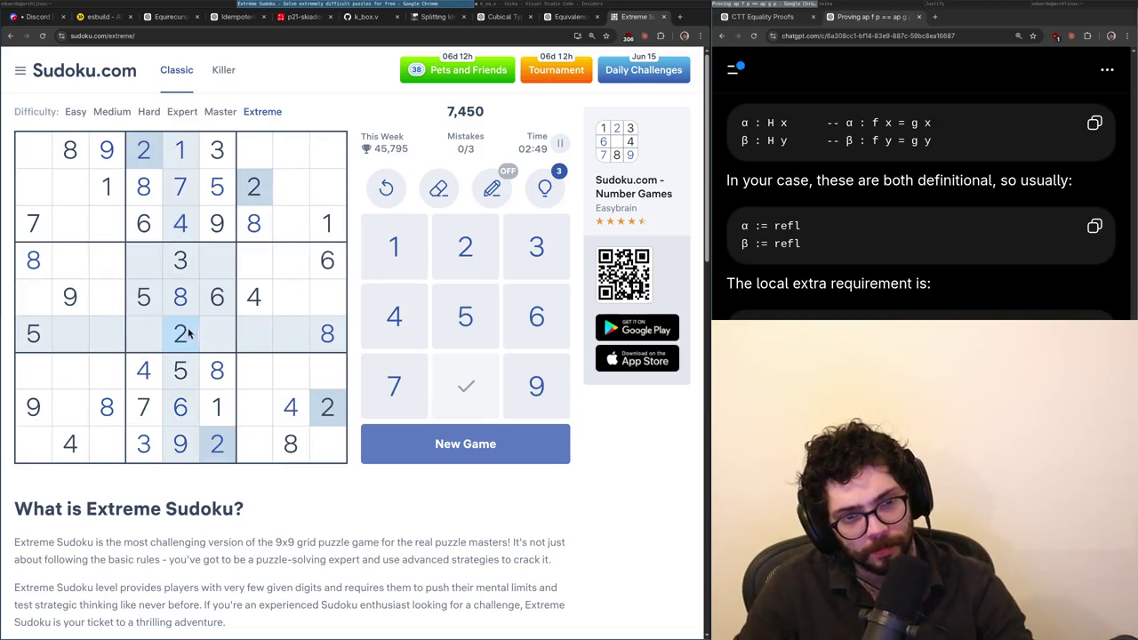
left_click(188, 274)
left_click(72, 299)
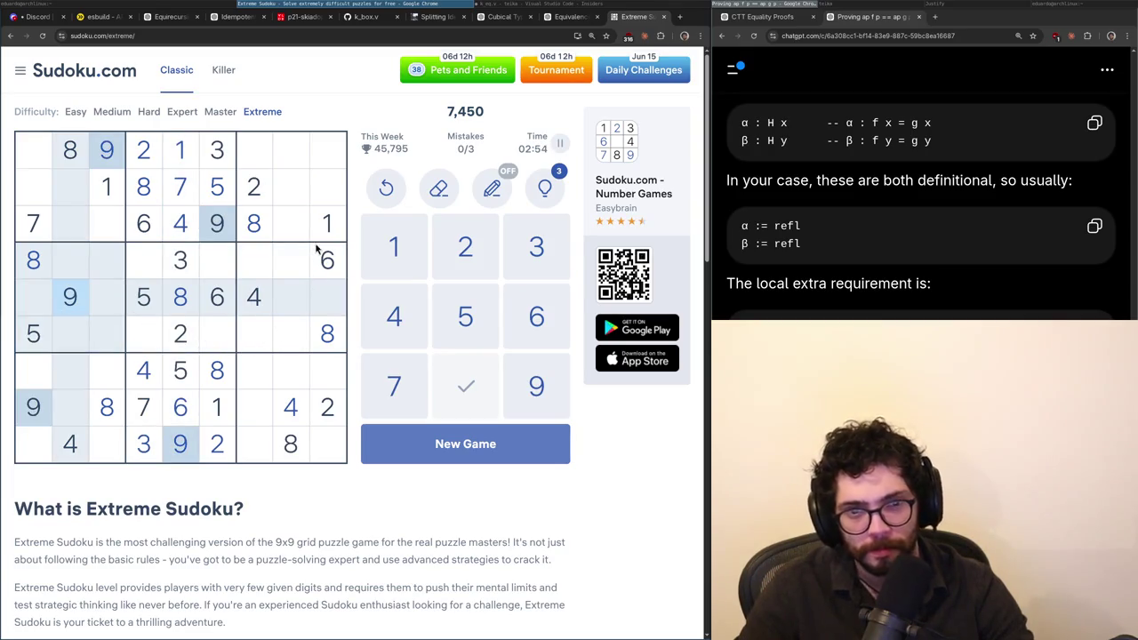
left_click(174, 273)
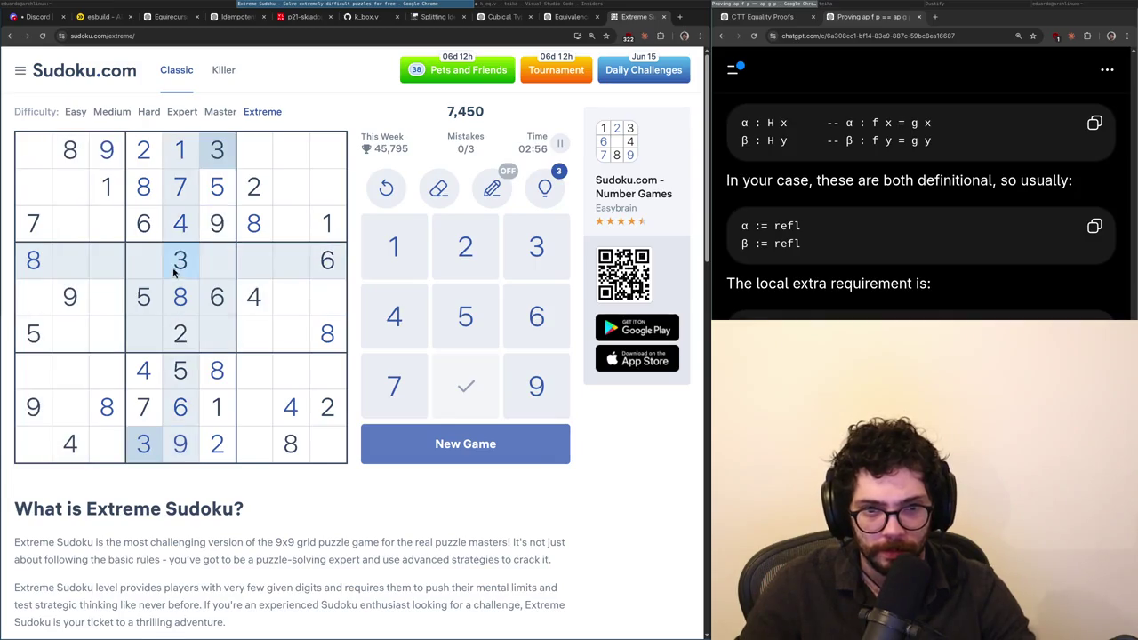
left_click(169, 234)
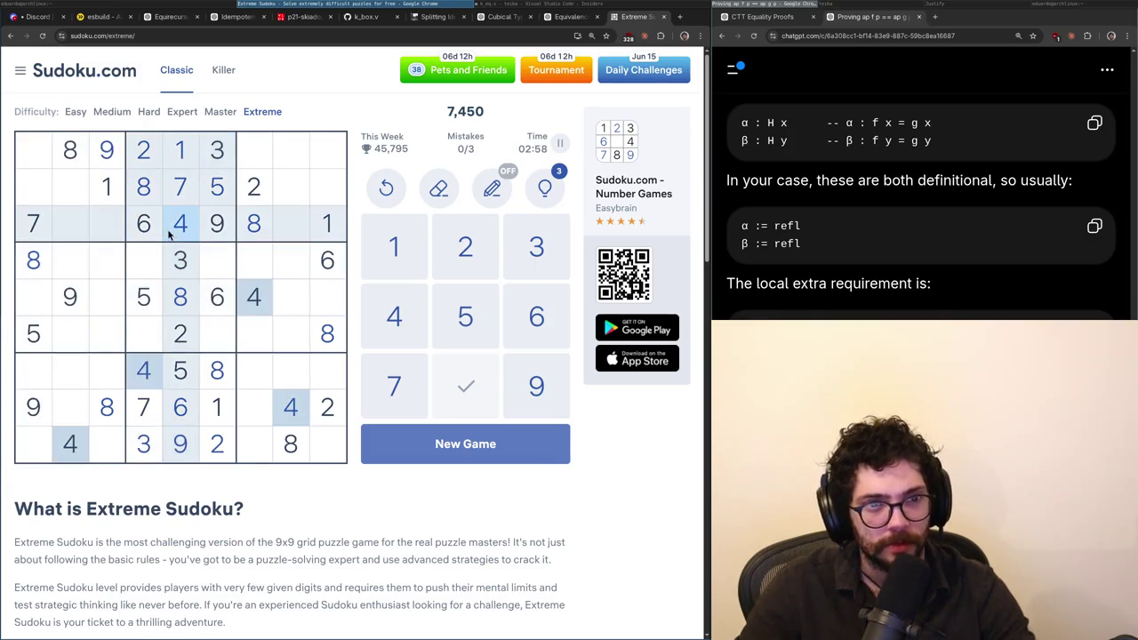
left_click(209, 189)
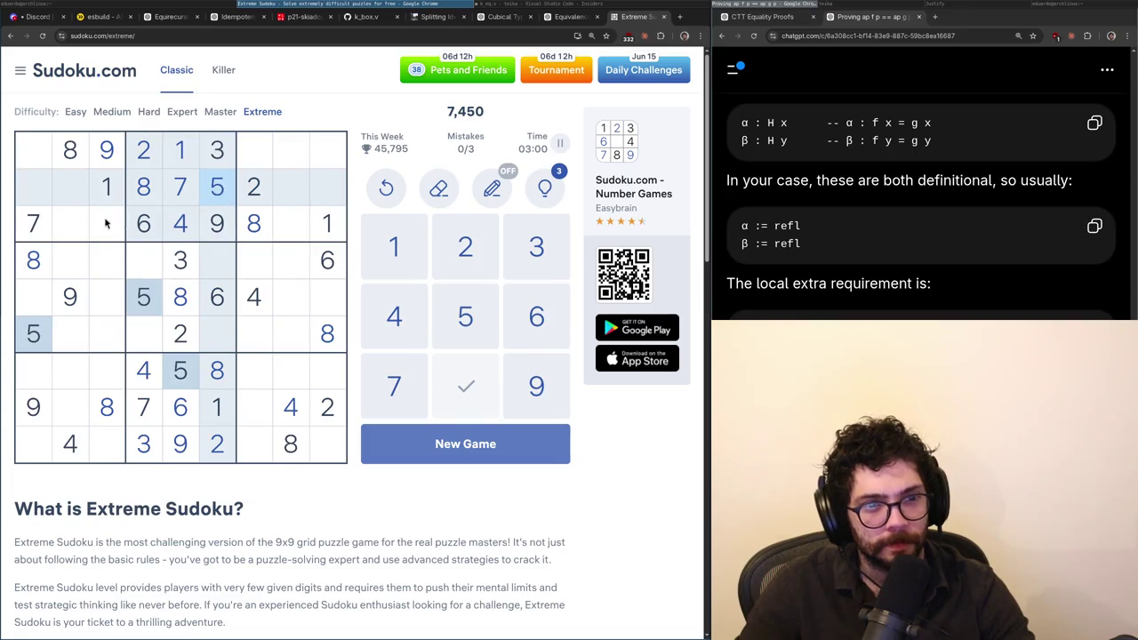
left_click(142, 224)
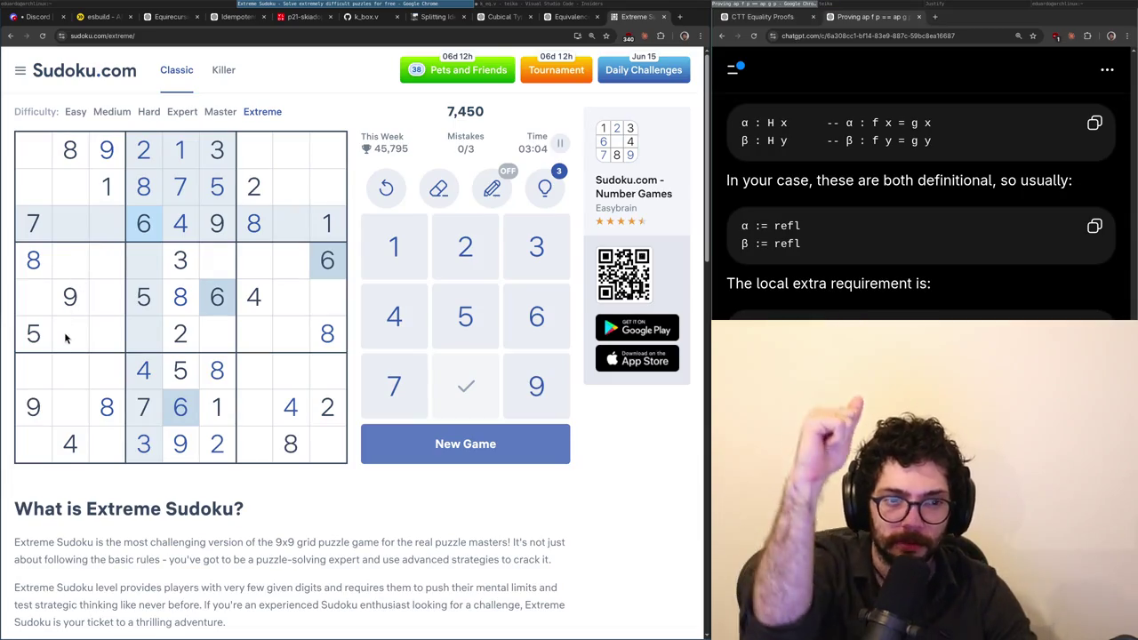
left_click(329, 446)
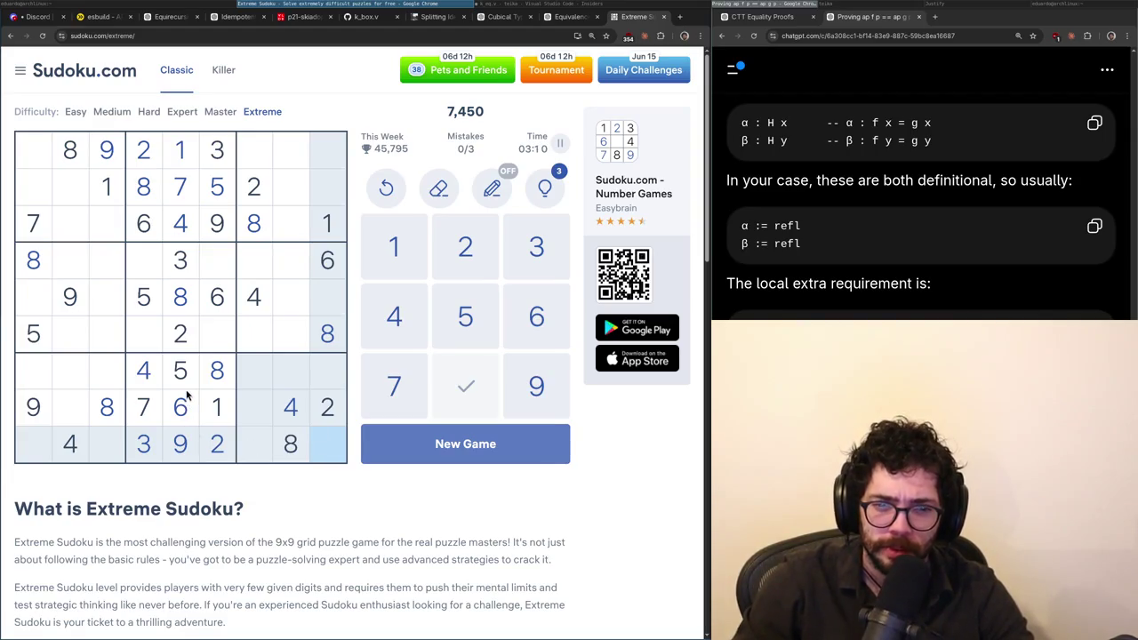
left_click(159, 421)
left_click(187, 380)
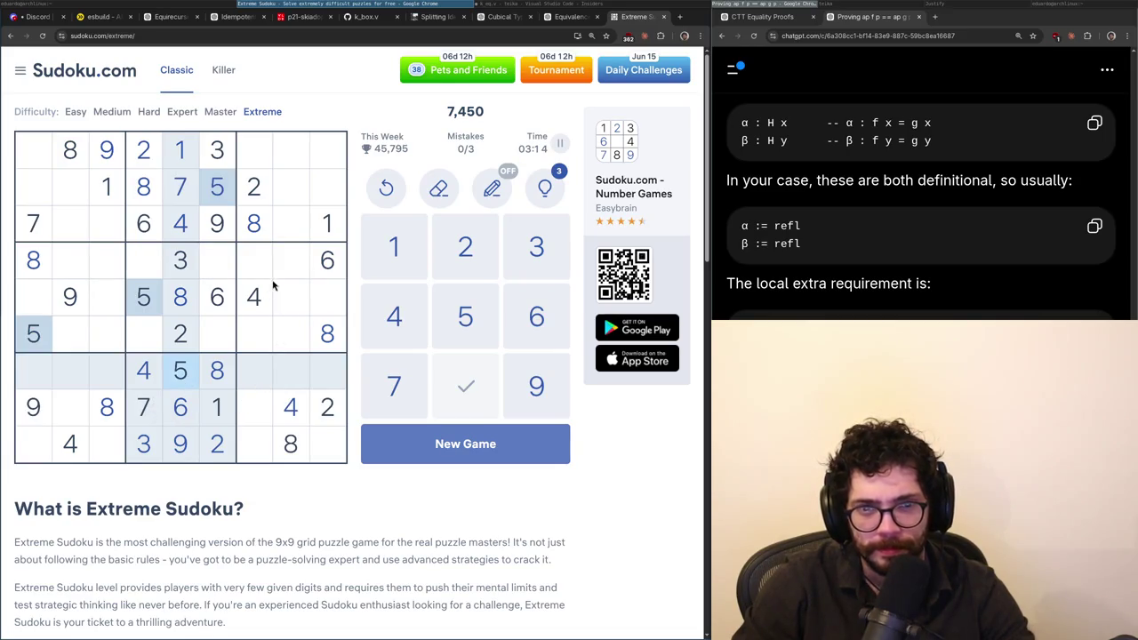
left_click(331, 299)
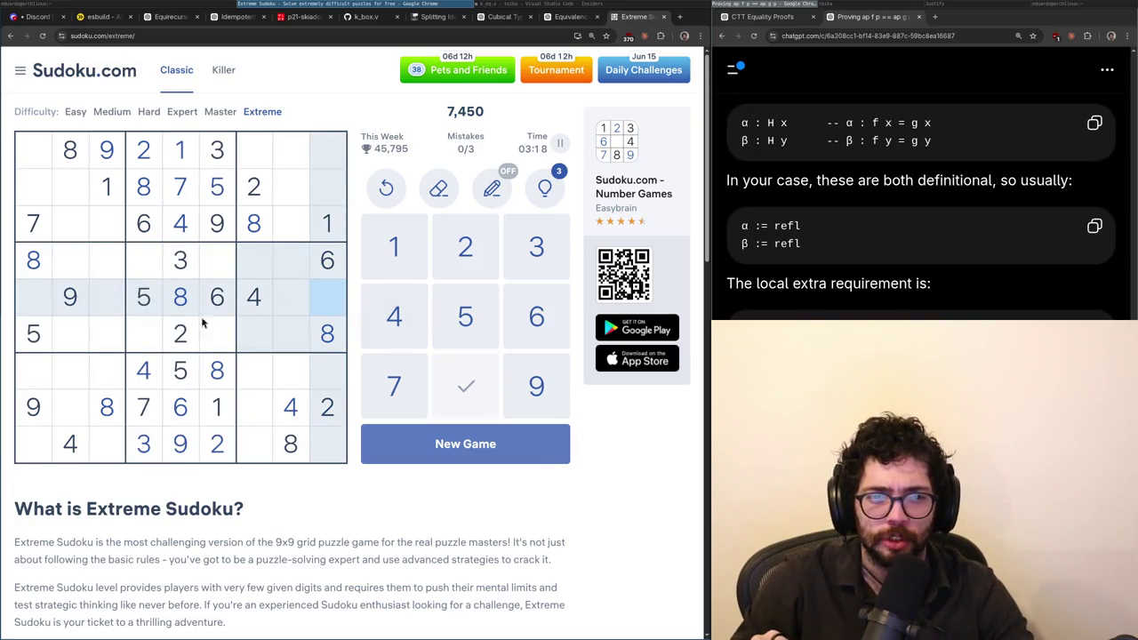
left_click(193, 275)
left_click(189, 202)
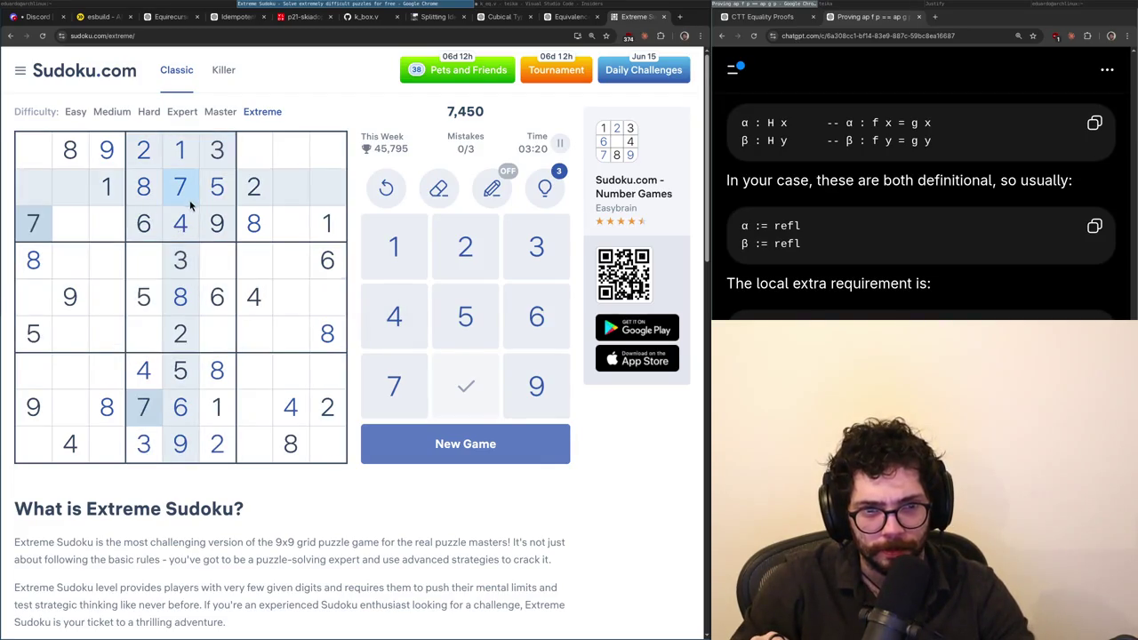
left_click(320, 311)
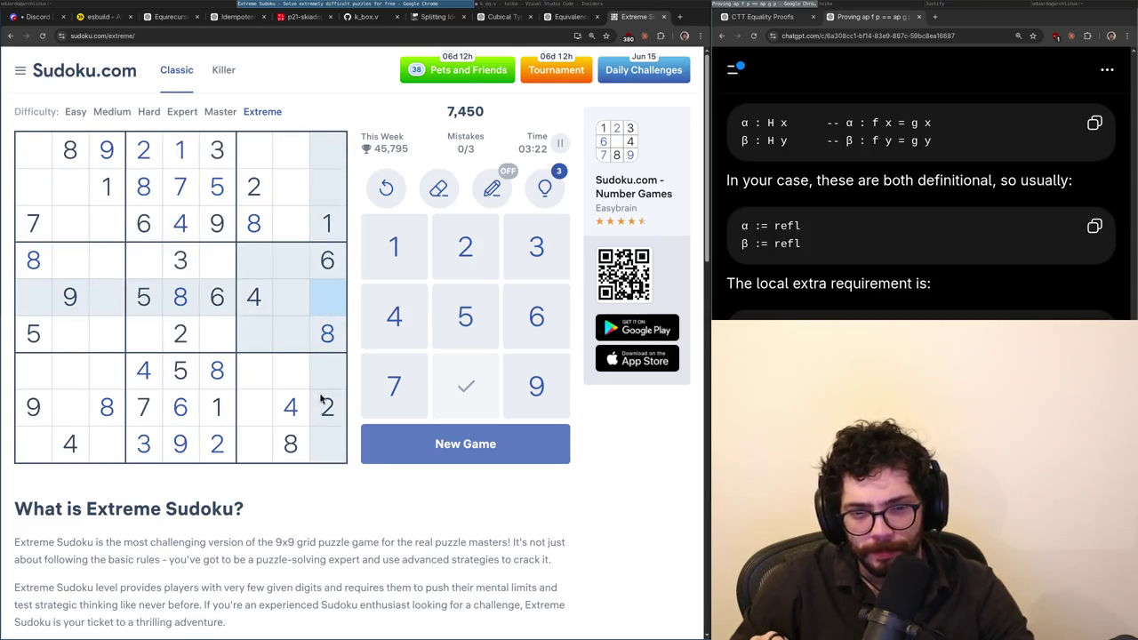
left_click(46, 227)
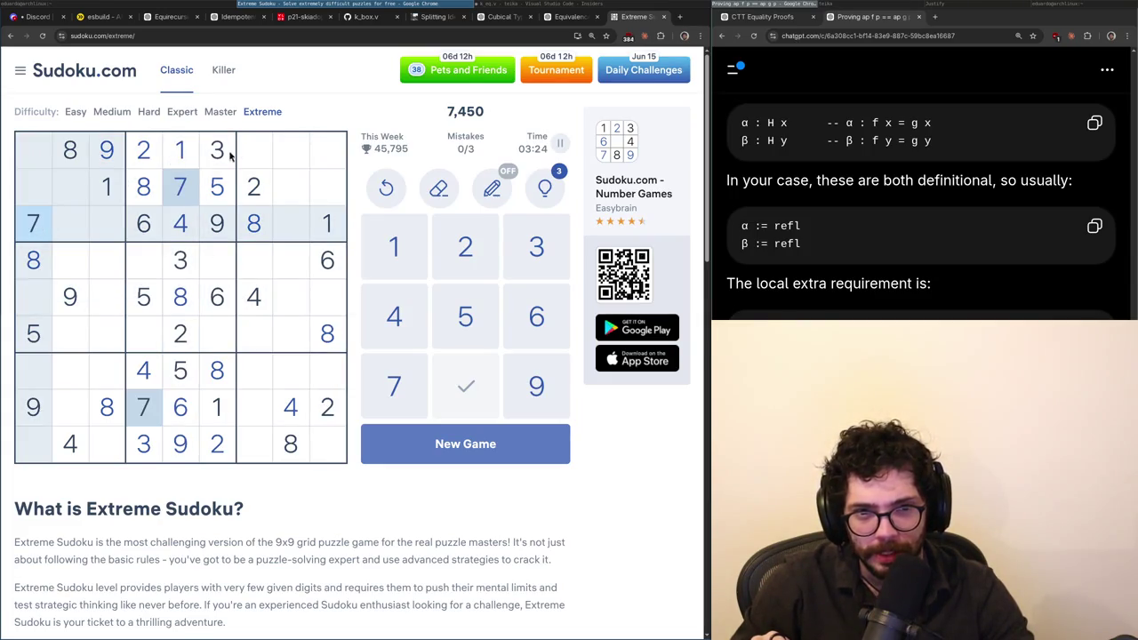
left_click(329, 199)
left_click(194, 223)
left_click(318, 190)
left_click(209, 154)
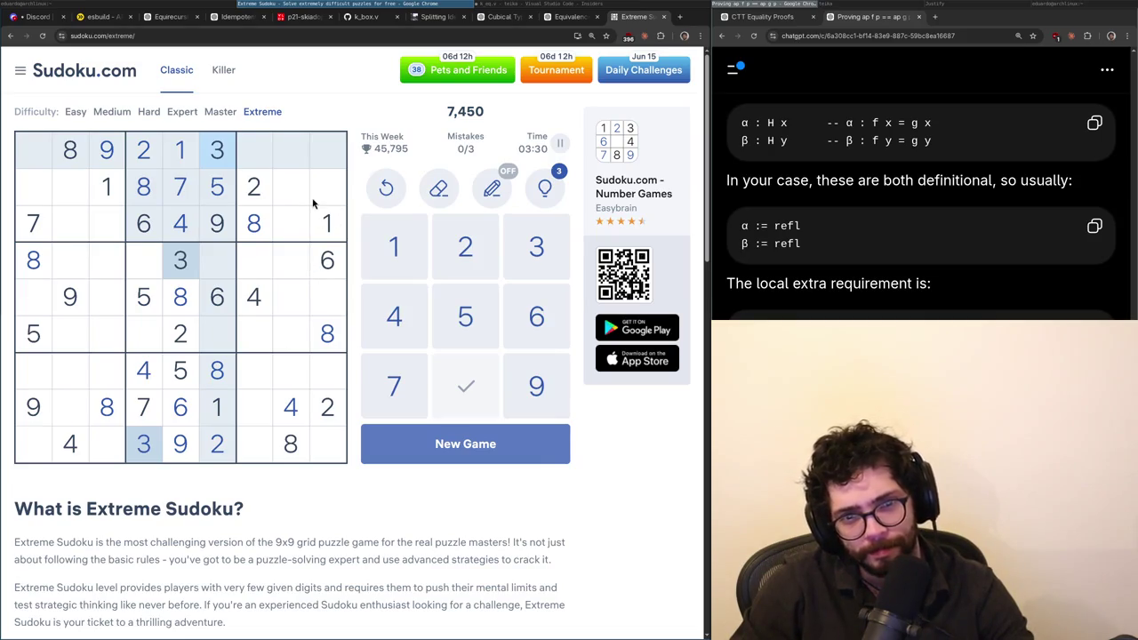
left_click(262, 300)
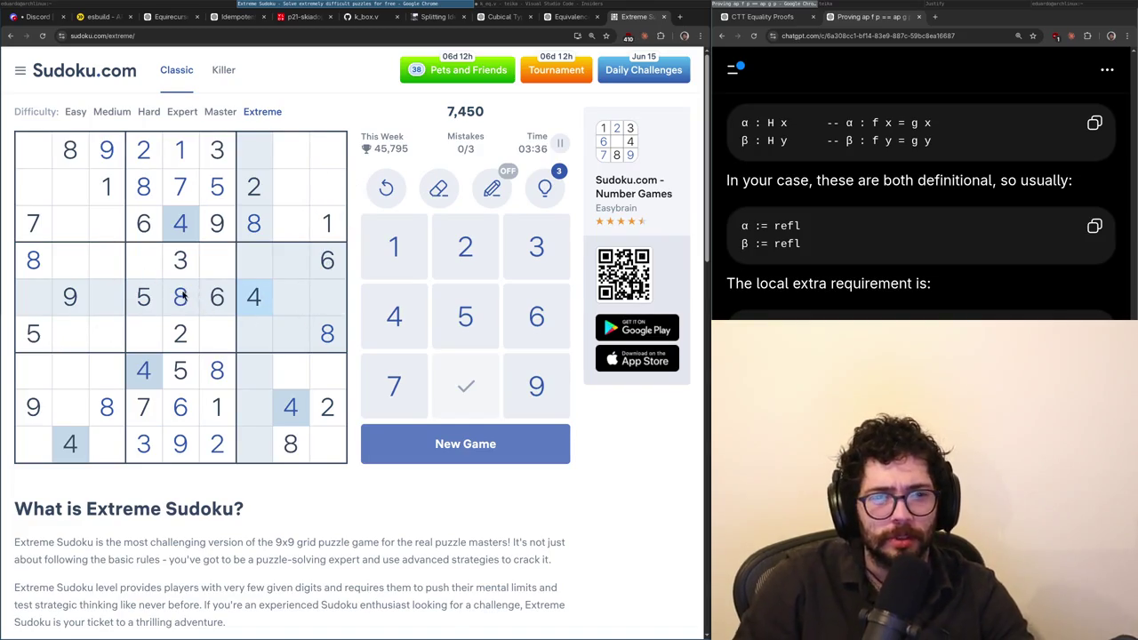
left_click(325, 223)
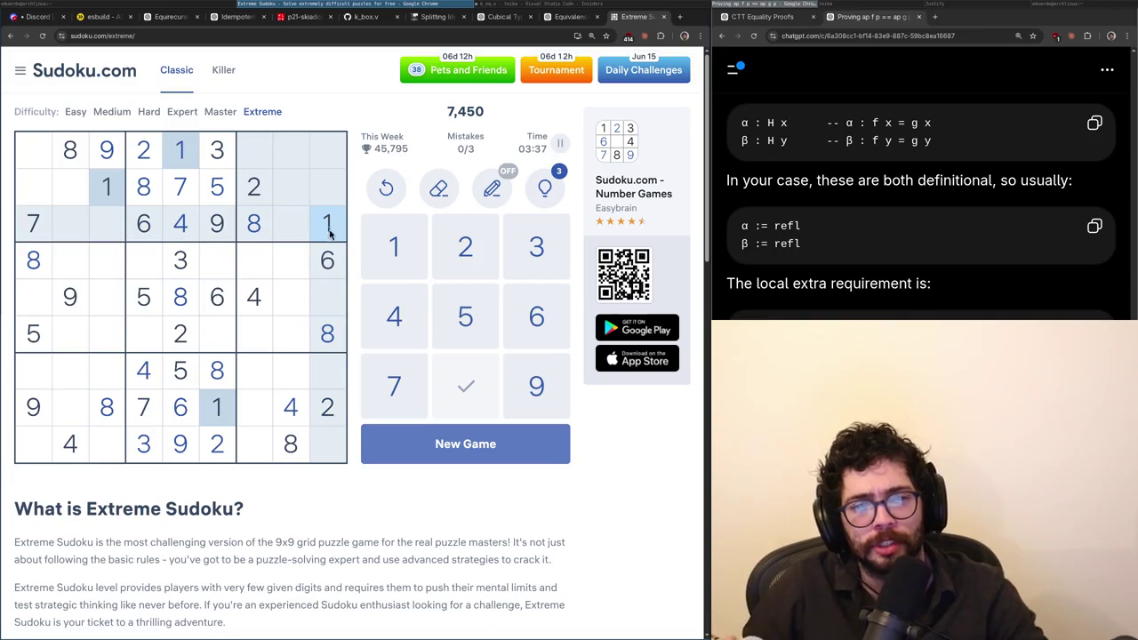
left_click(325, 405)
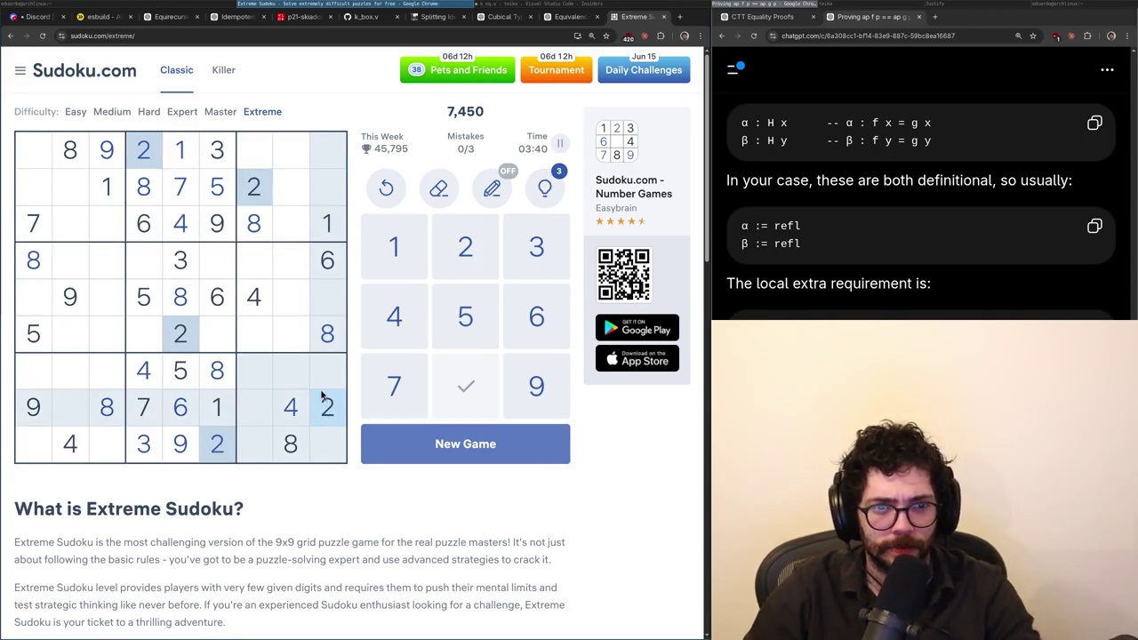
left_click(183, 272)
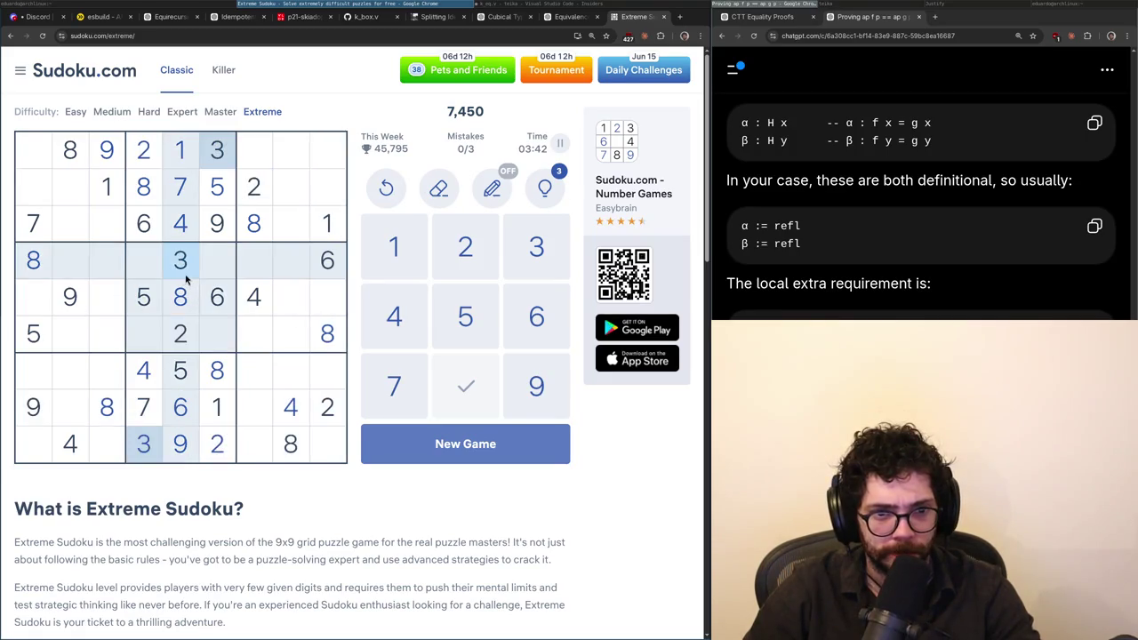
left_click(143, 409)
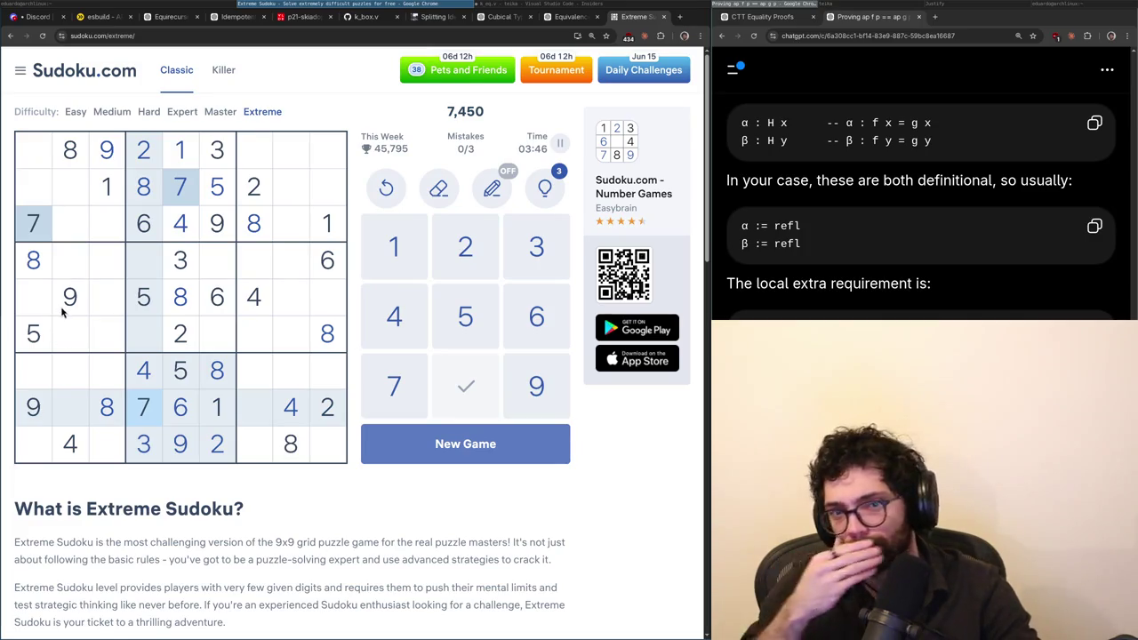
left_click(194, 415)
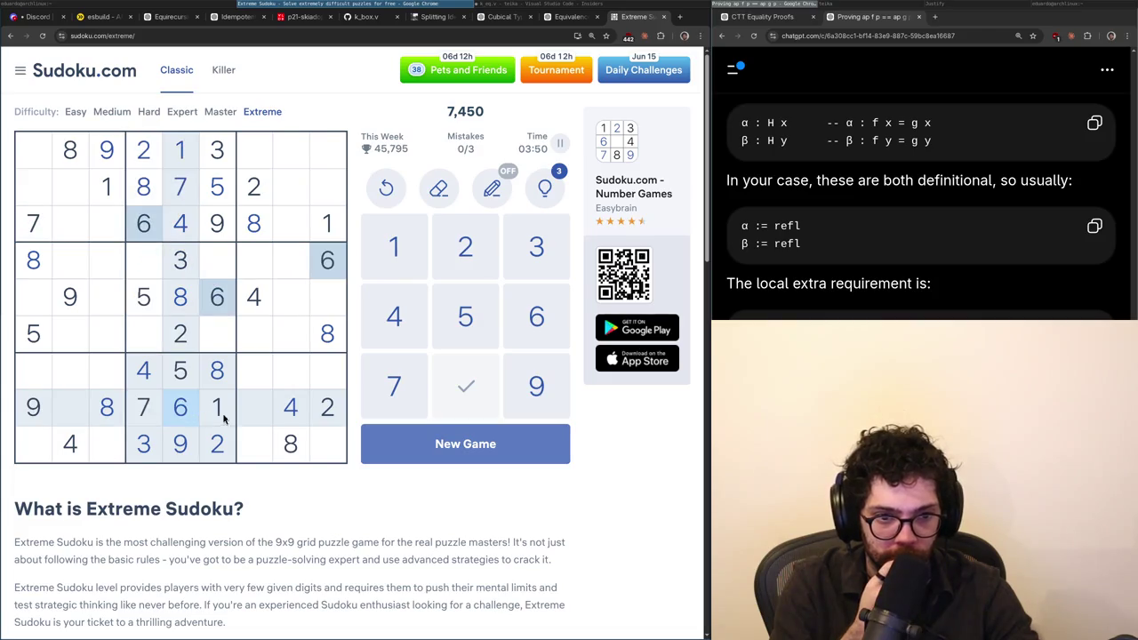
left_click(143, 415)
left_click(322, 411)
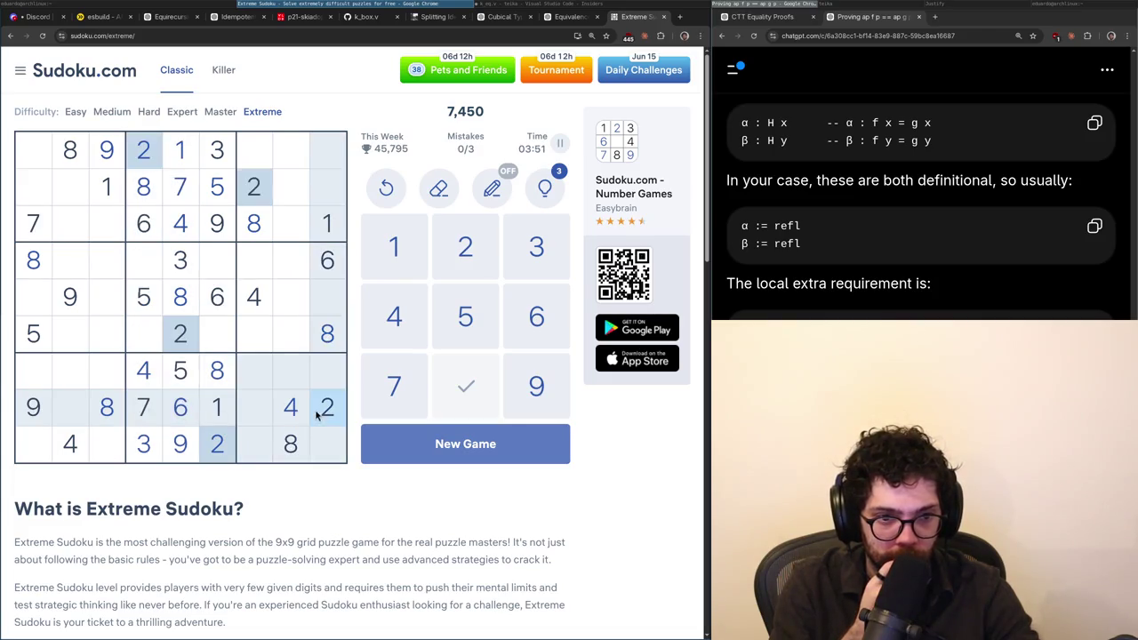
left_click(210, 408)
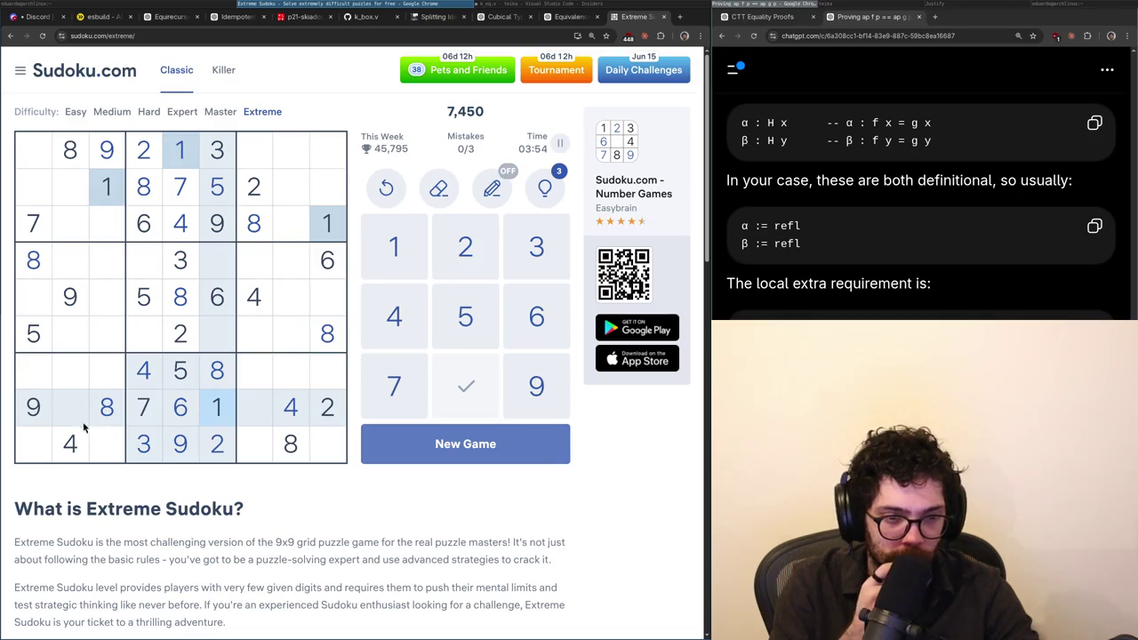
left_click(101, 303)
left_click(179, 333)
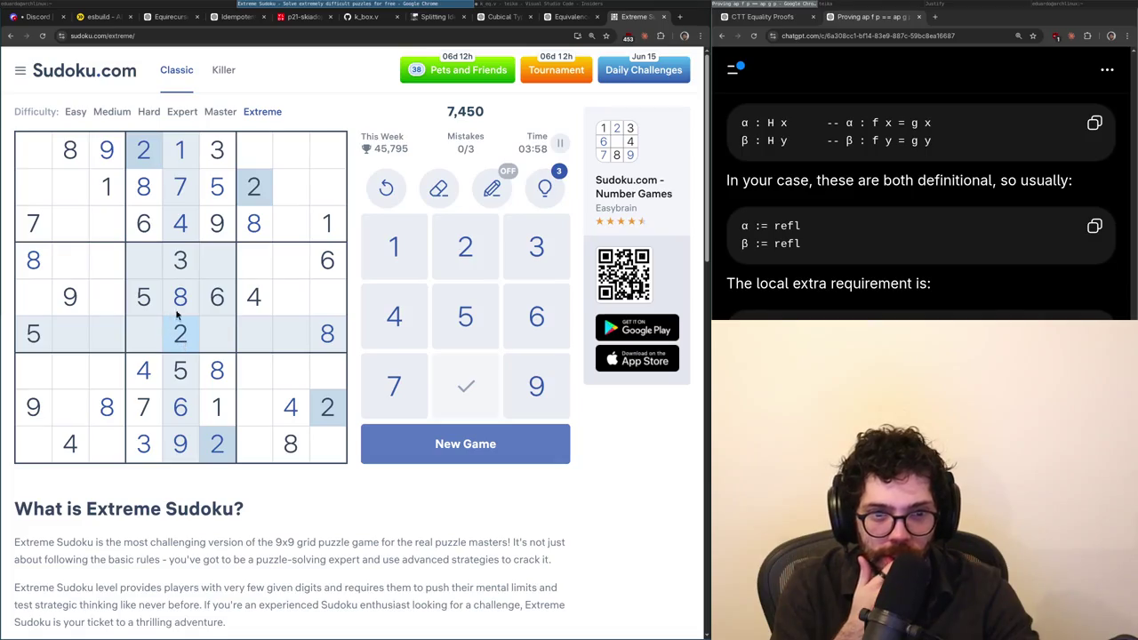
left_click(123, 201)
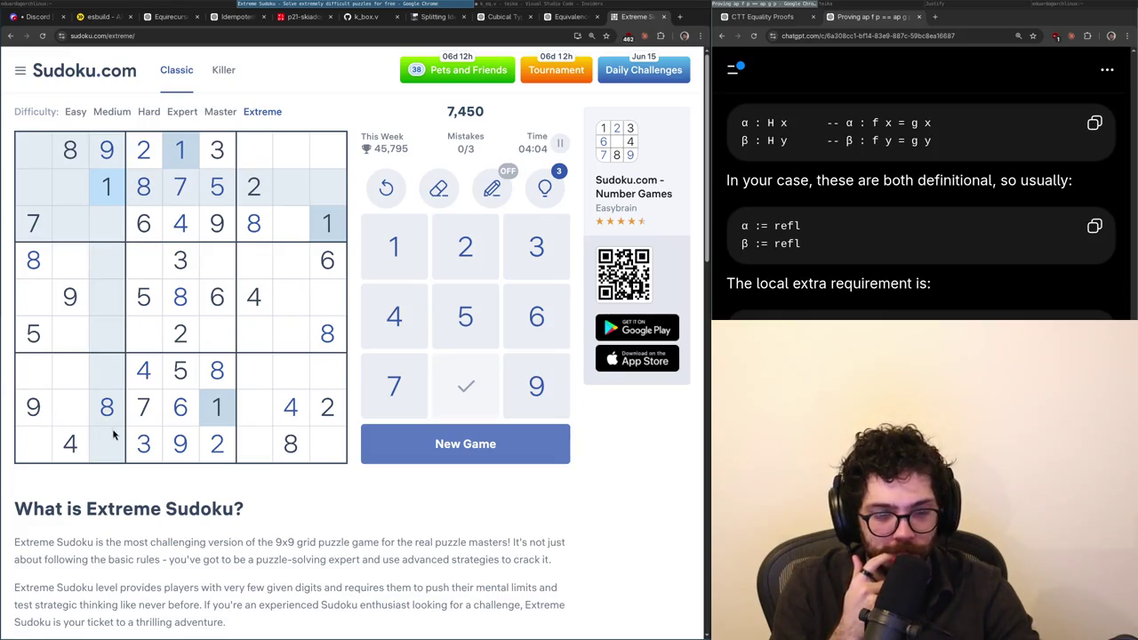
left_click(327, 406)
type("2")
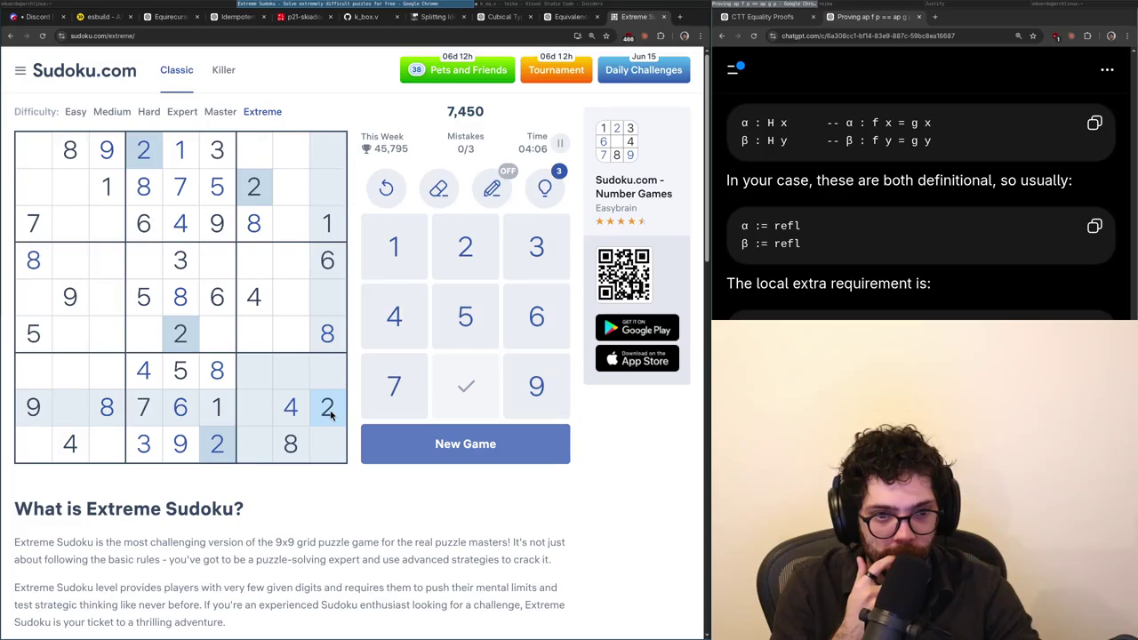
left_click(25, 332)
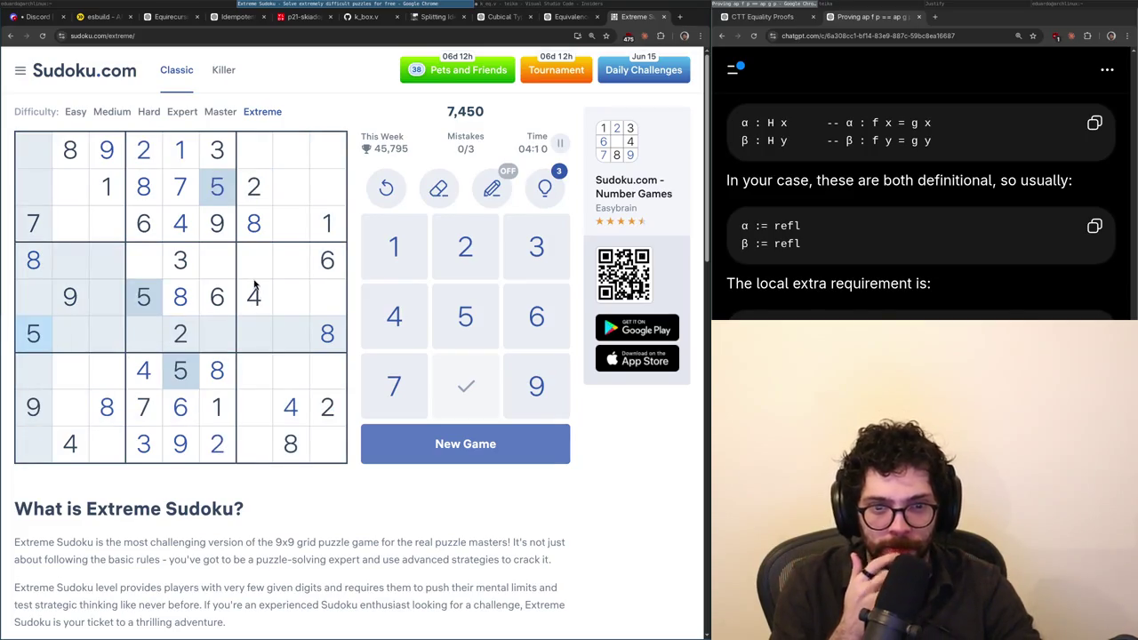
left_click(178, 333)
left_click(295, 269)
left_click(184, 330)
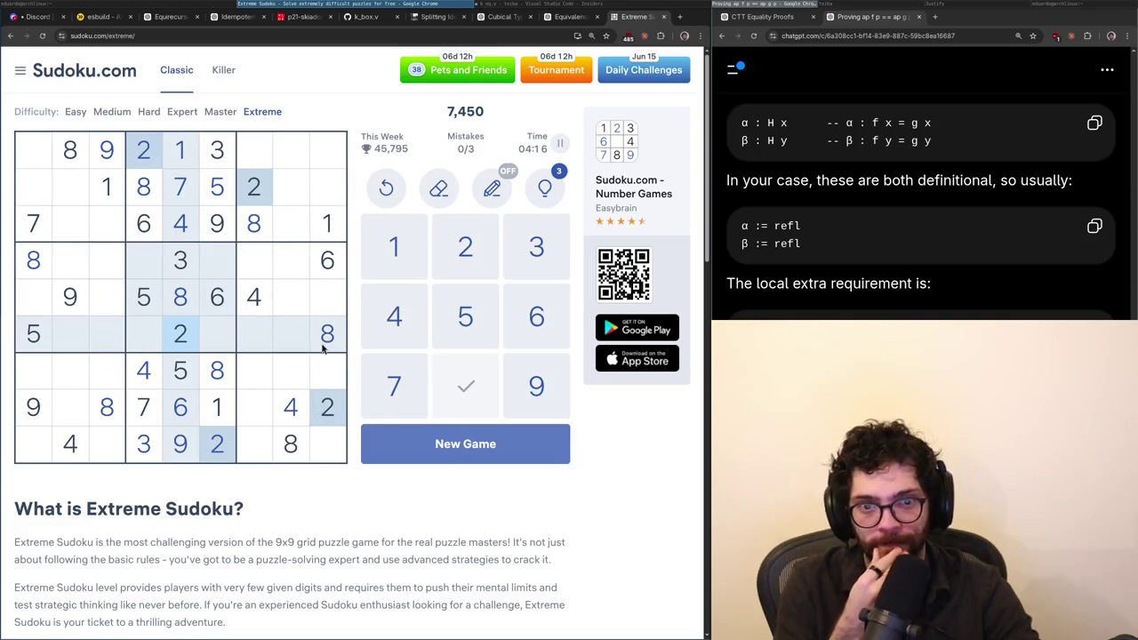
left_click(188, 265)
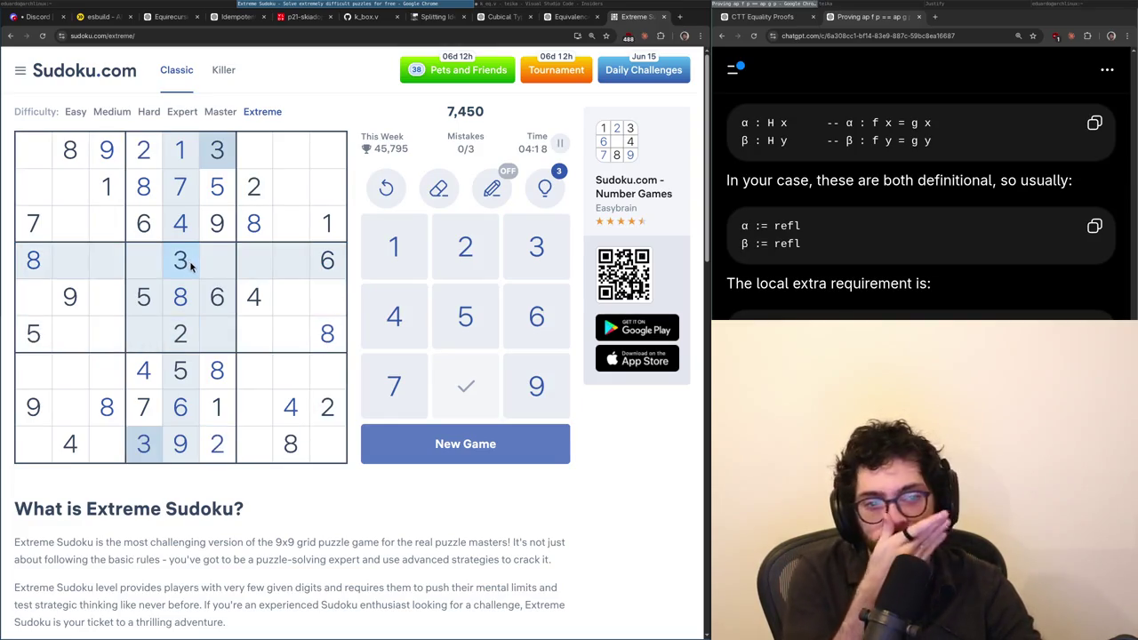
left_click(145, 299)
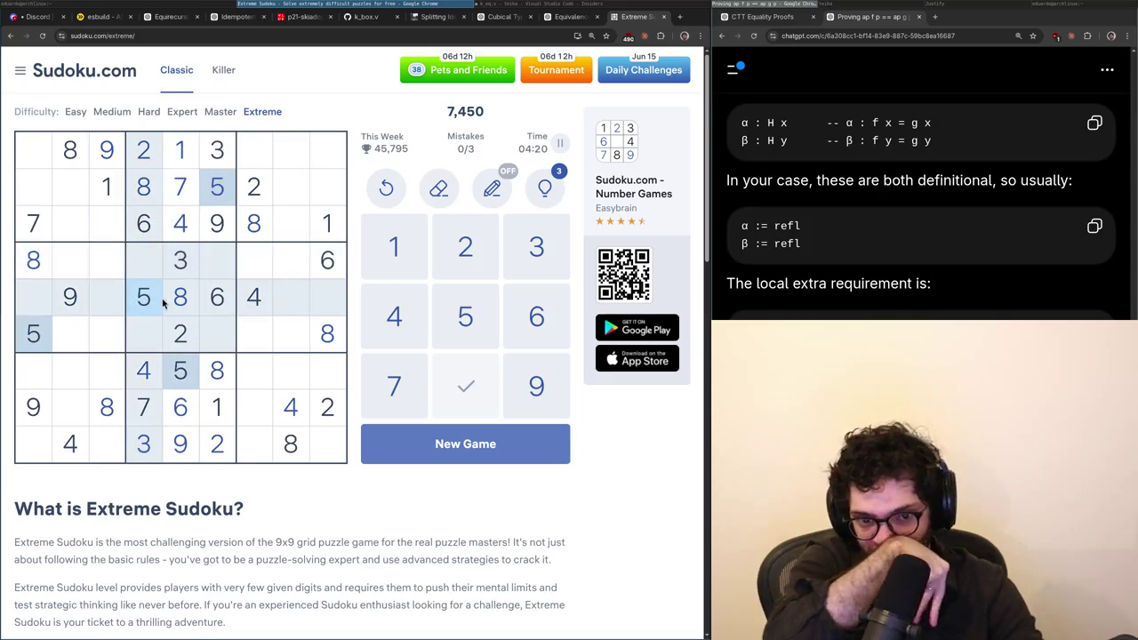
left_click(214, 303)
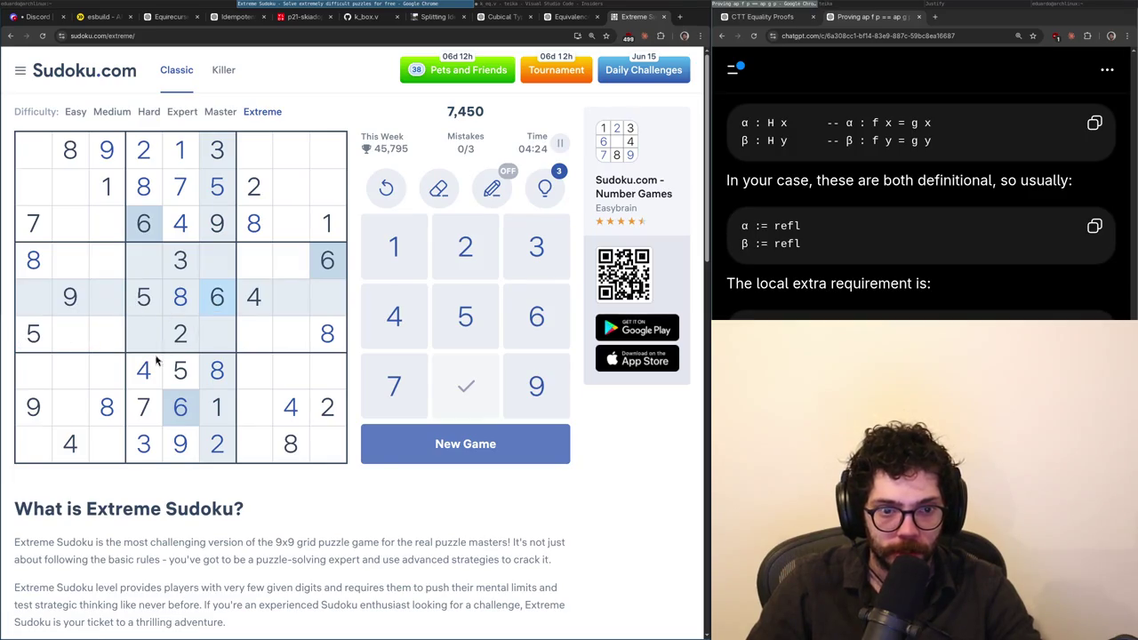
left_click(147, 405)
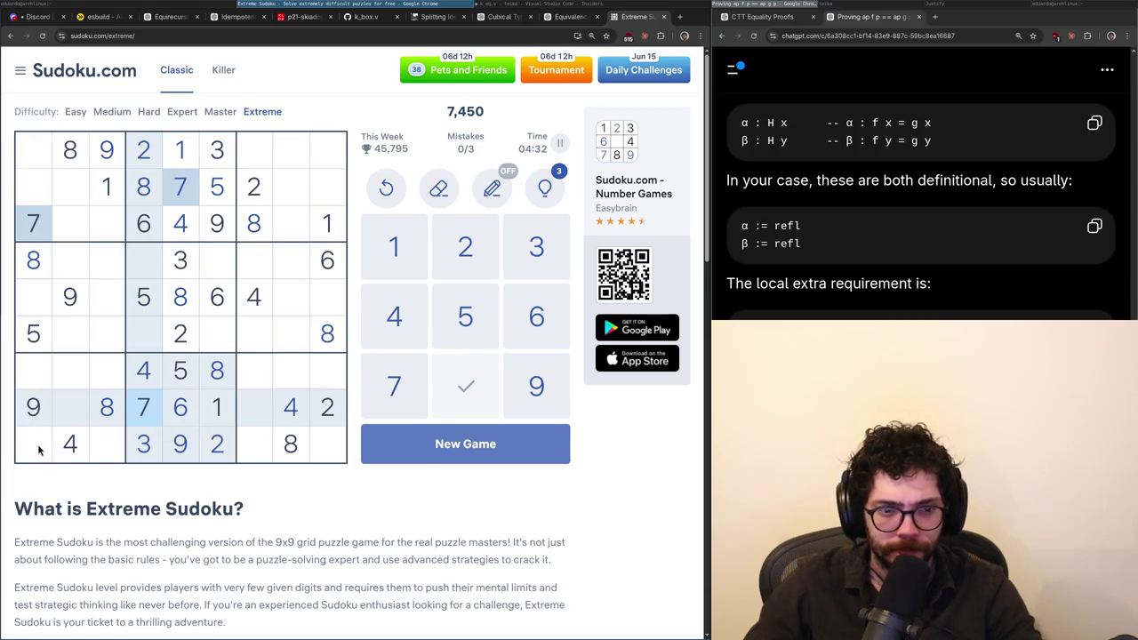
left_click(216, 414)
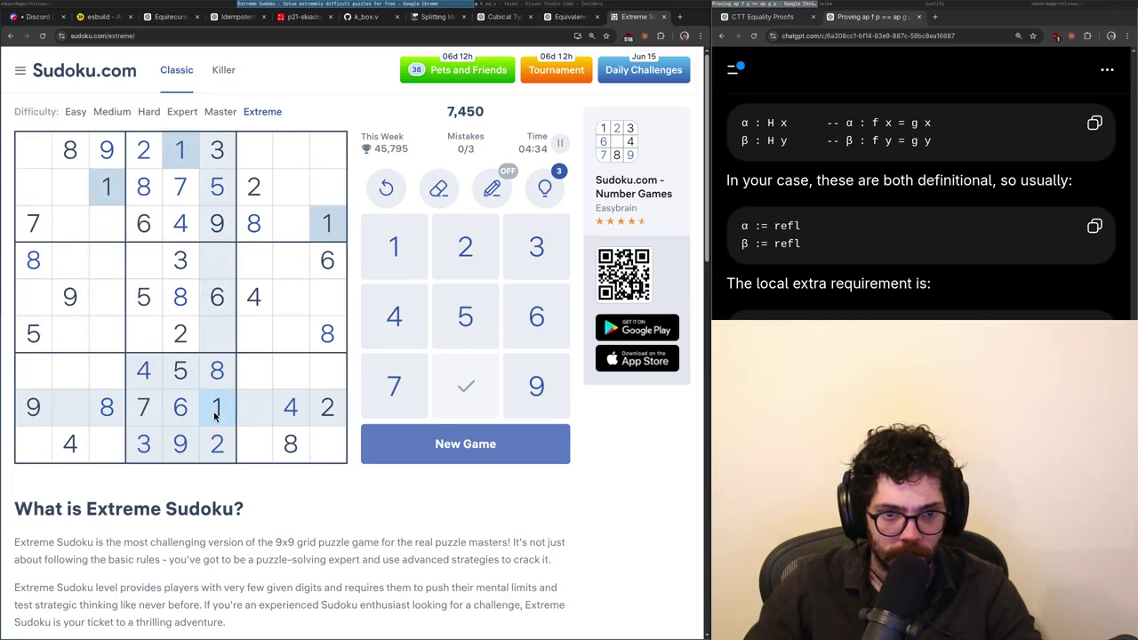
left_click(142, 408)
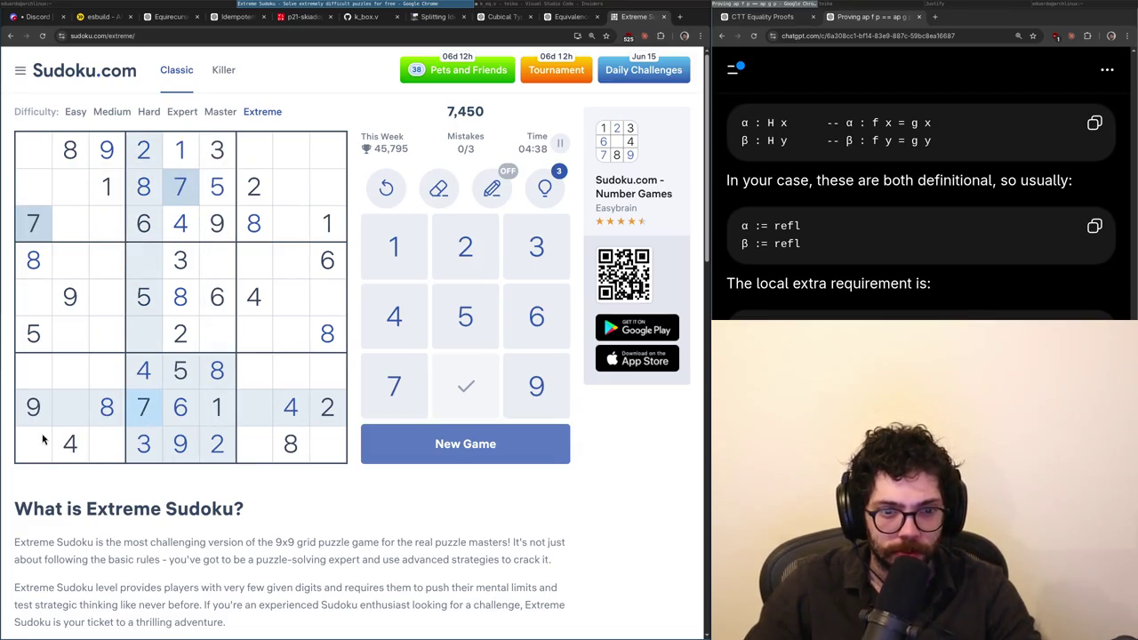
left_click(35, 409)
left_click(181, 384)
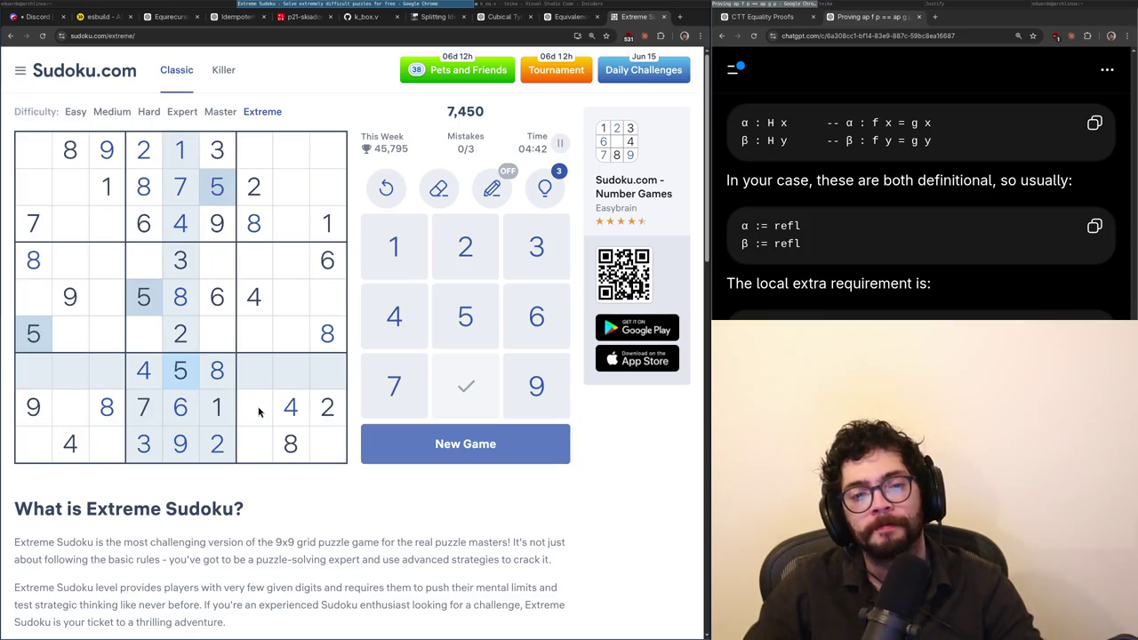
left_click(325, 223)
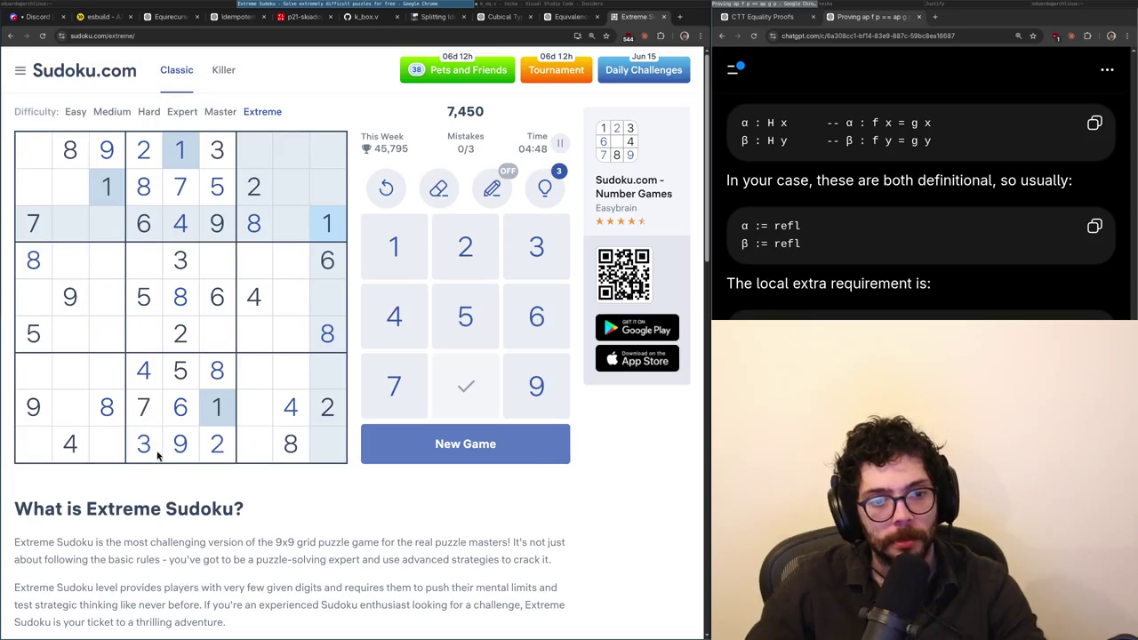
left_click(154, 412)
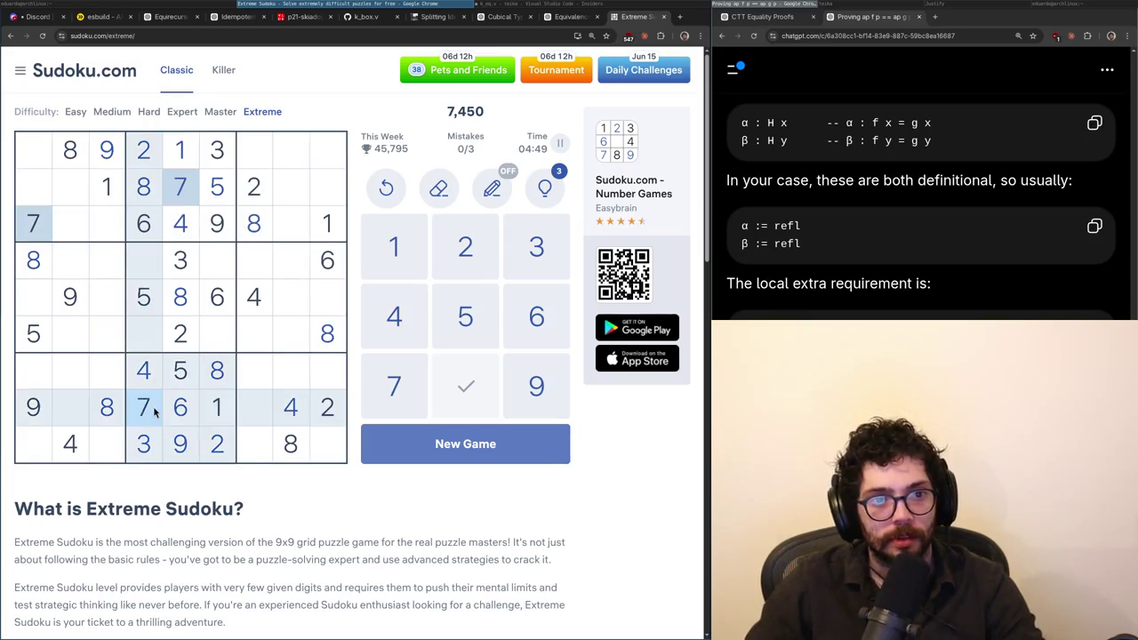
left_click(143, 149)
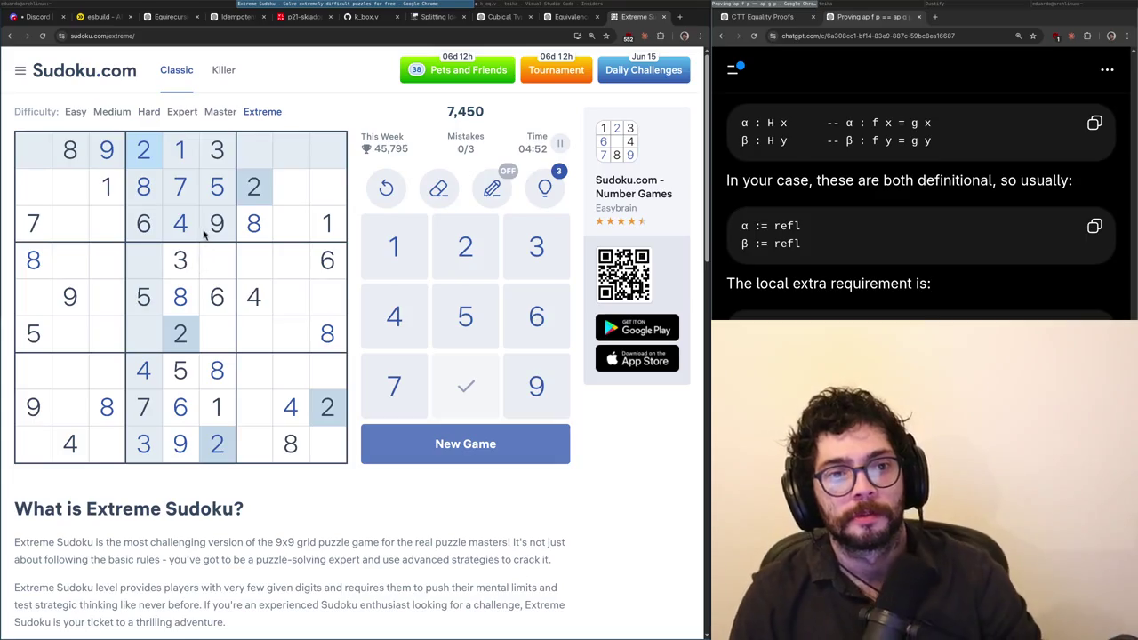
left_click(182, 225)
left_click(222, 189)
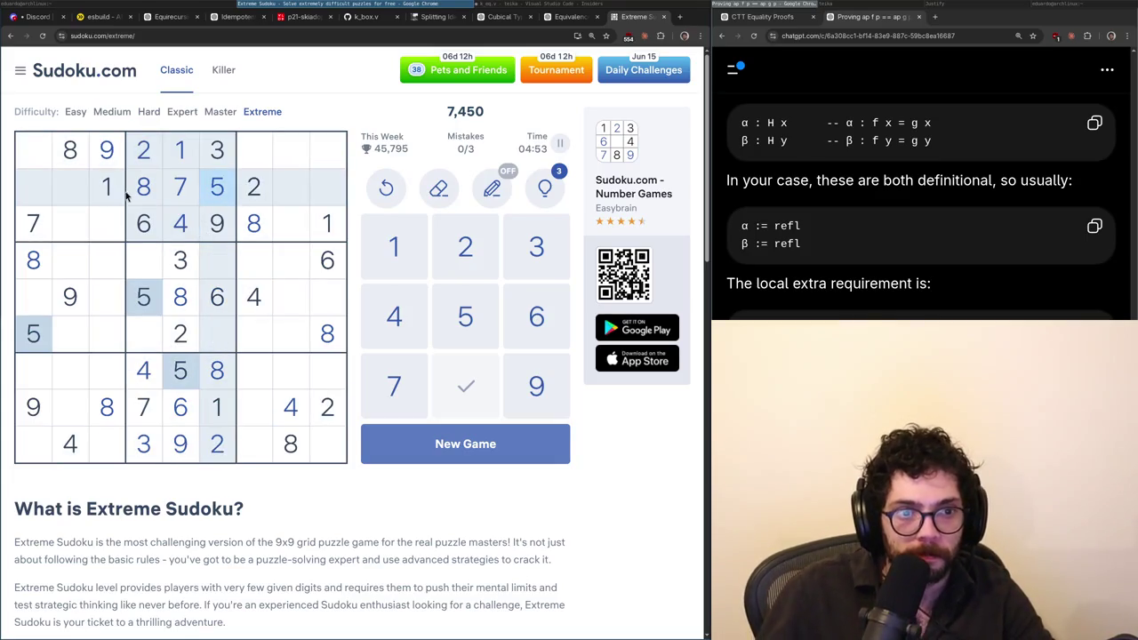
left_click(45, 159)
left_click(149, 227)
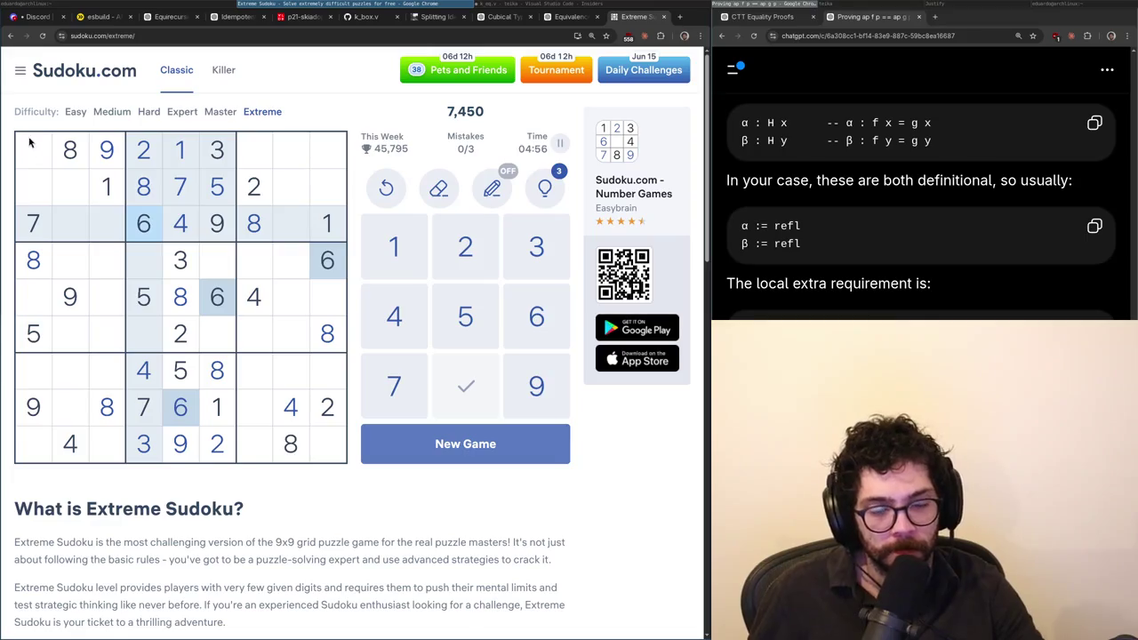
left_click(186, 232)
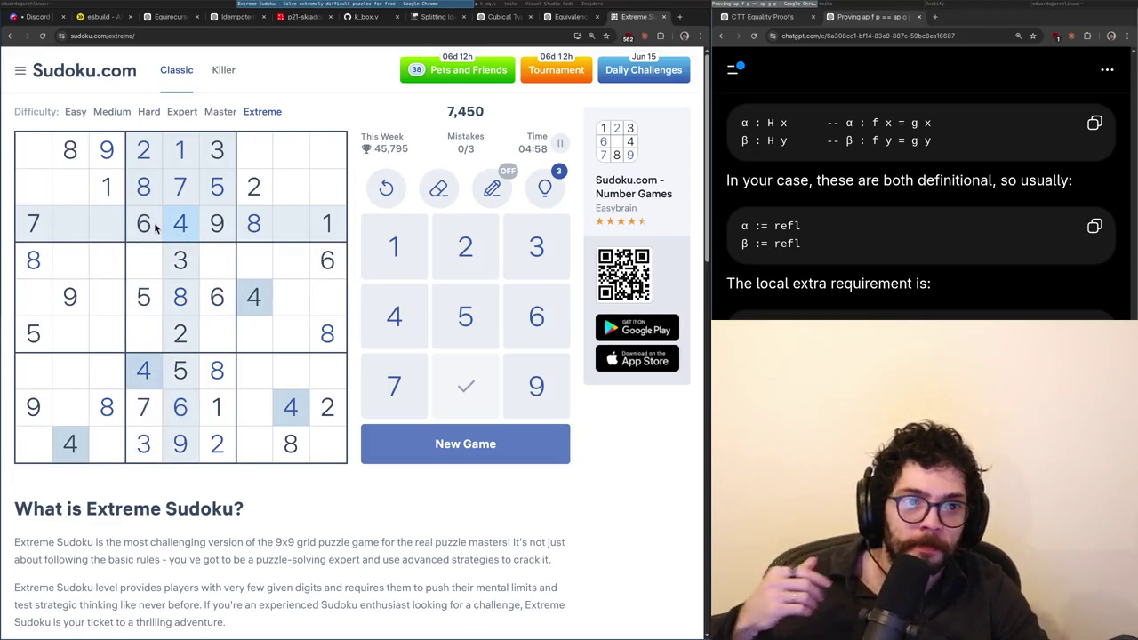
left_click(154, 228)
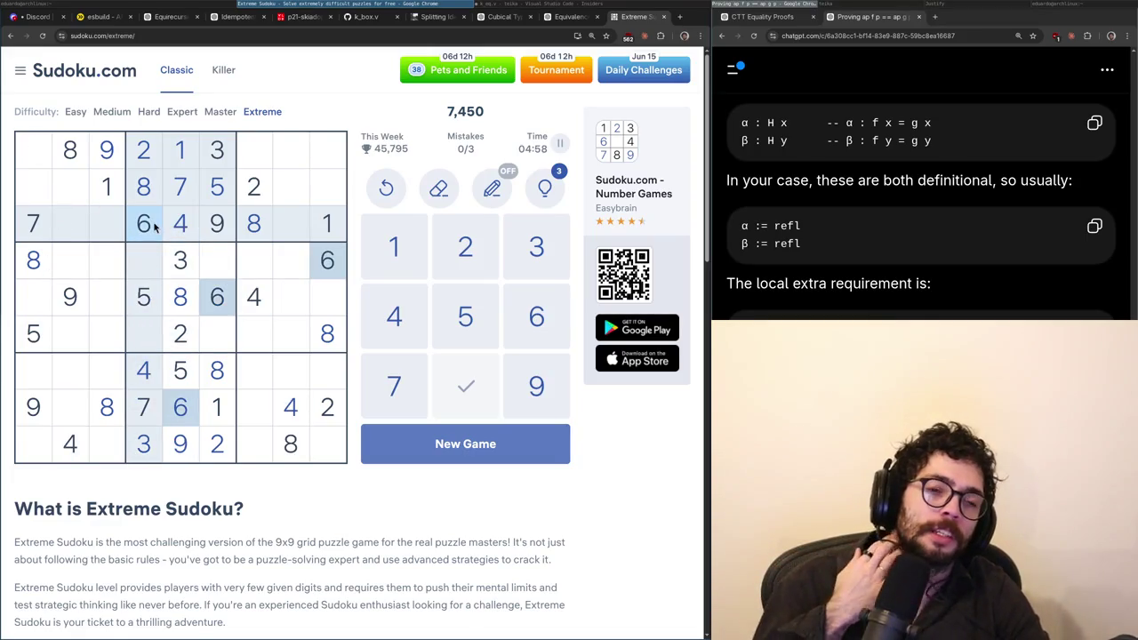
left_click(223, 230)
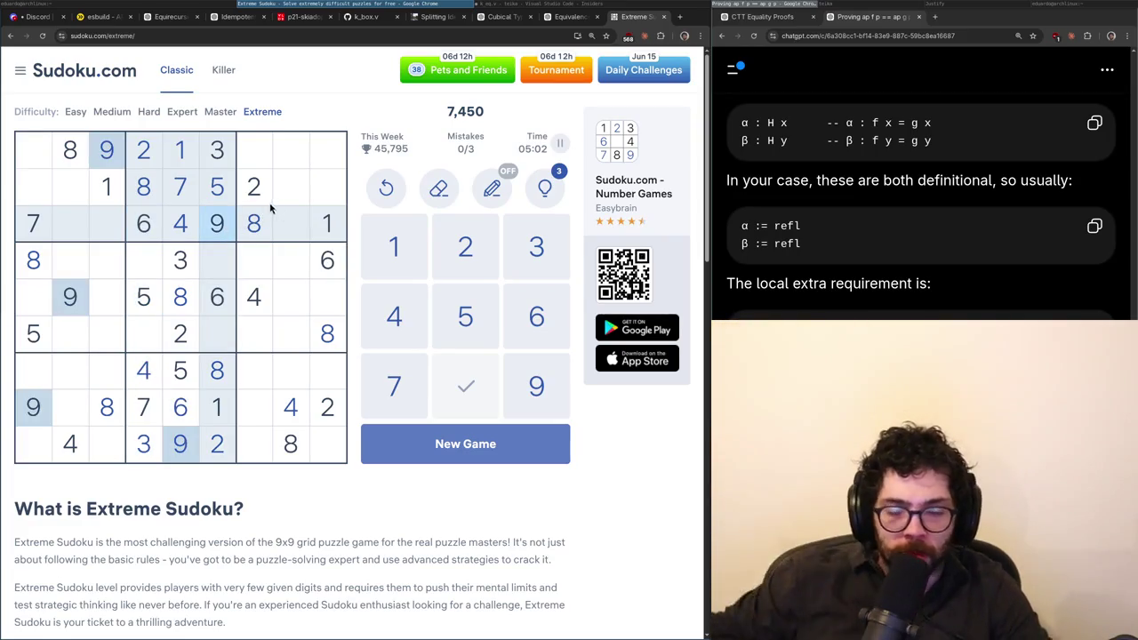
left_click(218, 151)
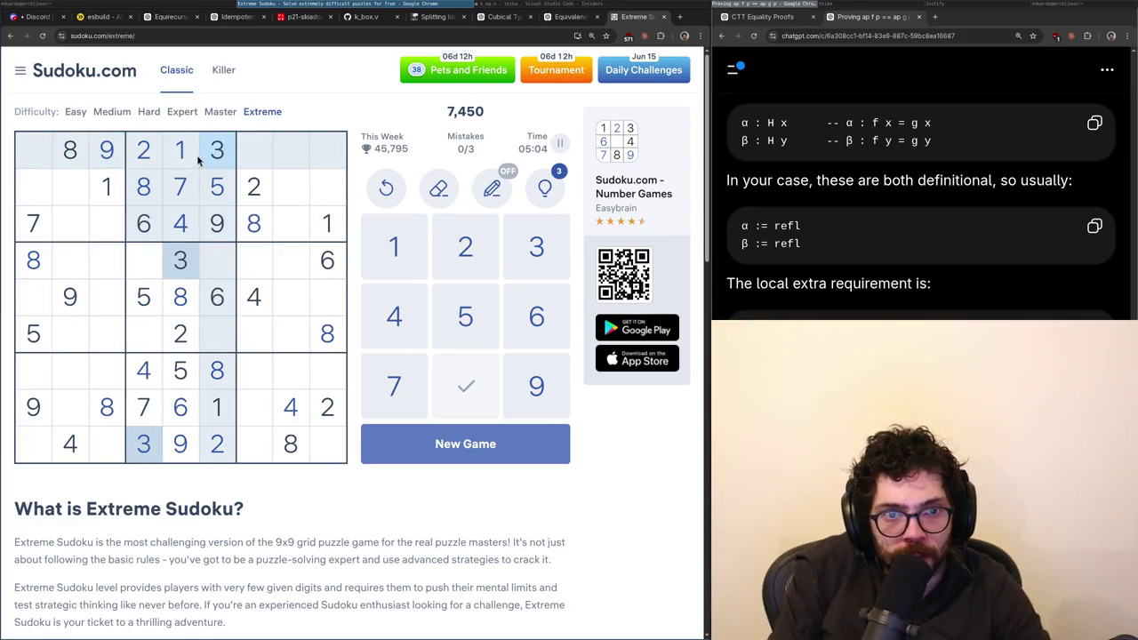
left_click(150, 165)
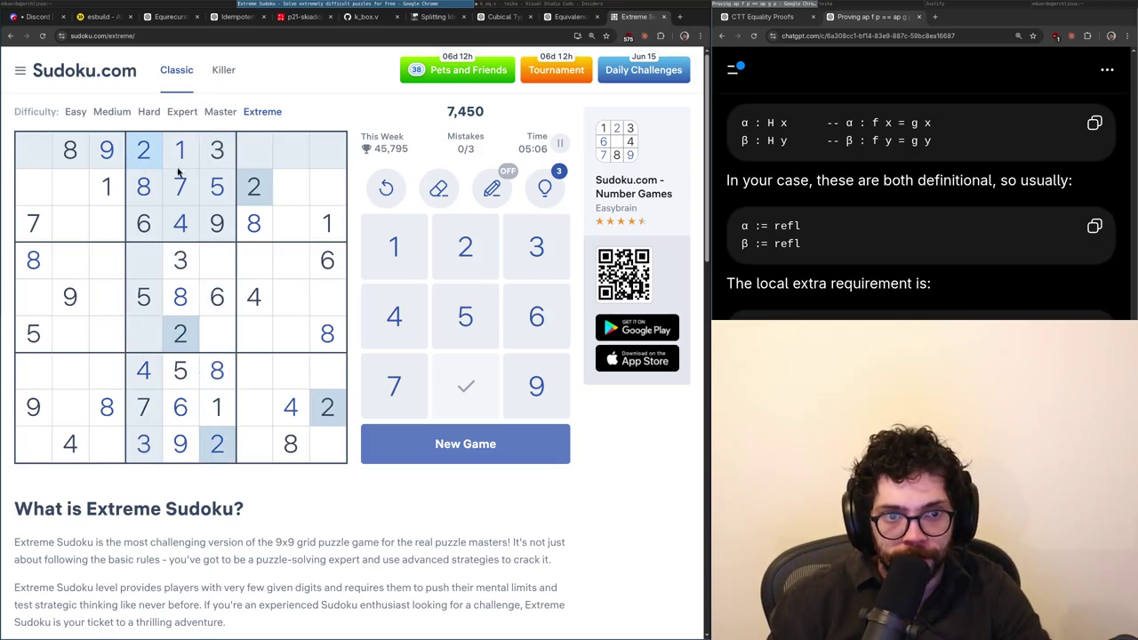
left_click(305, 205)
left_click(220, 153)
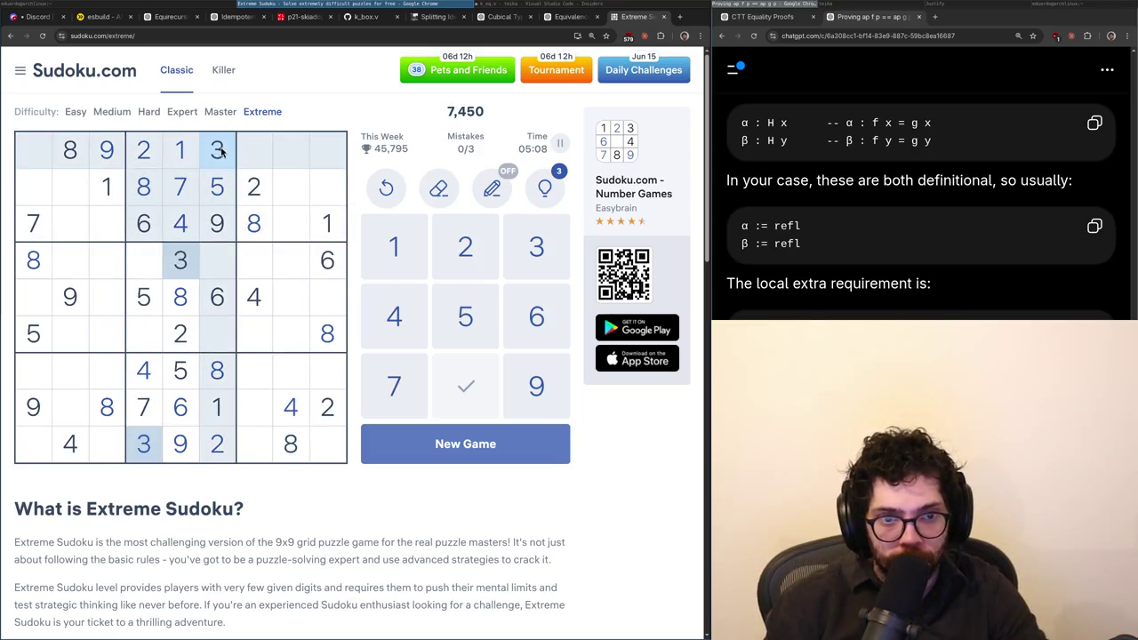
left_click(108, 151)
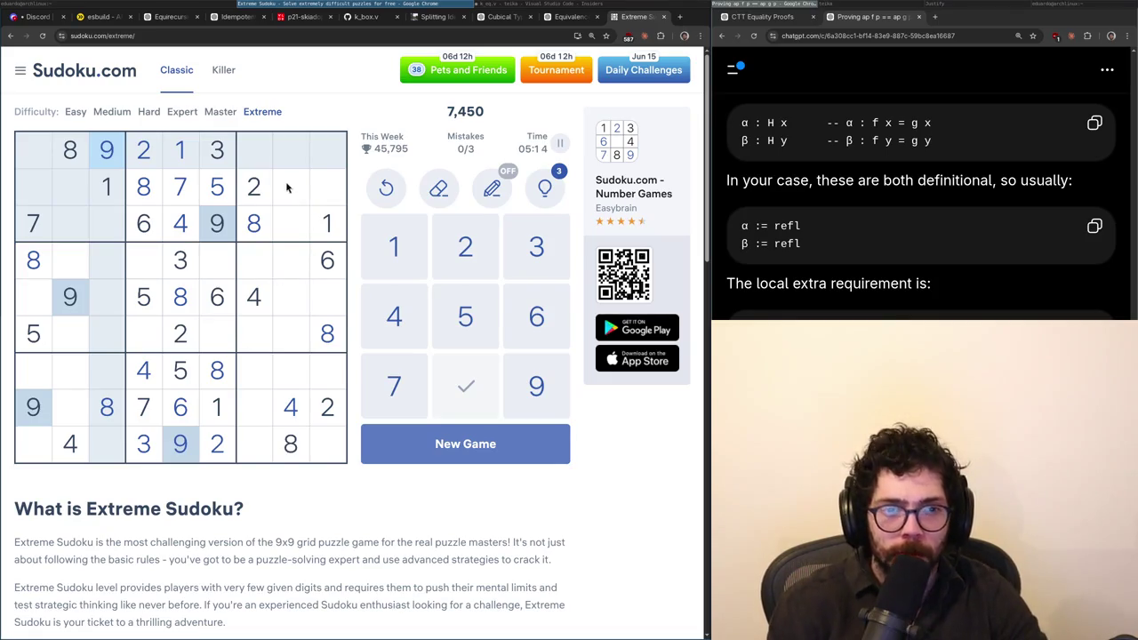
left_click(226, 162)
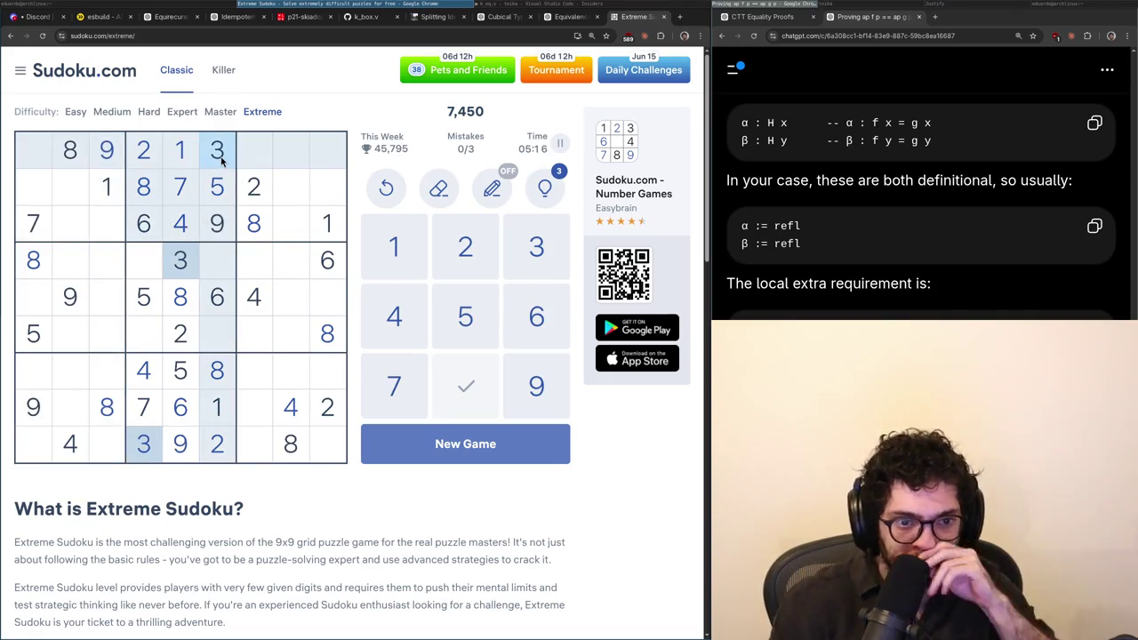
left_click(255, 301)
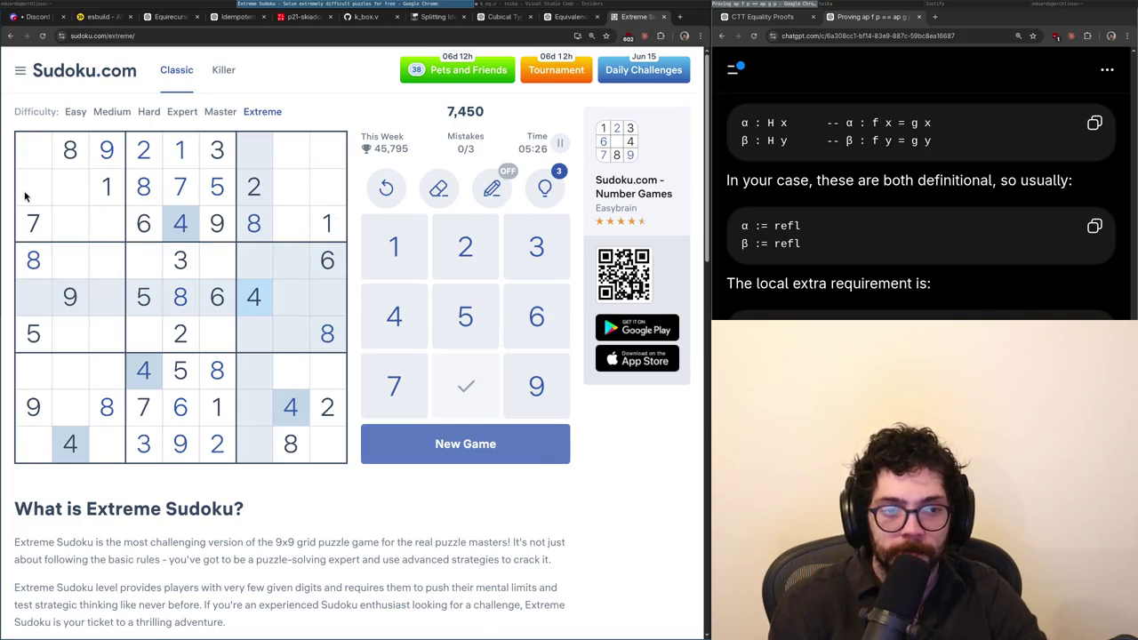
left_click(110, 151)
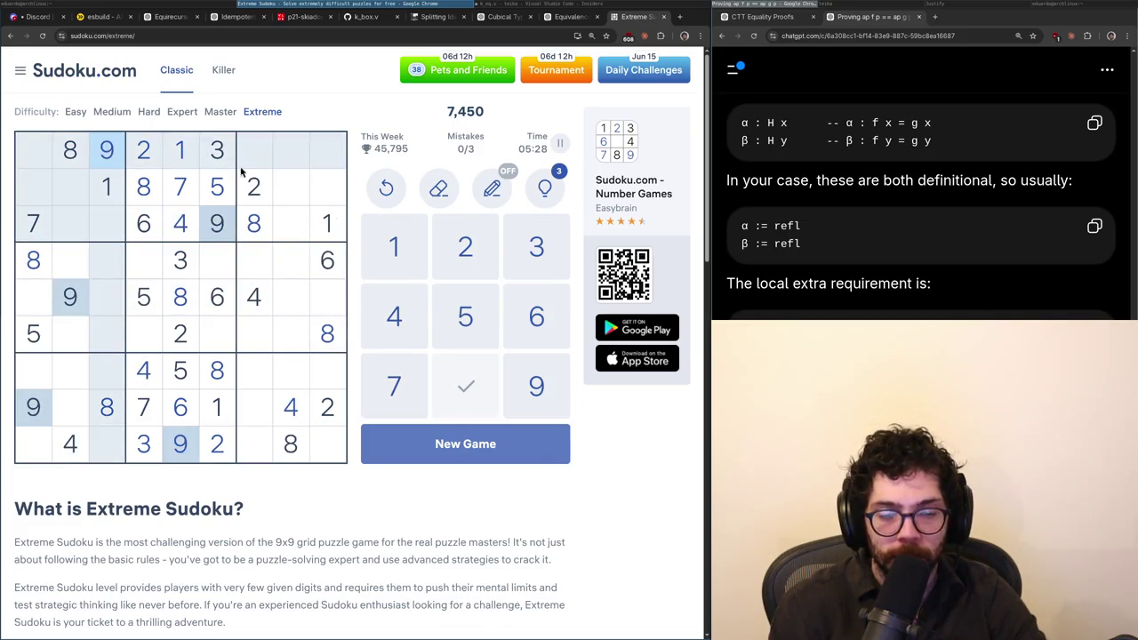
left_click(303, 203)
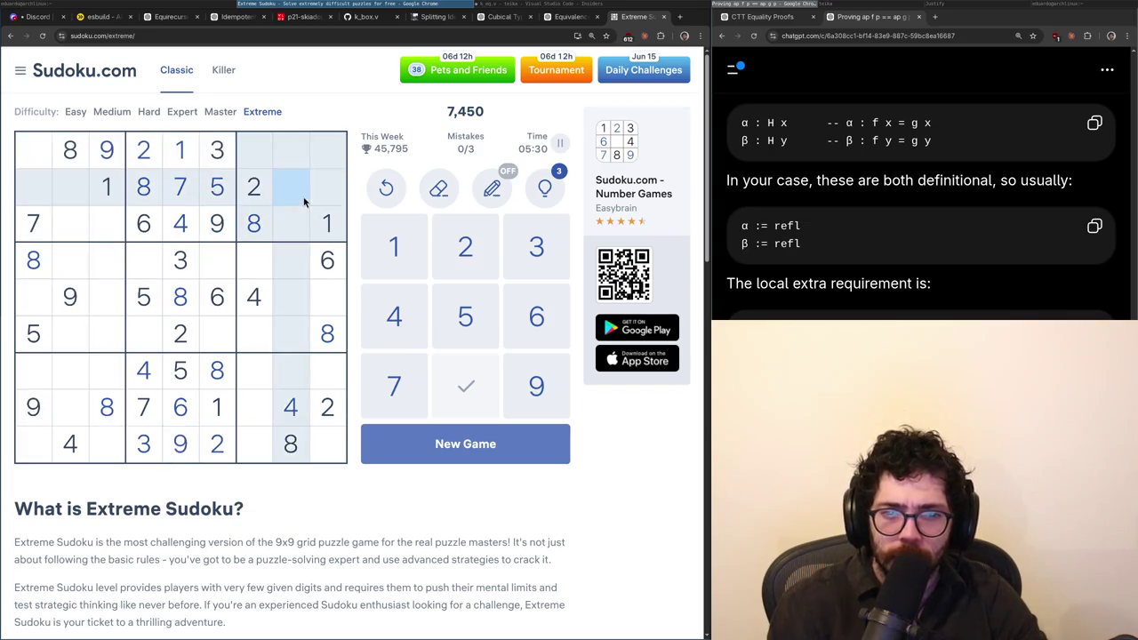
left_click(226, 237)
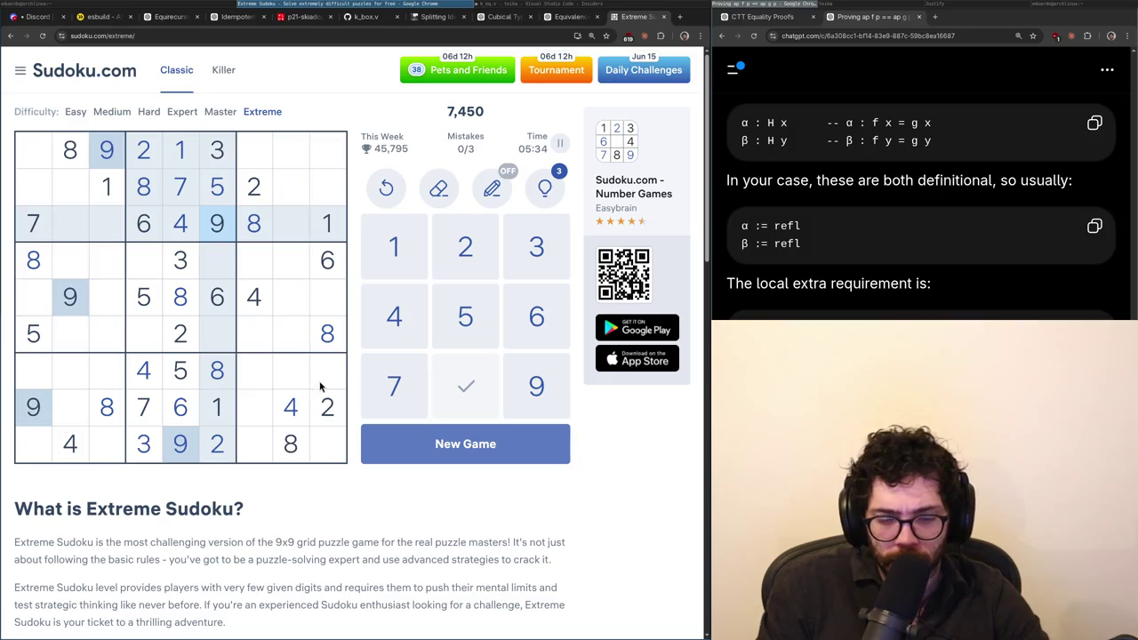
left_click(292, 186)
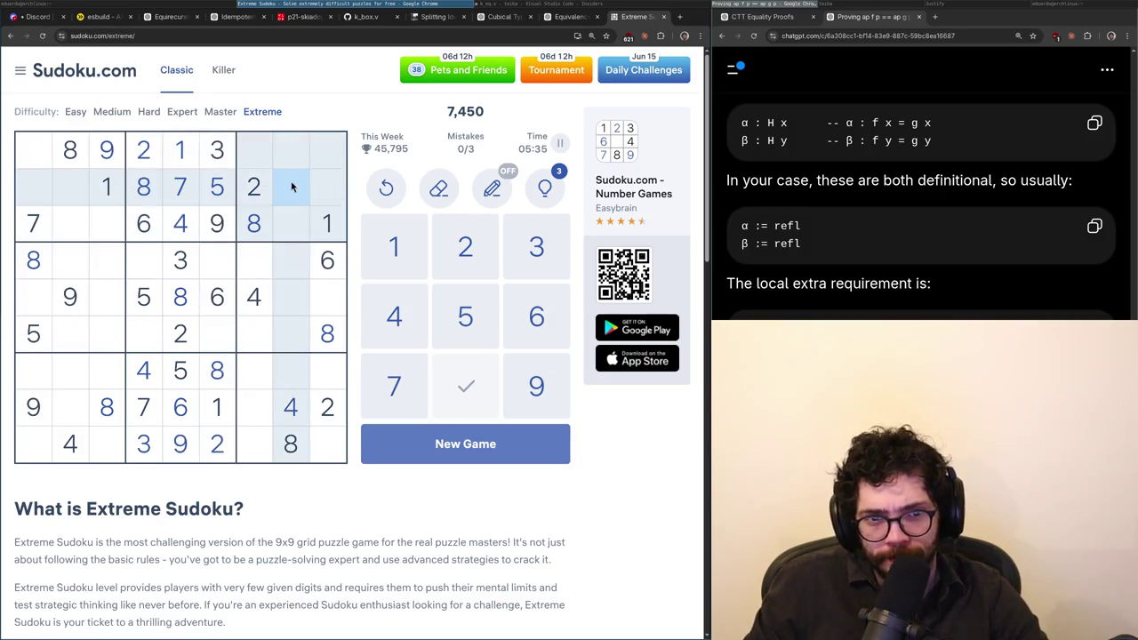
left_click(328, 375)
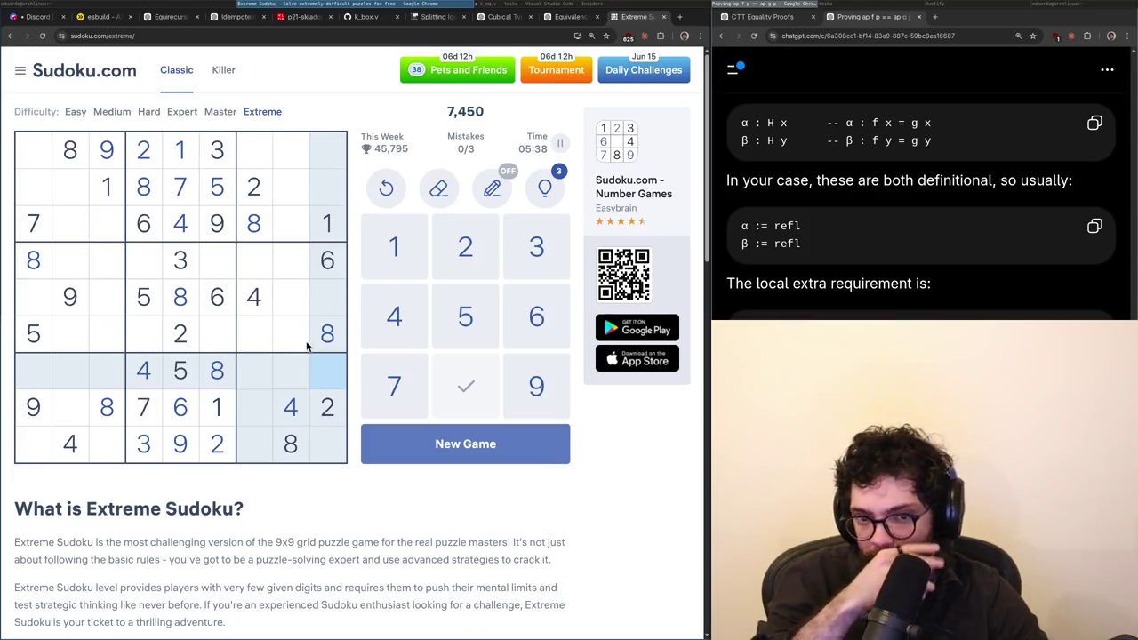
left_click(156, 449)
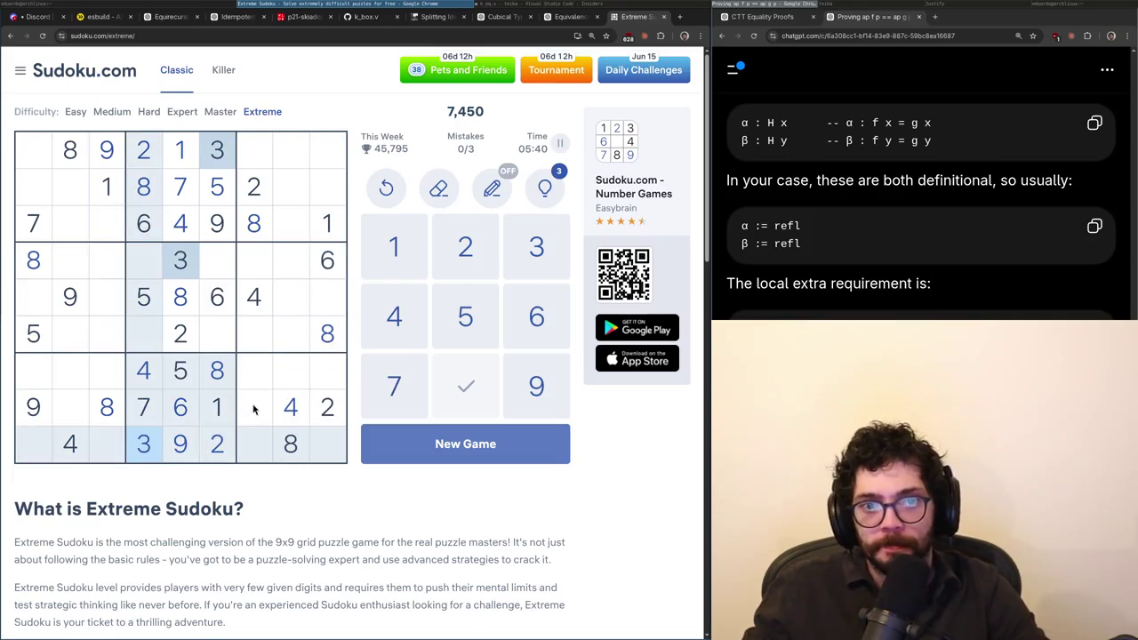
left_click(157, 303)
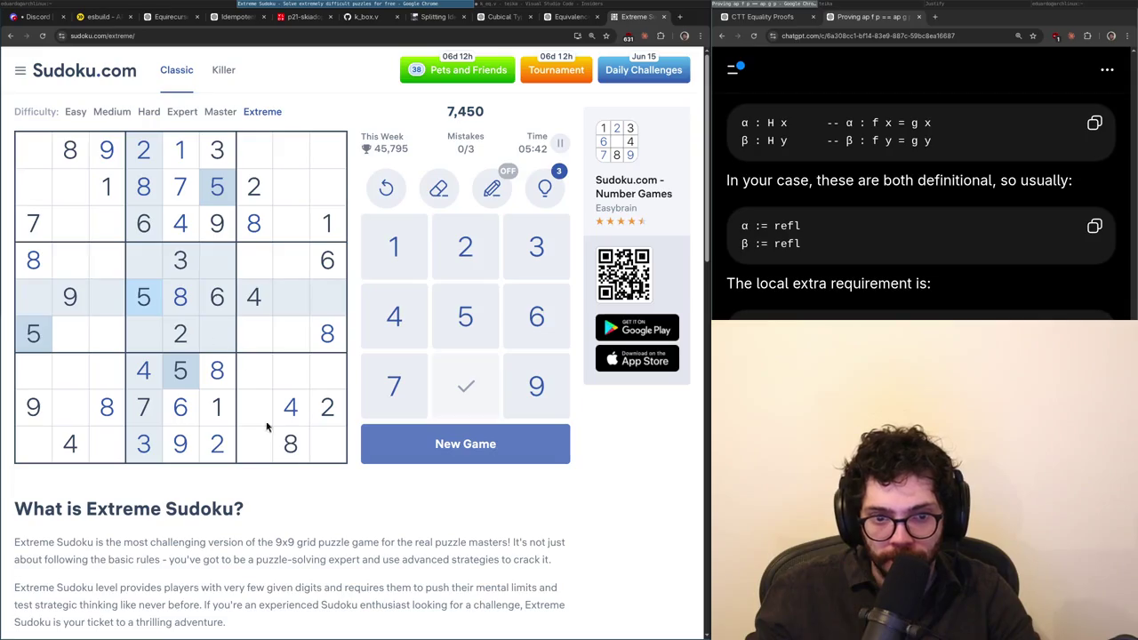
left_click(174, 399)
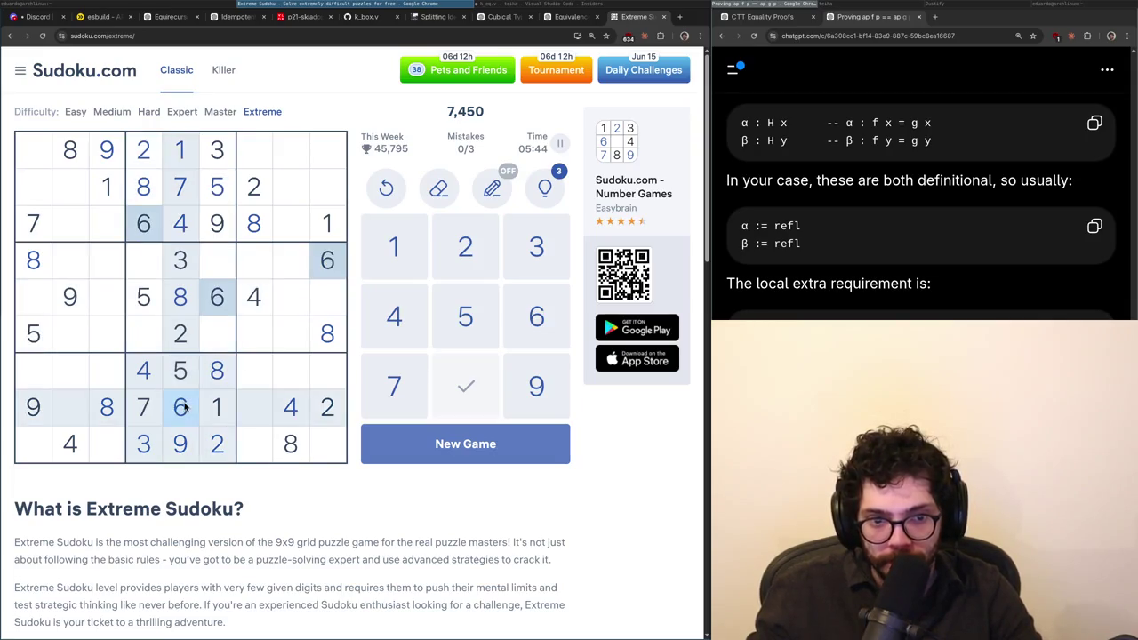
left_click(299, 197)
left_click(210, 158)
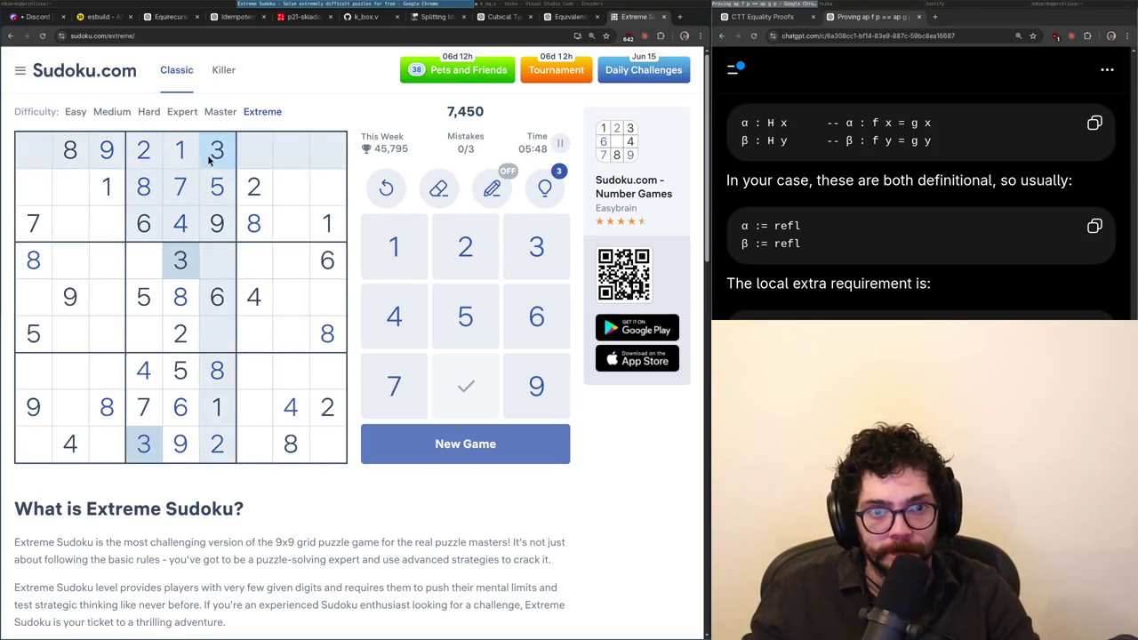
left_click(303, 190)
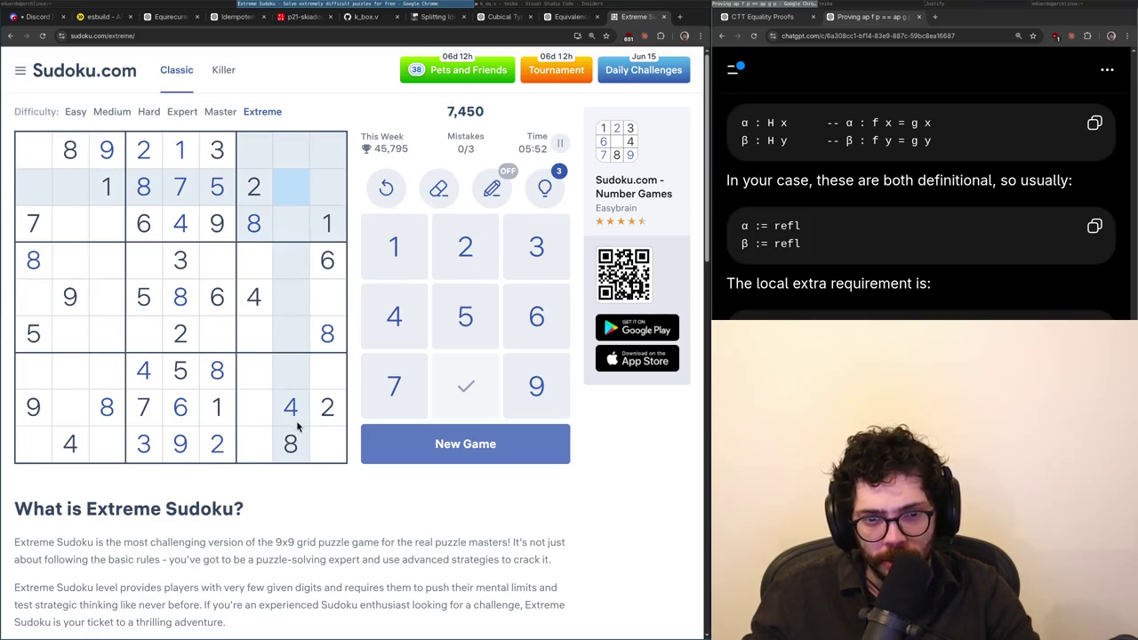
left_click(332, 377)
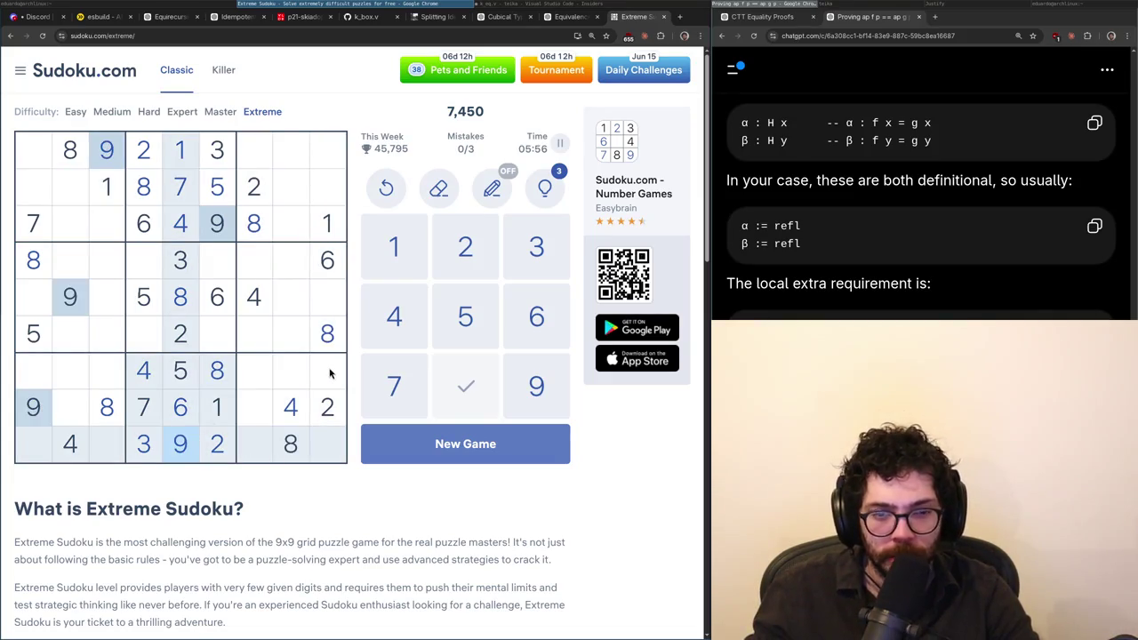
left_click(329, 374)
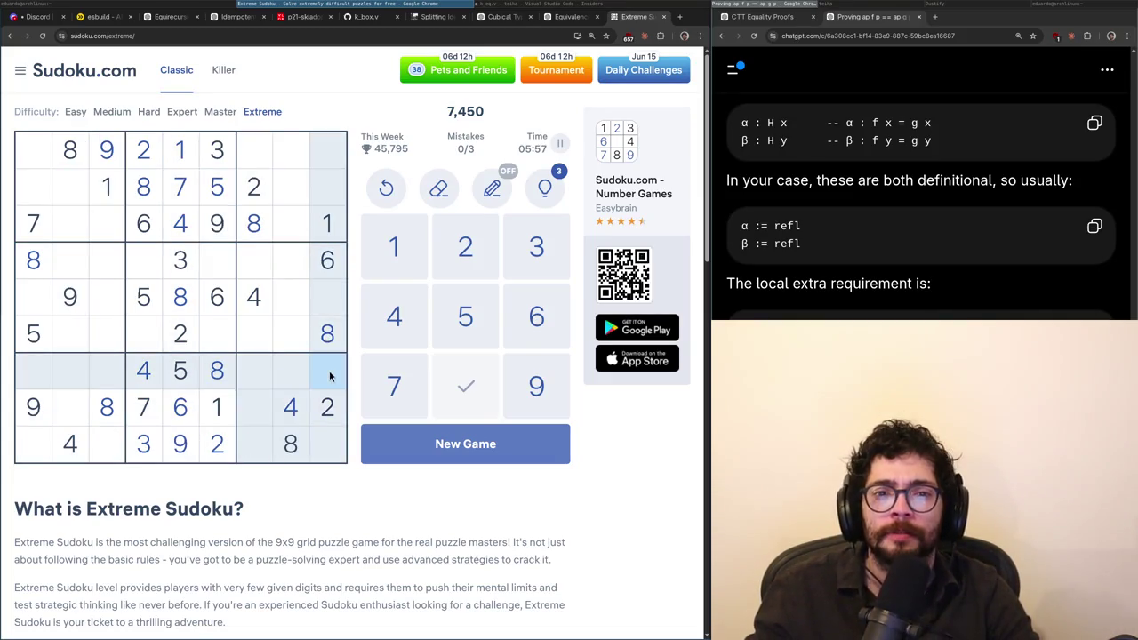
left_click(292, 220)
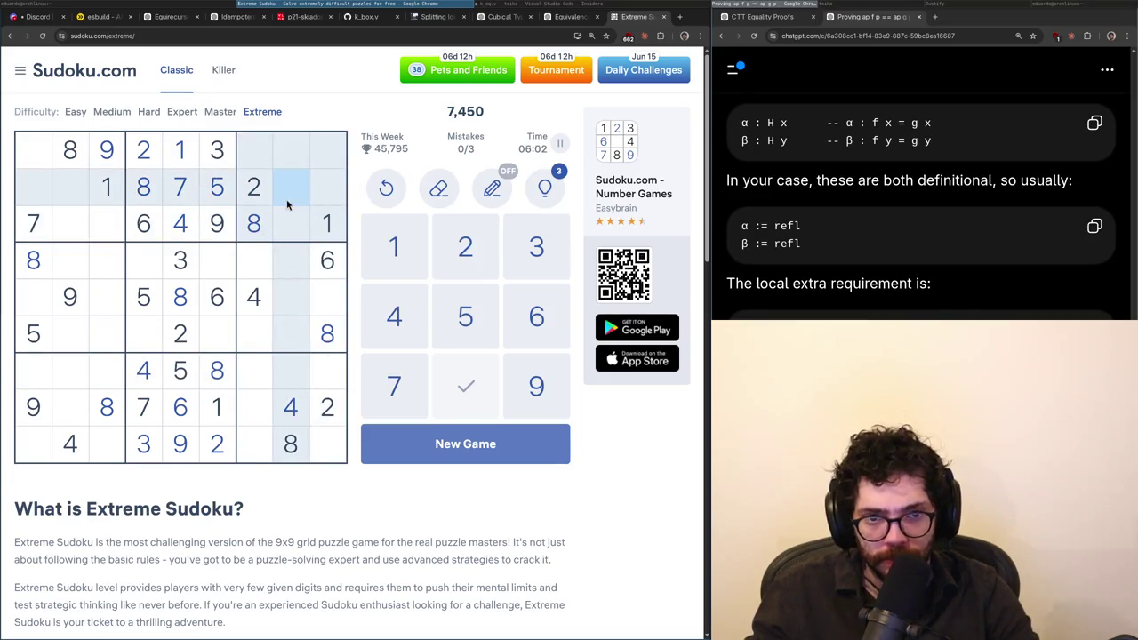
left_click(255, 260)
key("Down")
key("Down")
key("Up")
key("Up")
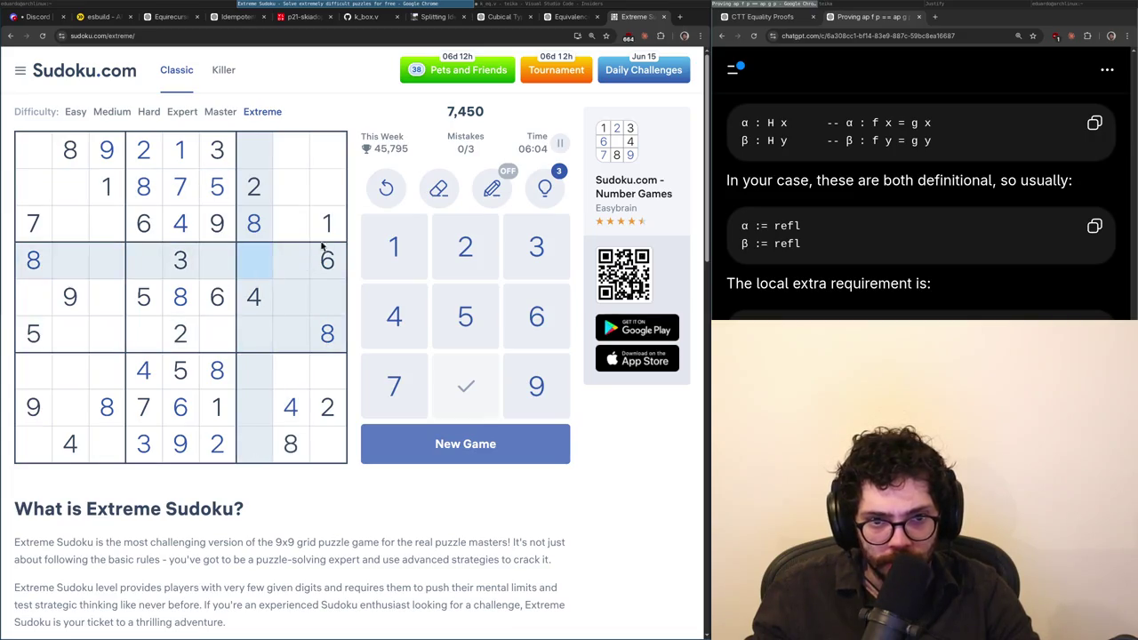
left_click(327, 226)
left_click(181, 298)
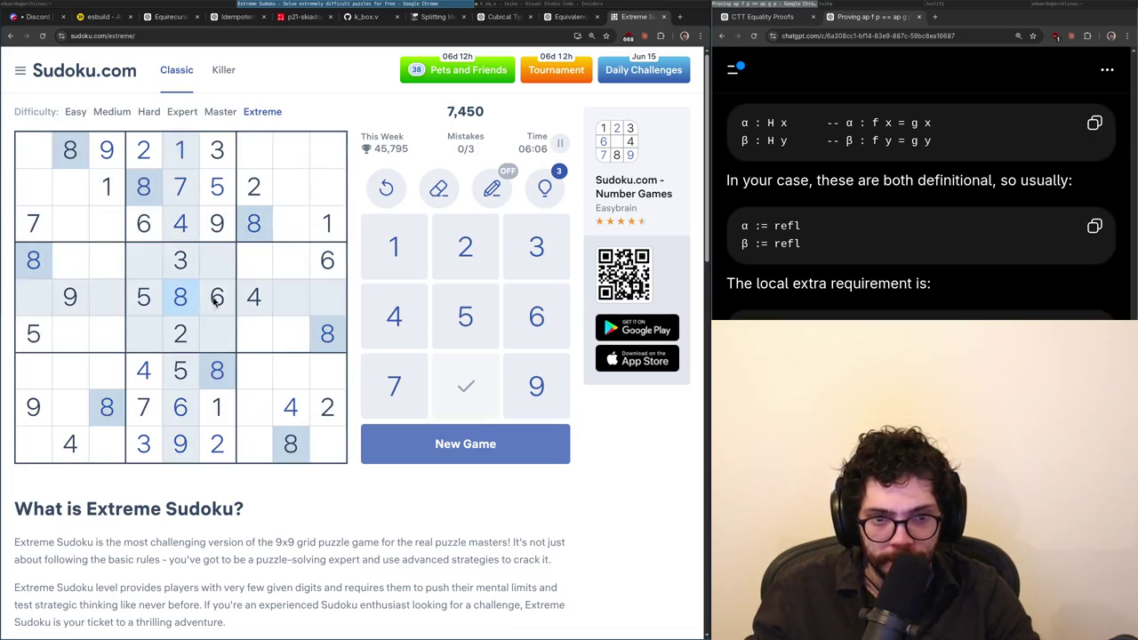
left_click(217, 298)
left_click(146, 299)
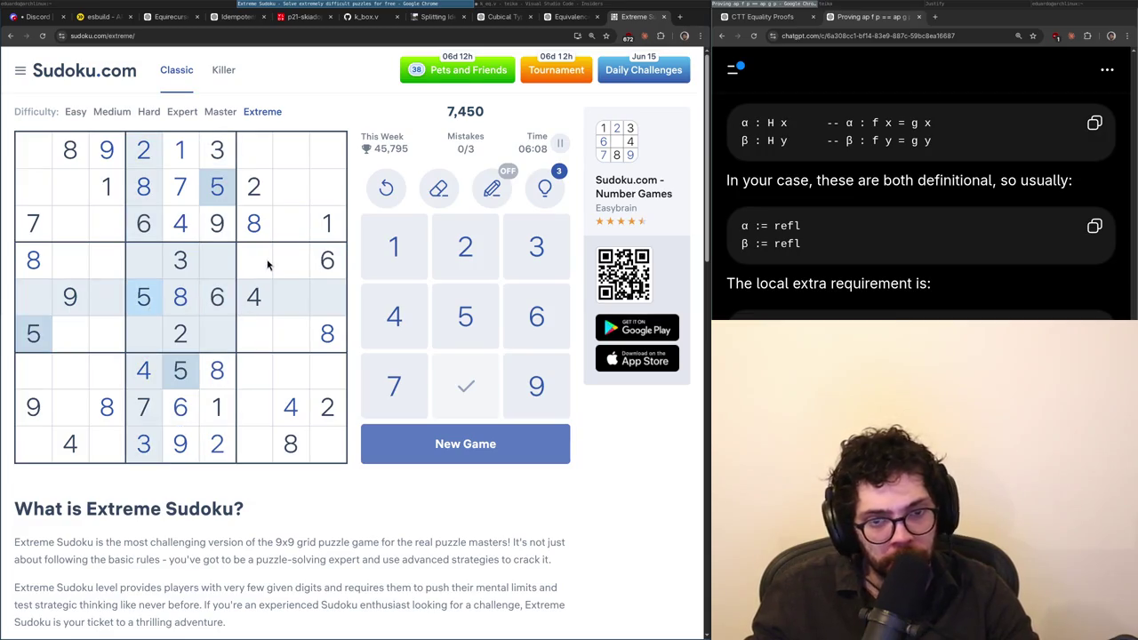
left_click(319, 386)
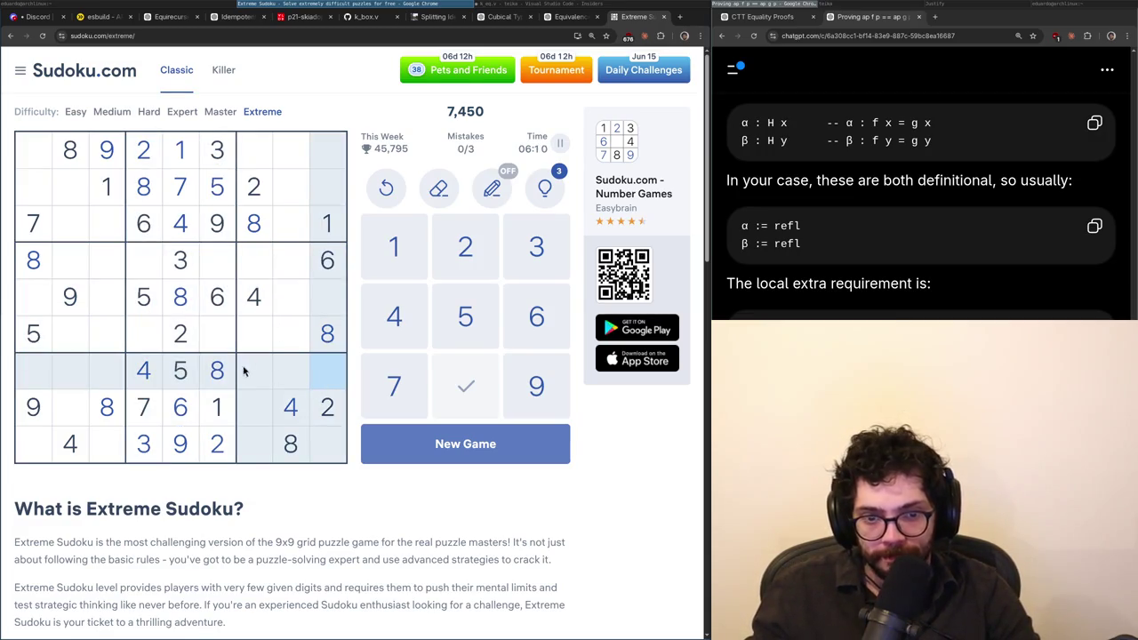
left_click(218, 409)
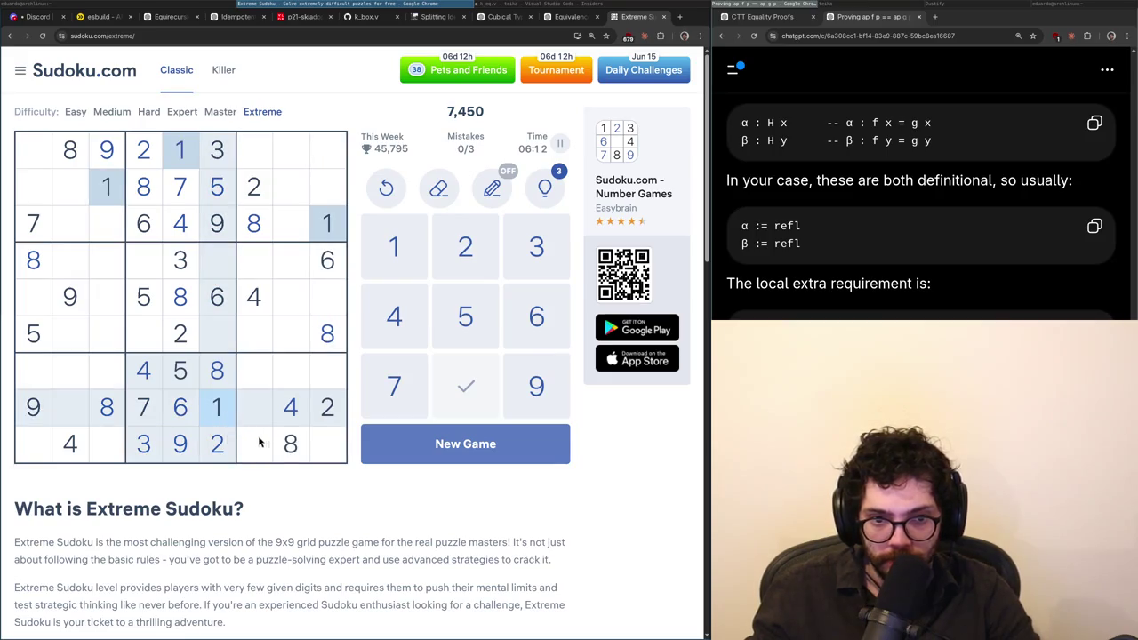
left_click(326, 263)
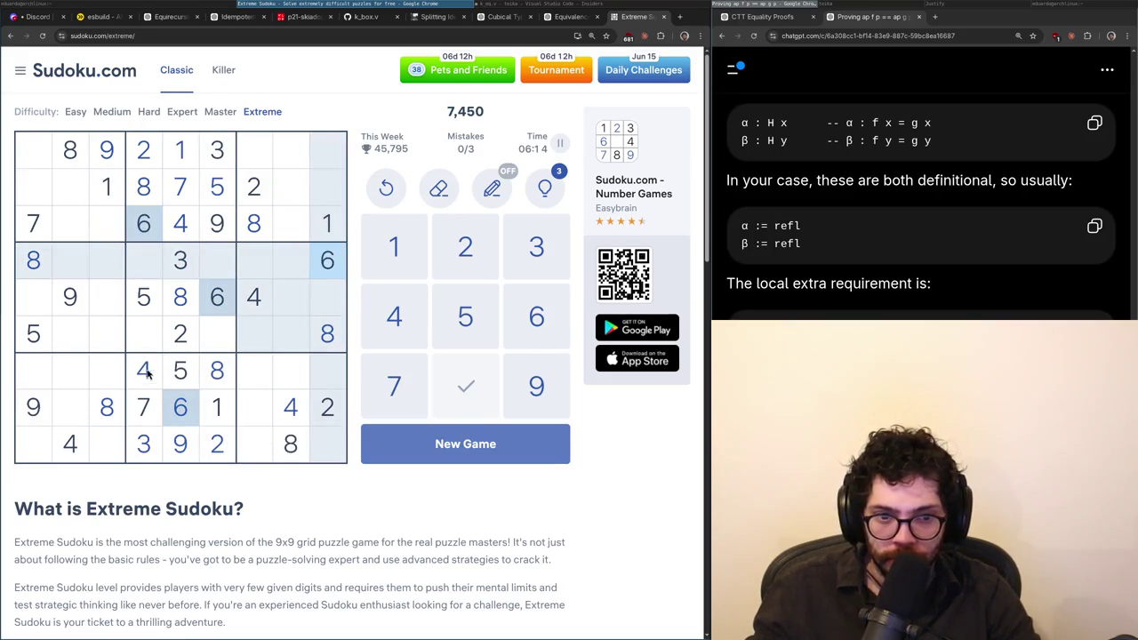
left_click(150, 409)
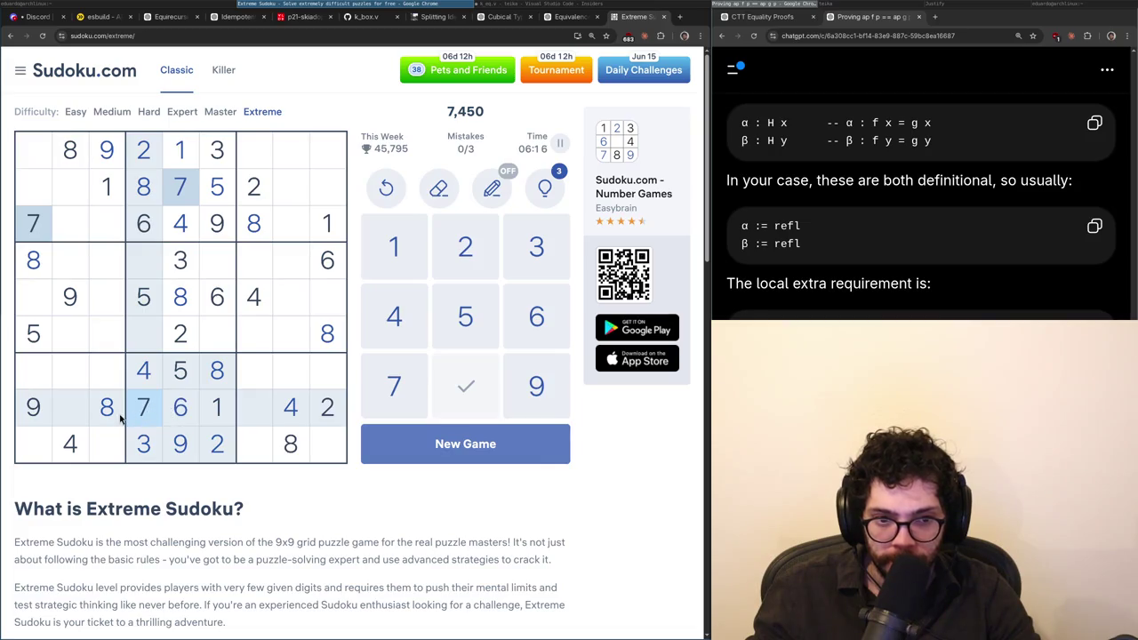
left_click(22, 416)
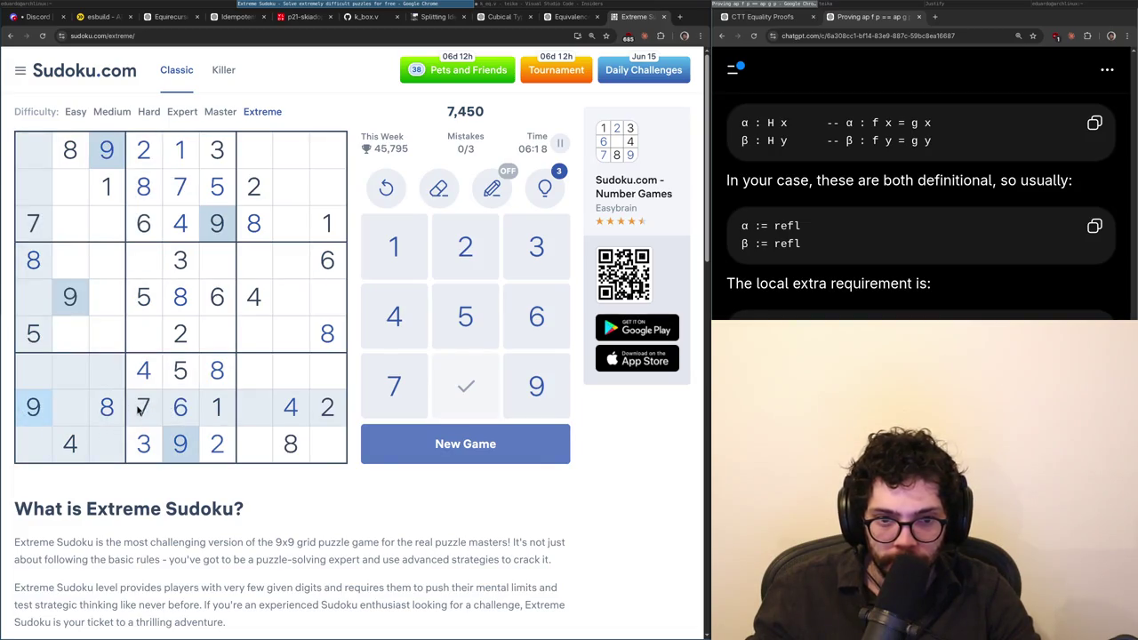
left_click(142, 410)
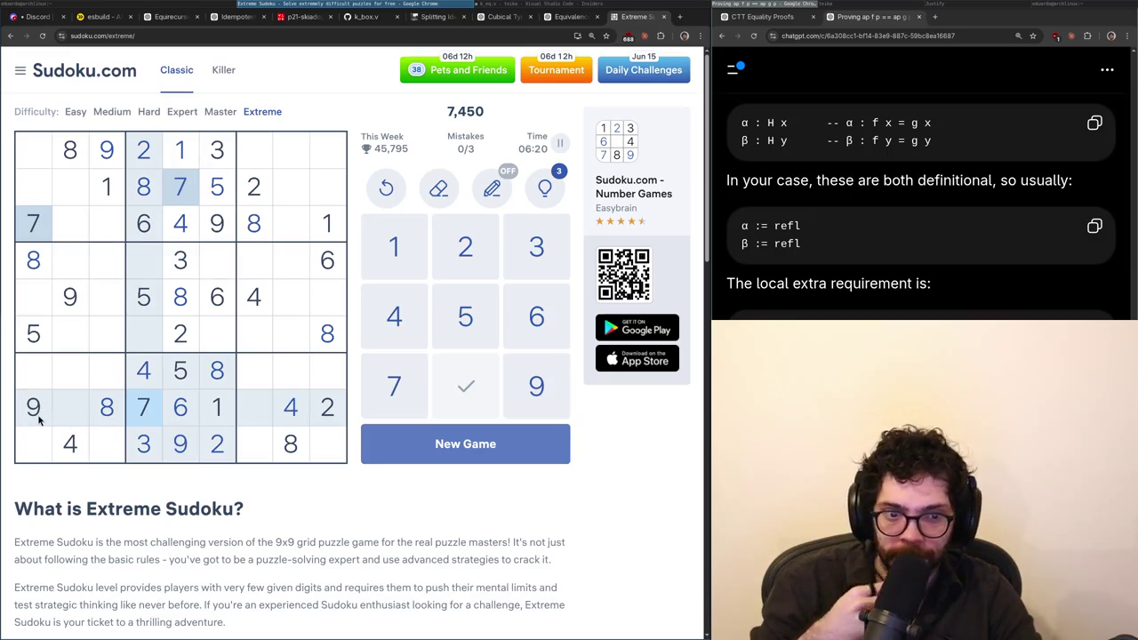
left_click(220, 415)
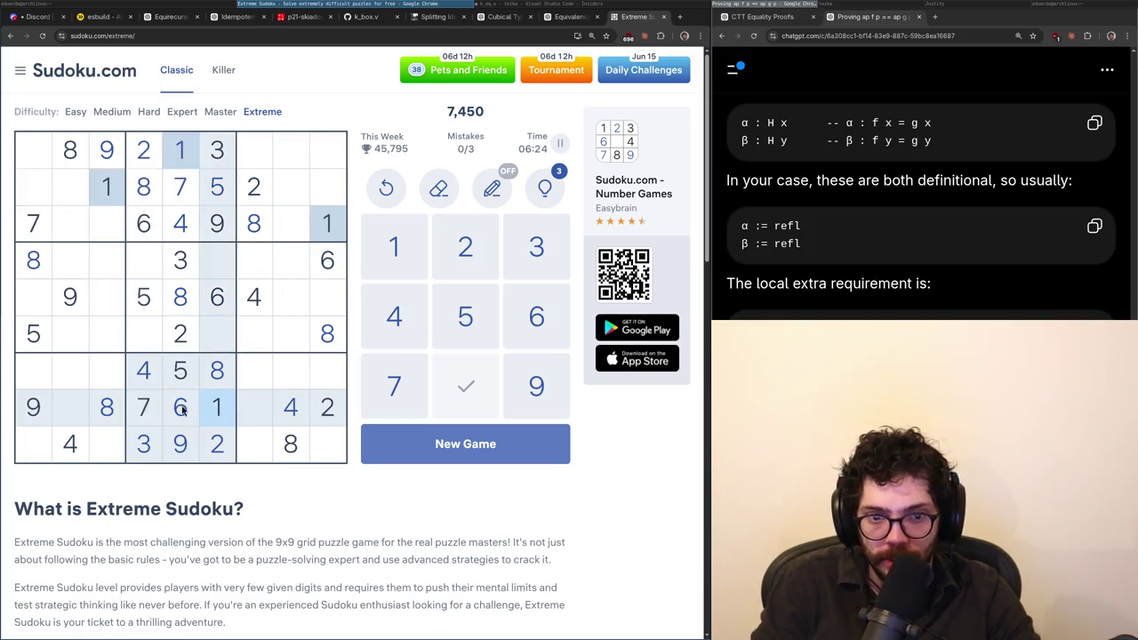
left_click(167, 410)
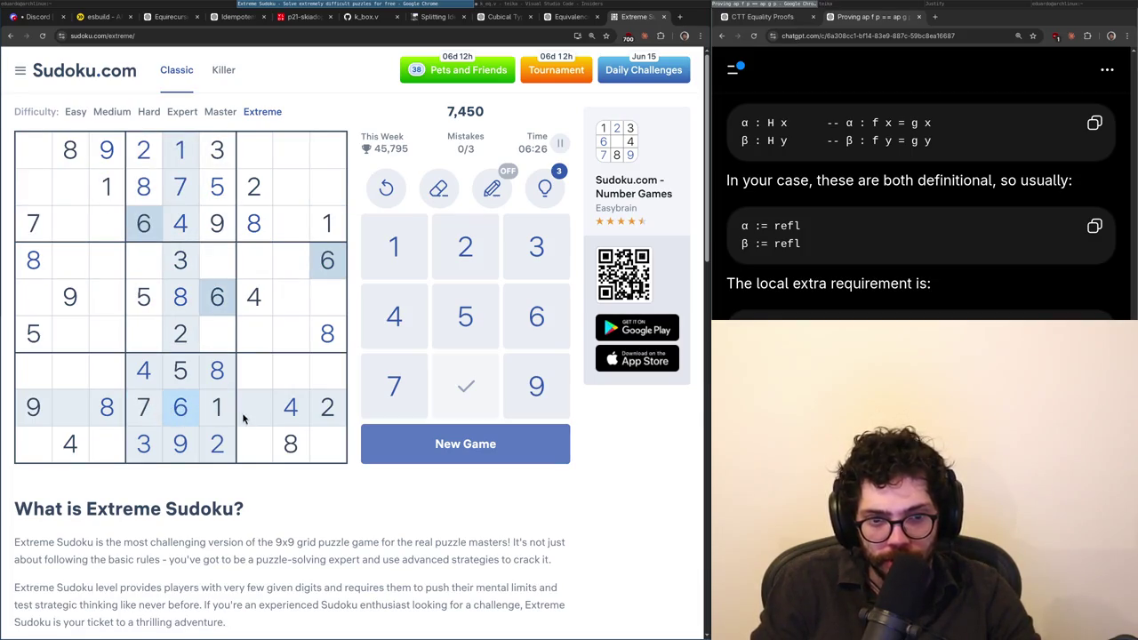
left_click(145, 442)
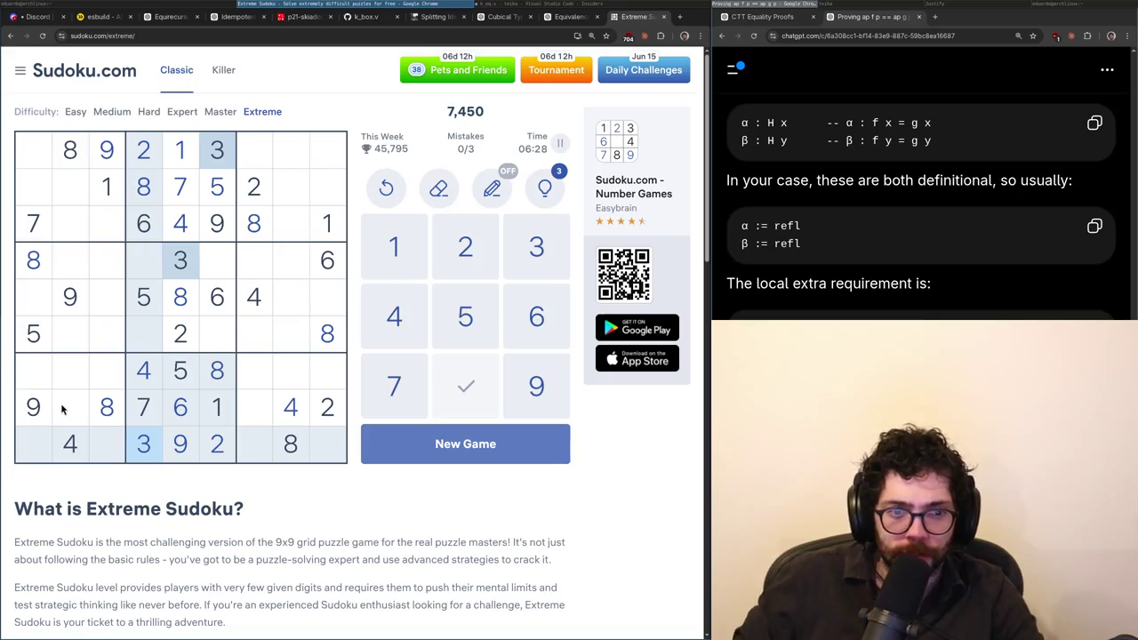
left_click(77, 412)
left_click(180, 370)
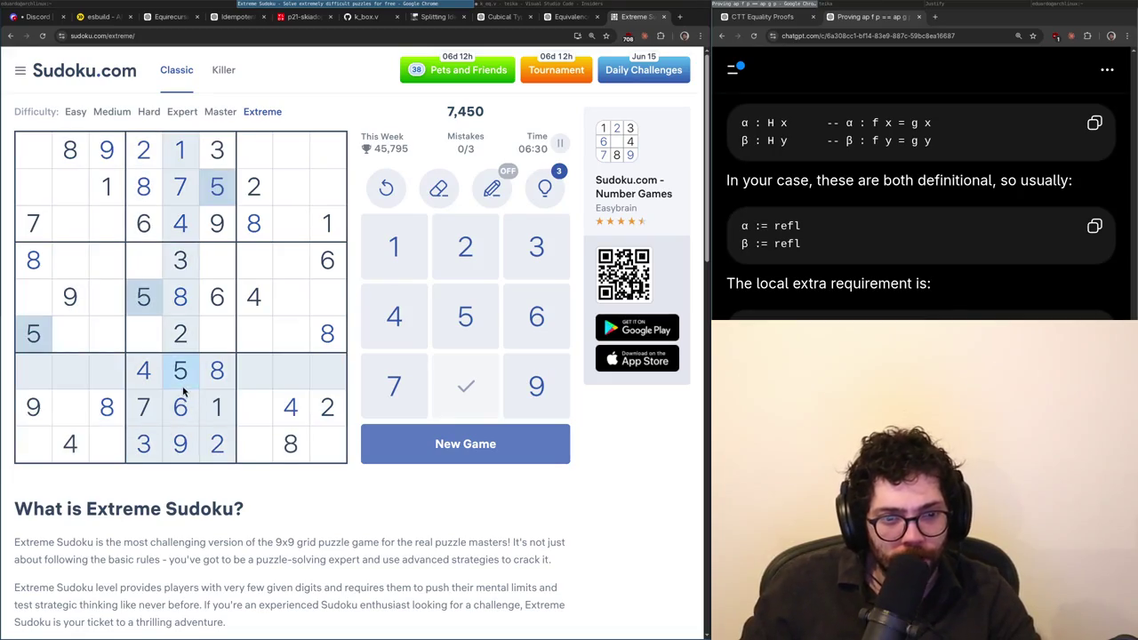
left_click(76, 406)
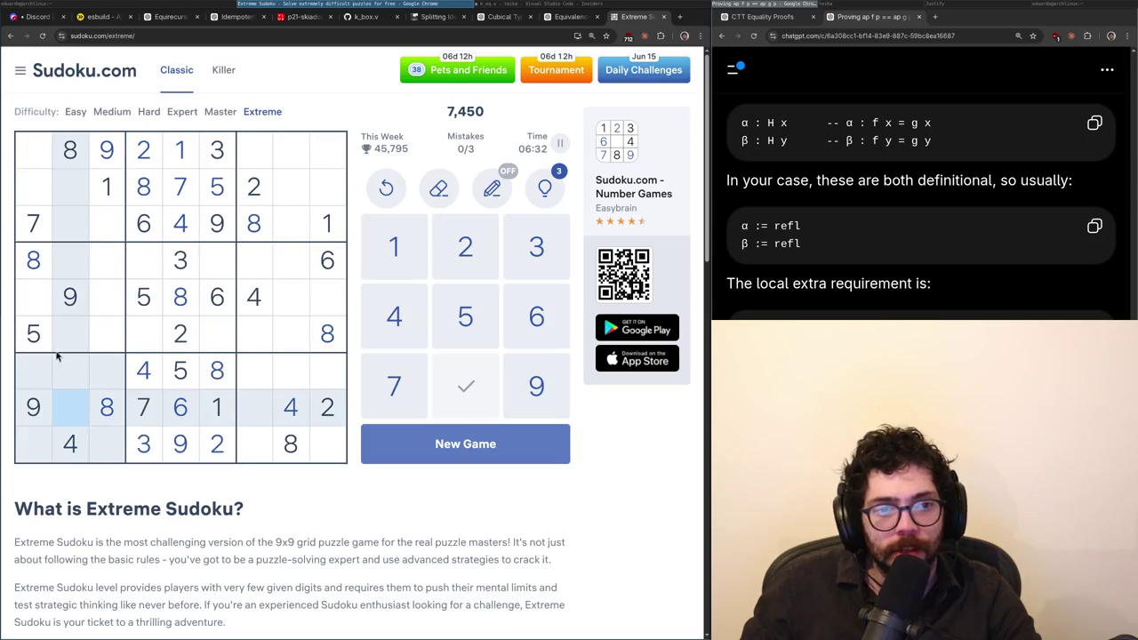
left_click(105, 449)
left_click(38, 335)
left_click(64, 239)
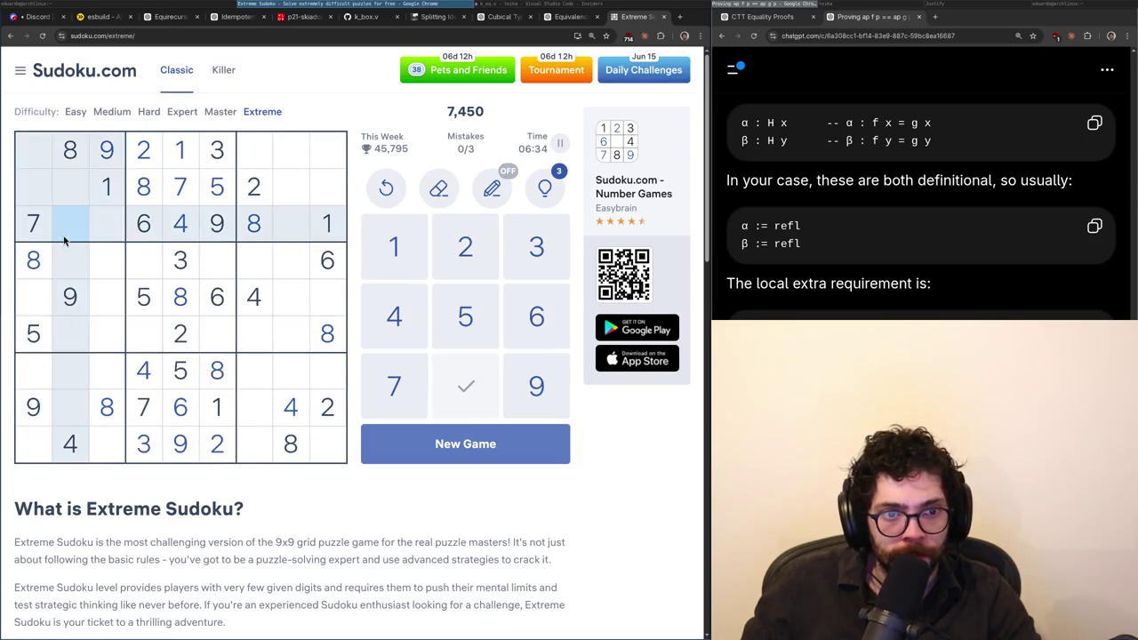
left_click(83, 420)
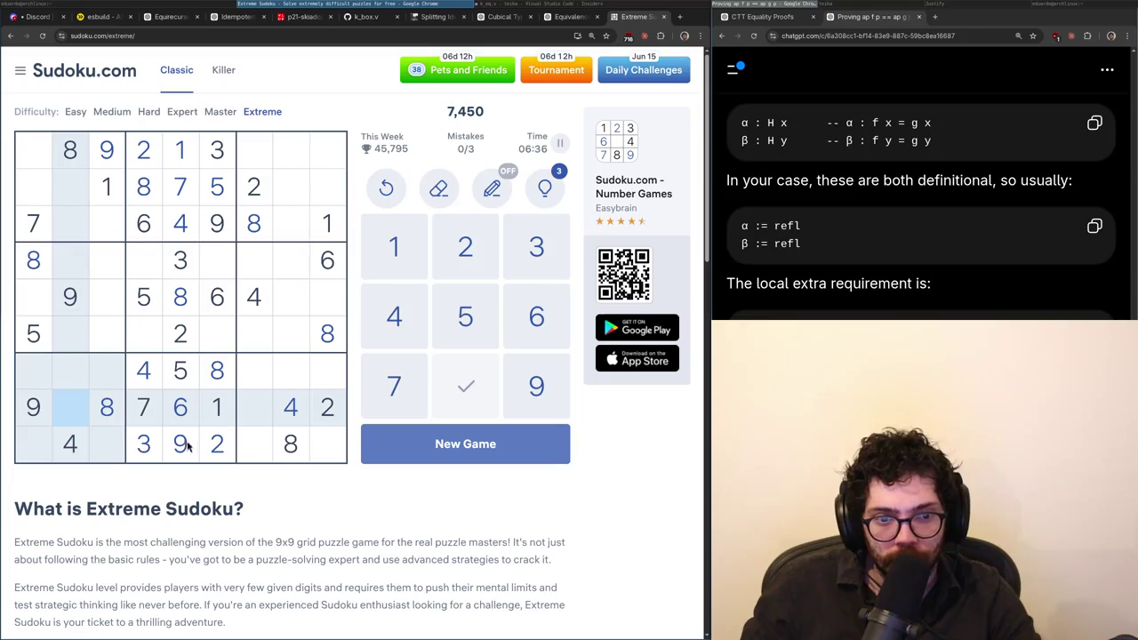
left_click(180, 370)
left_click(253, 408)
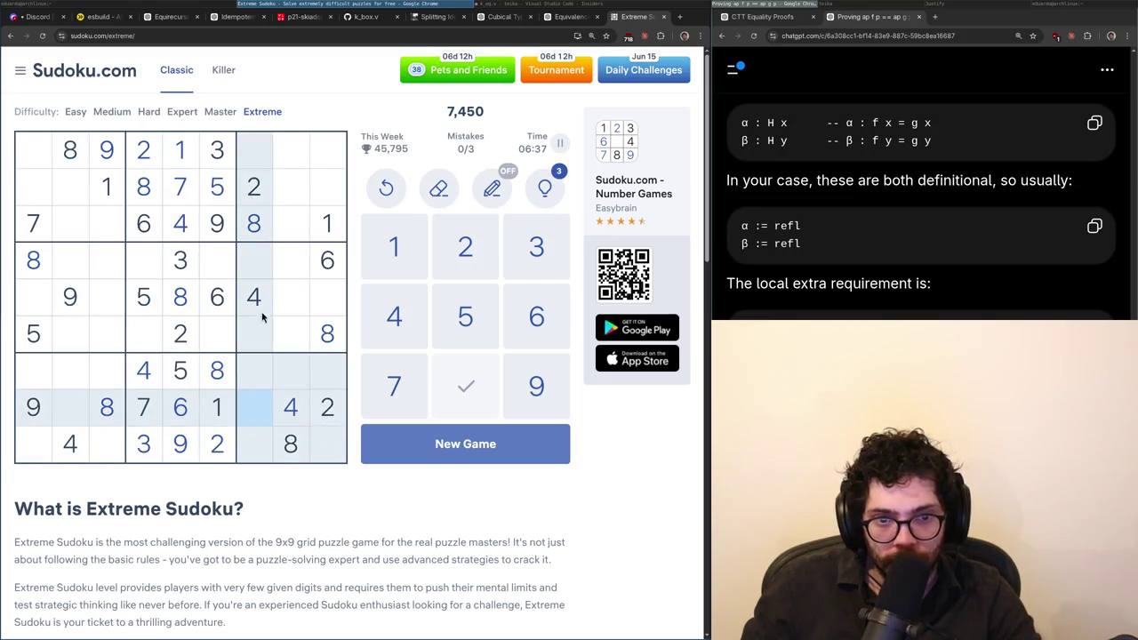
left_click(301, 278)
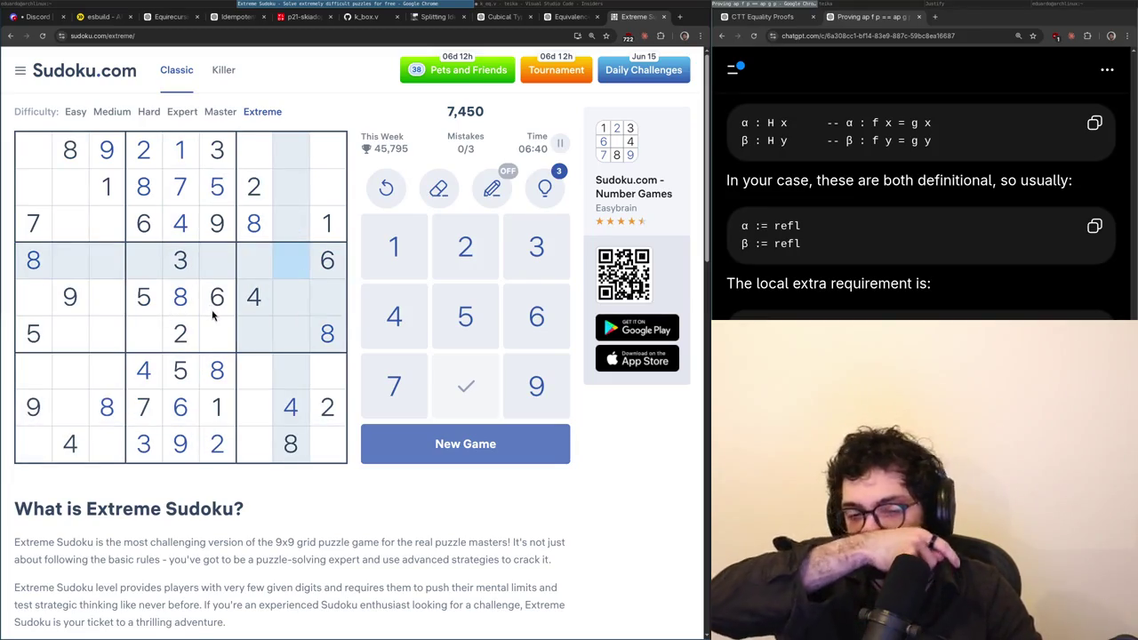
left_click(69, 412)
left_click(131, 451)
left_click(70, 416)
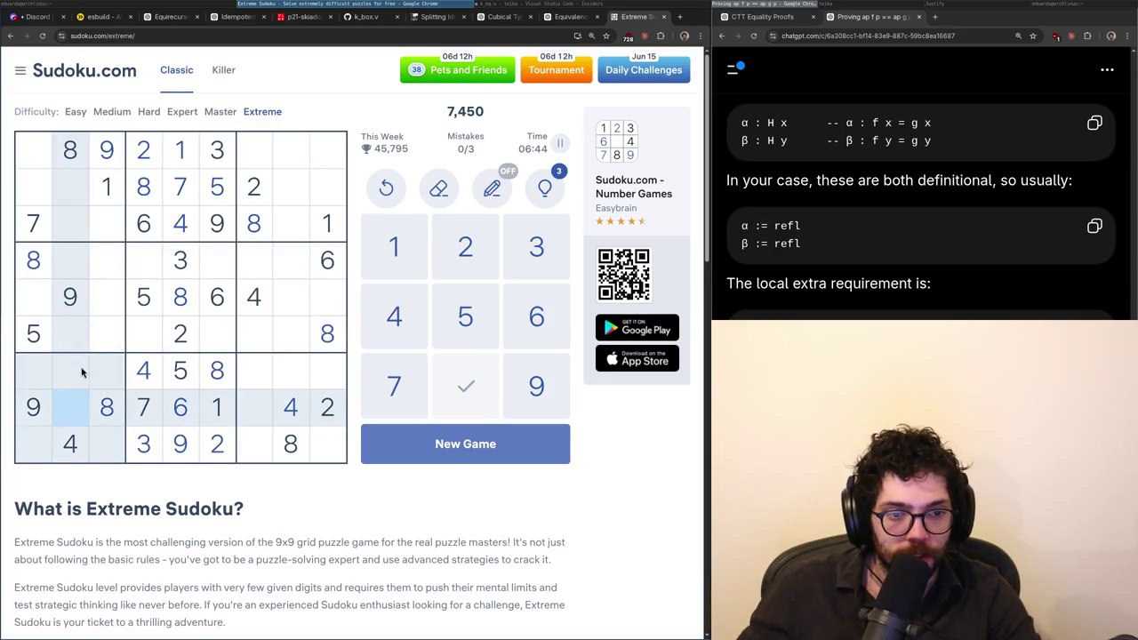
left_click(180, 374)
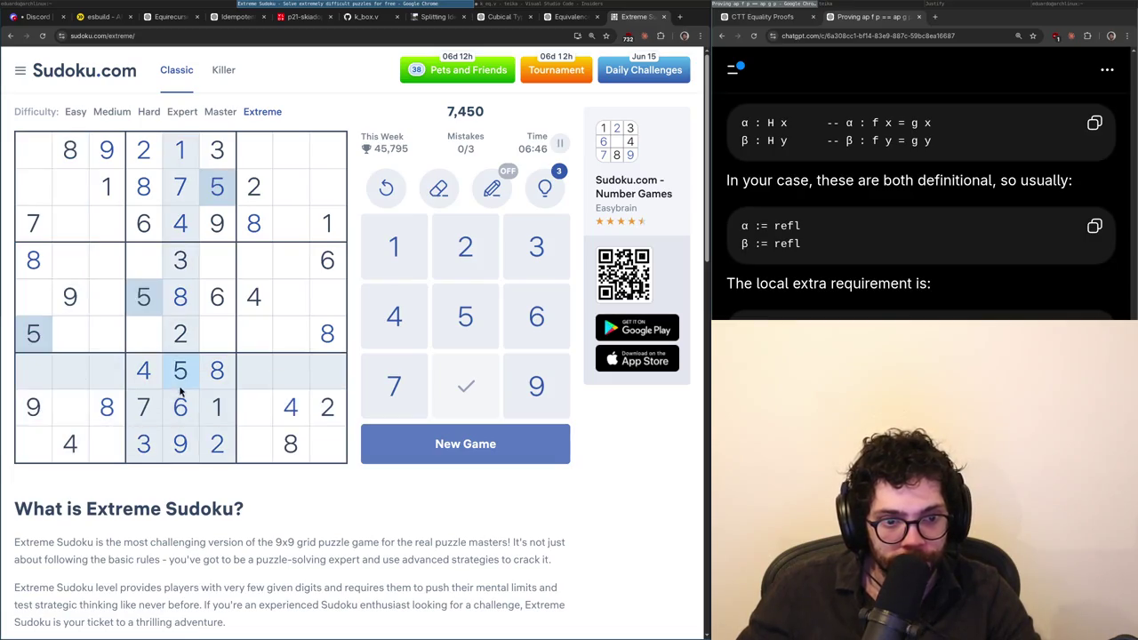
left_click(111, 445)
left_click(79, 229)
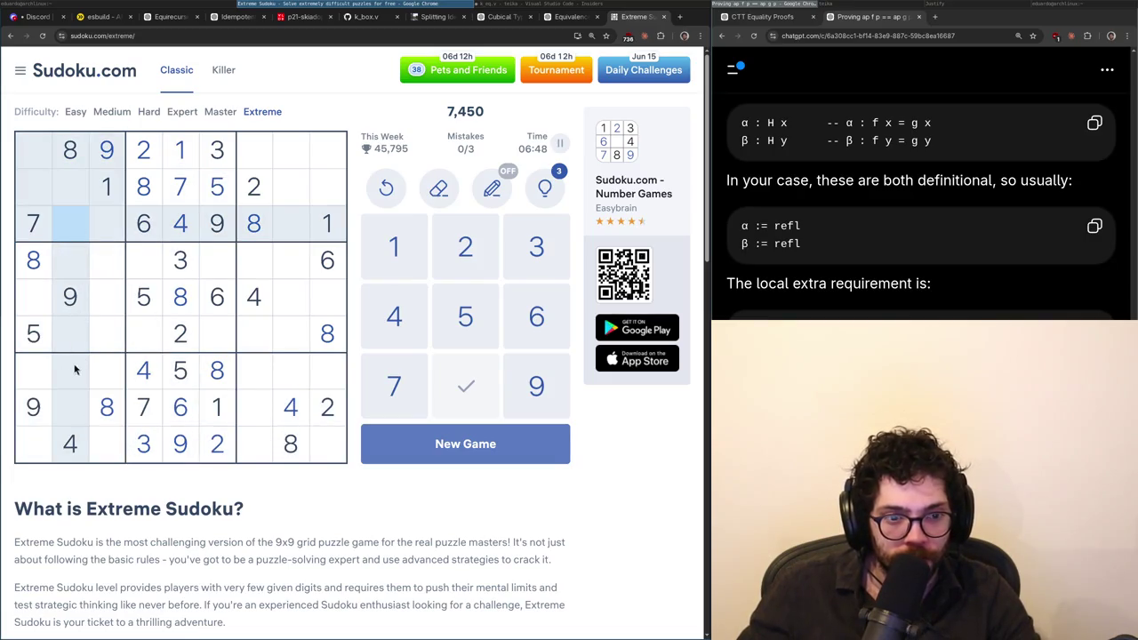
left_click(65, 409)
left_click(191, 158)
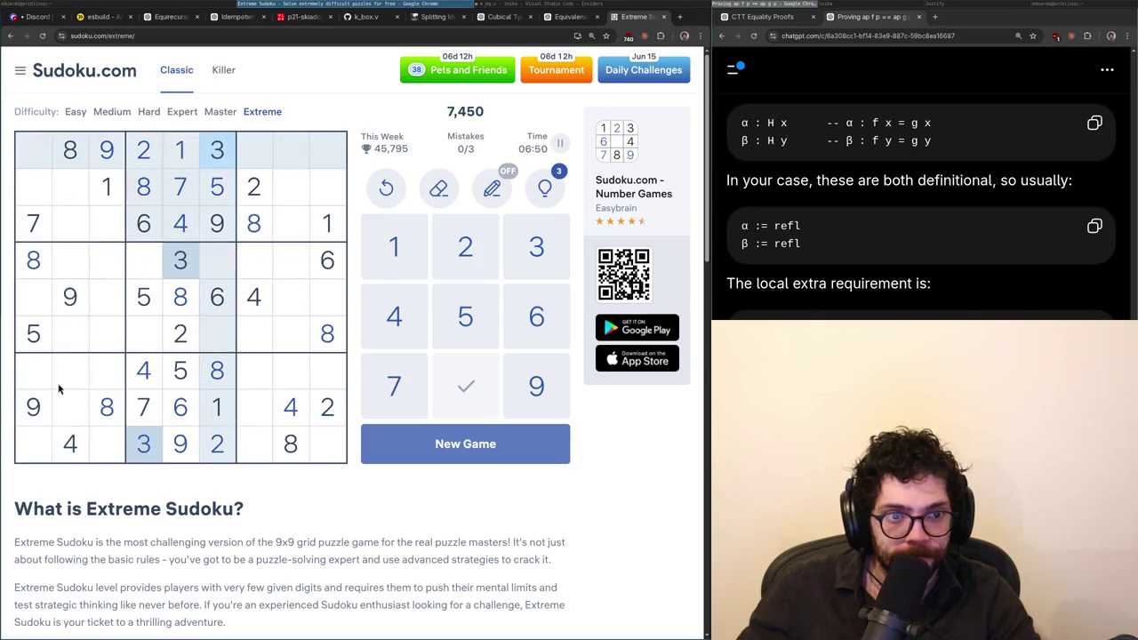
left_click(66, 415)
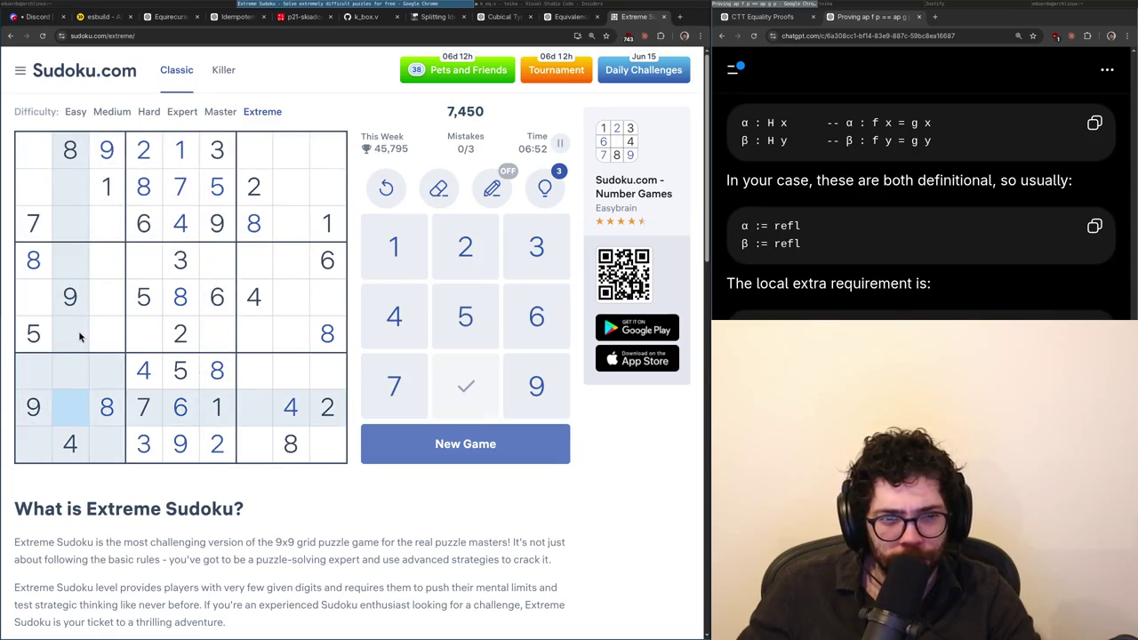
left_click(103, 440)
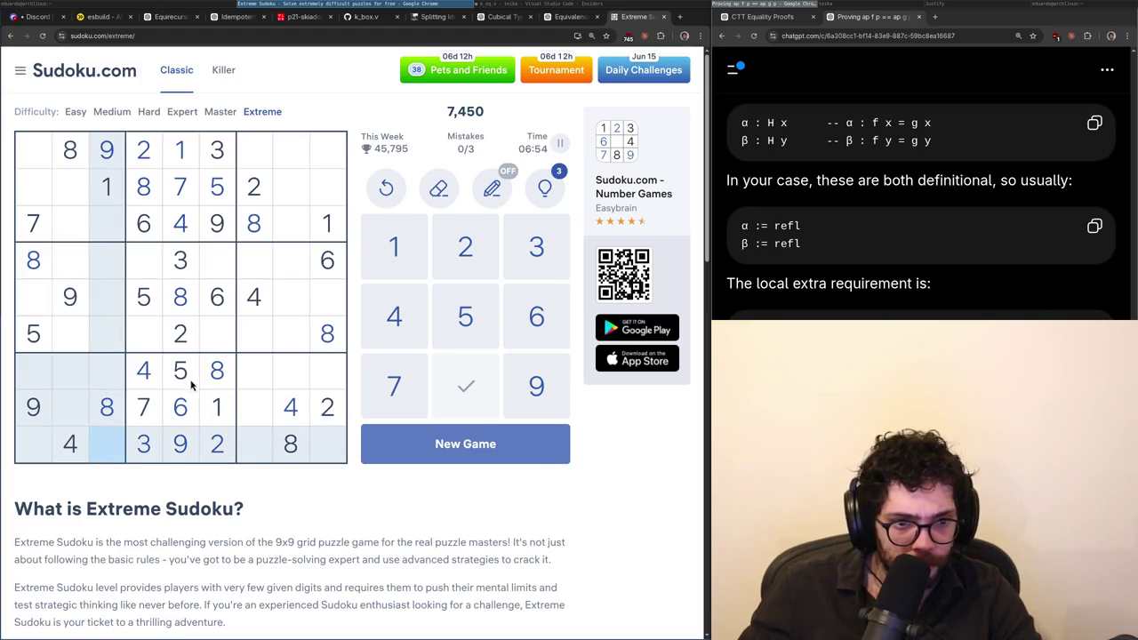
left_click(179, 413)
left_click(213, 408)
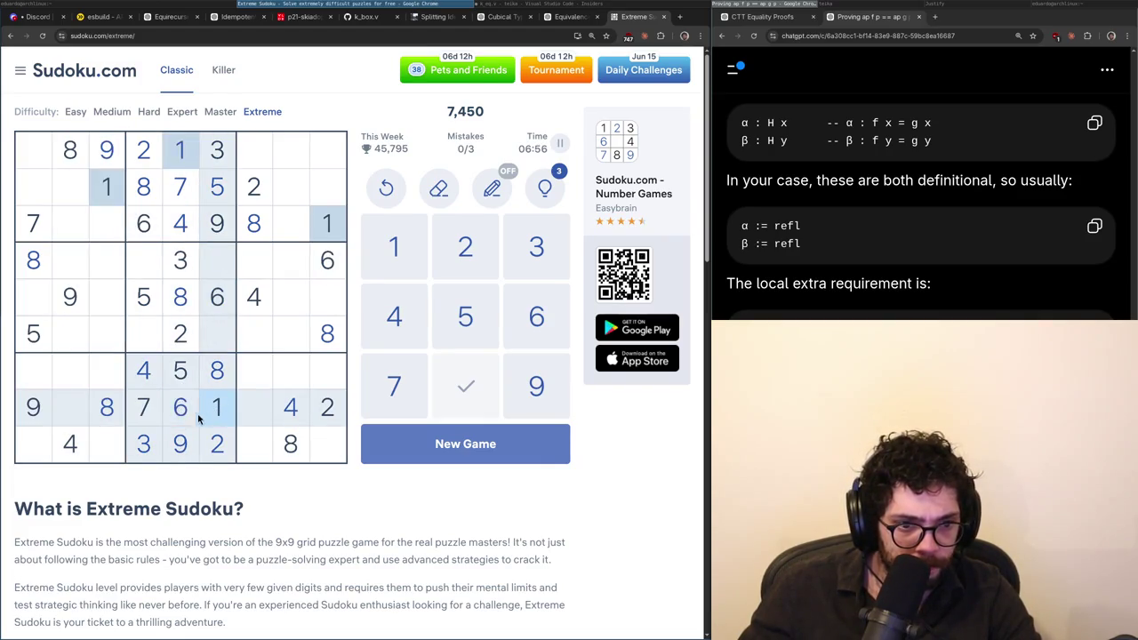
left_click(186, 423)
left_click(208, 424)
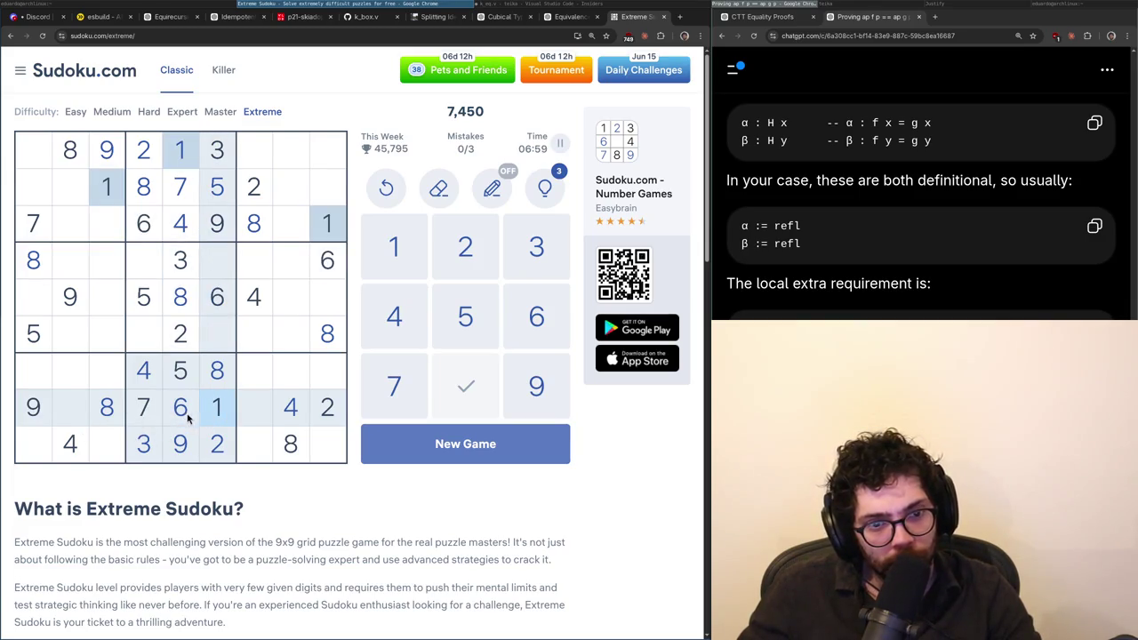
left_click(327, 409)
left_click(55, 412)
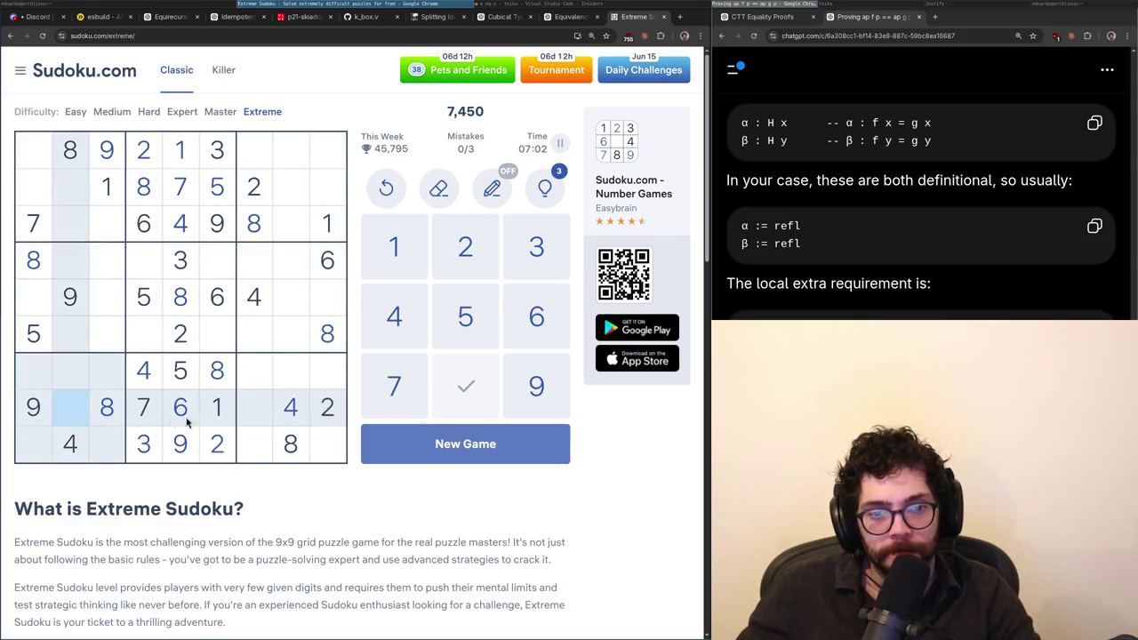
left_click(270, 415)
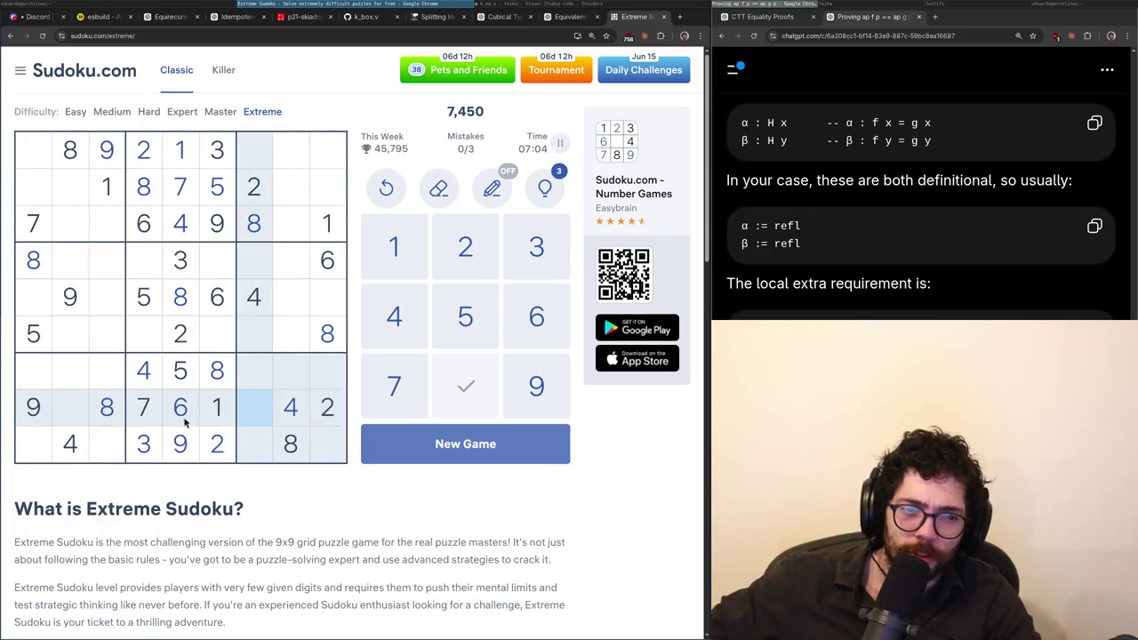
left_click(148, 452)
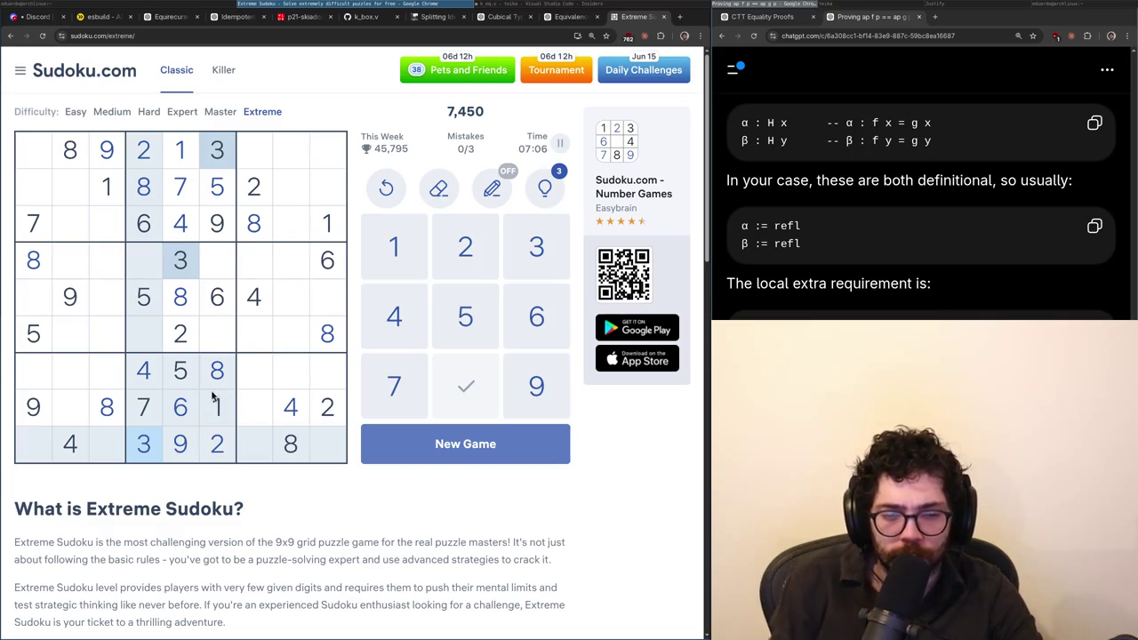
left_click(185, 413)
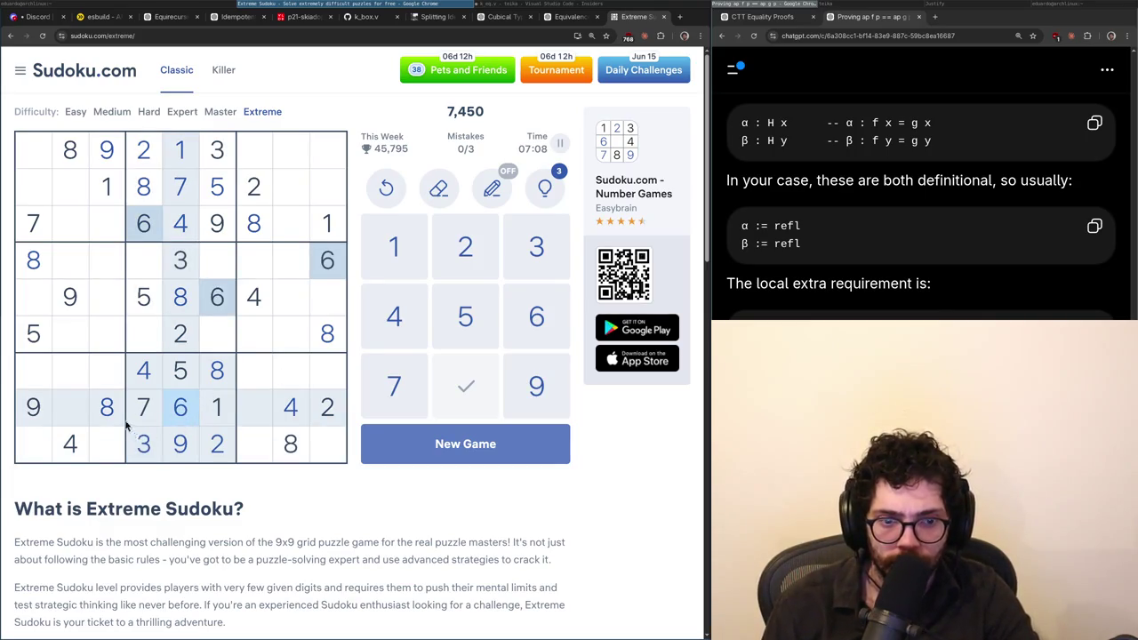
left_click(194, 449)
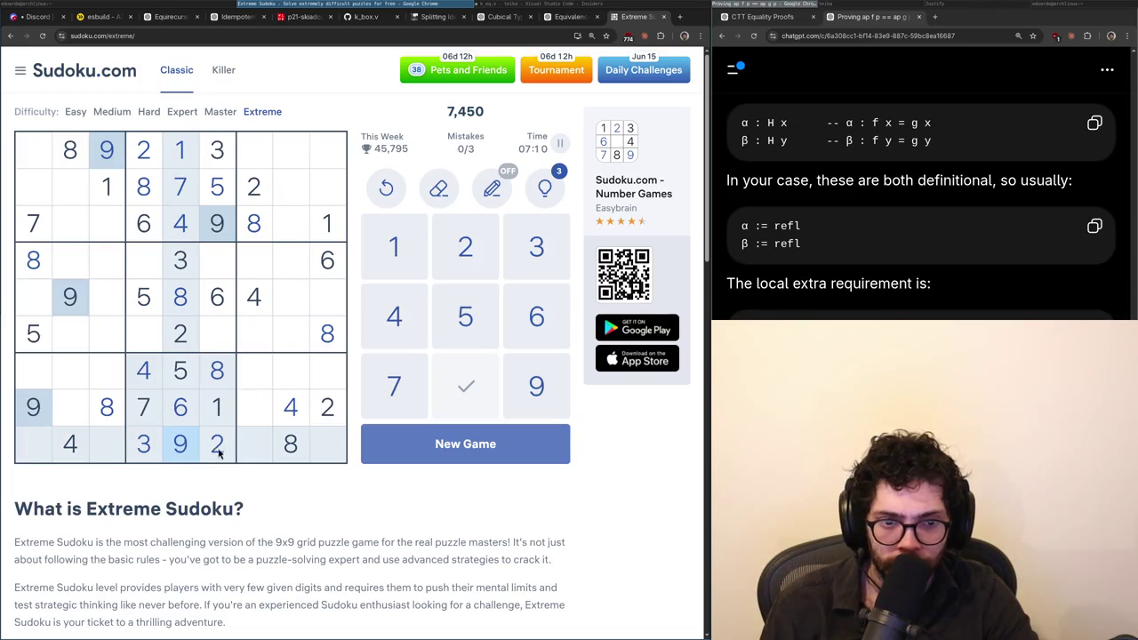
left_click(112, 422)
left_click(78, 444)
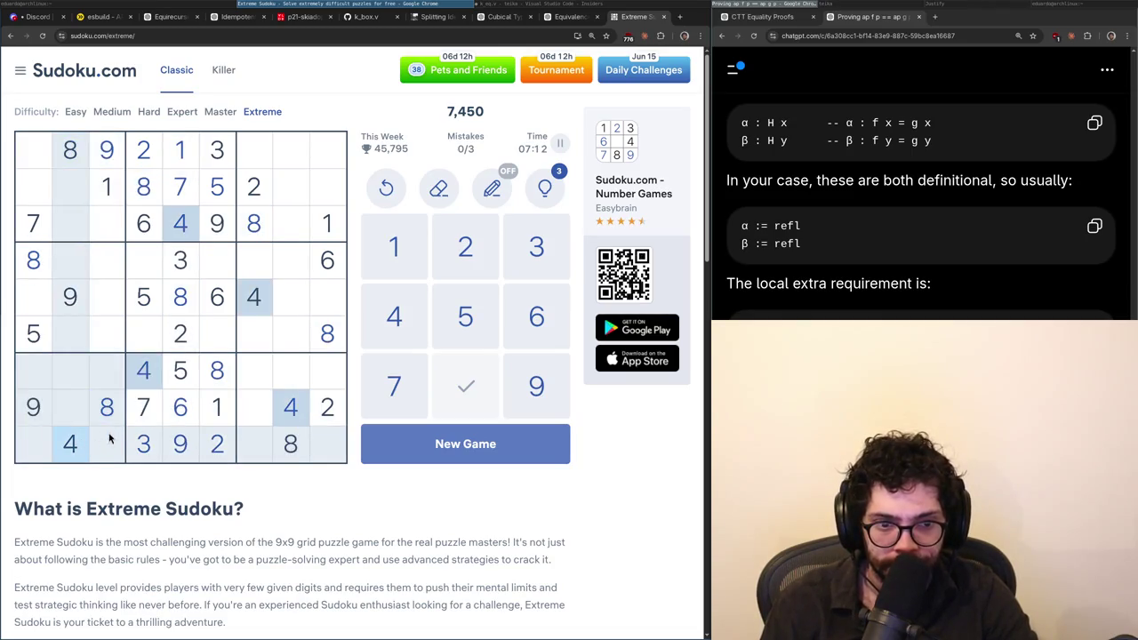
left_click(82, 424)
left_click(189, 373)
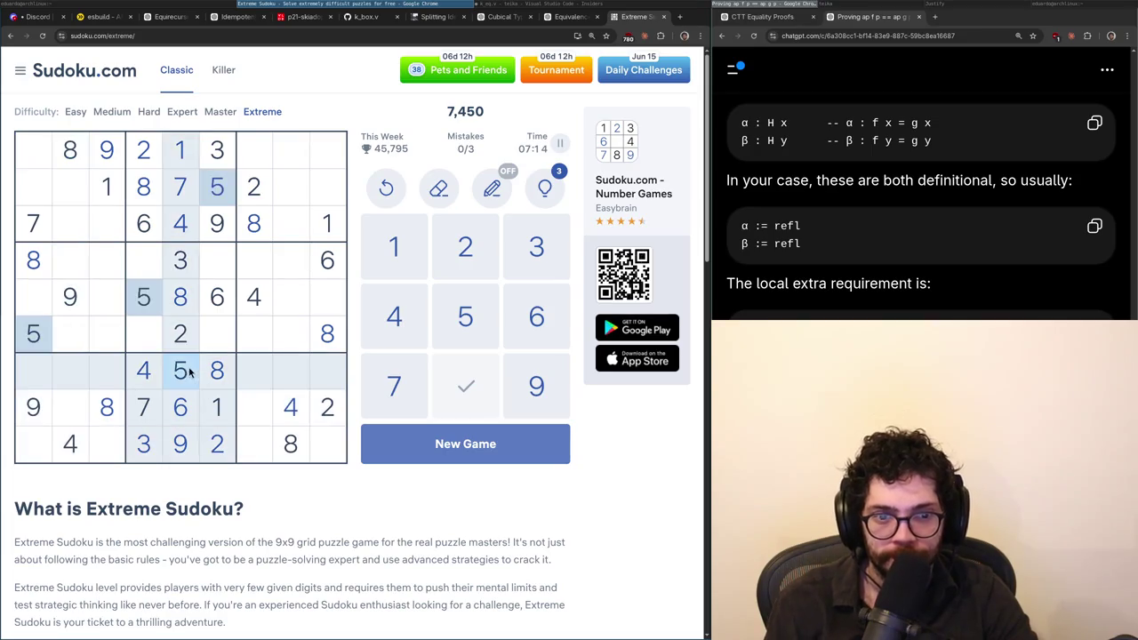
left_click(85, 408)
left_click(251, 407)
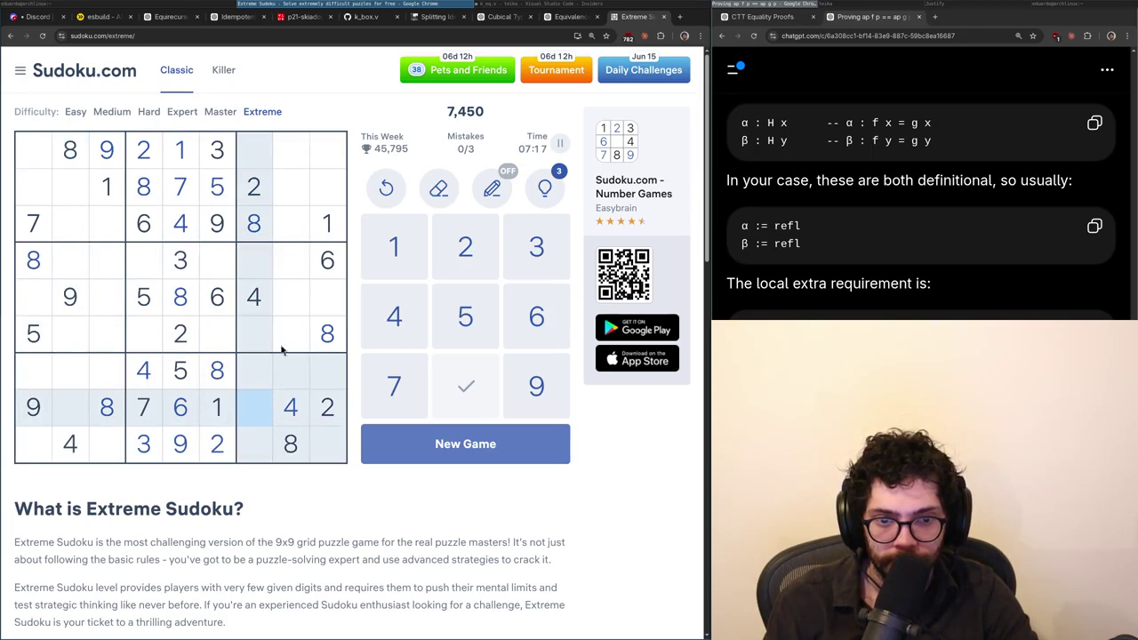
left_click(291, 265)
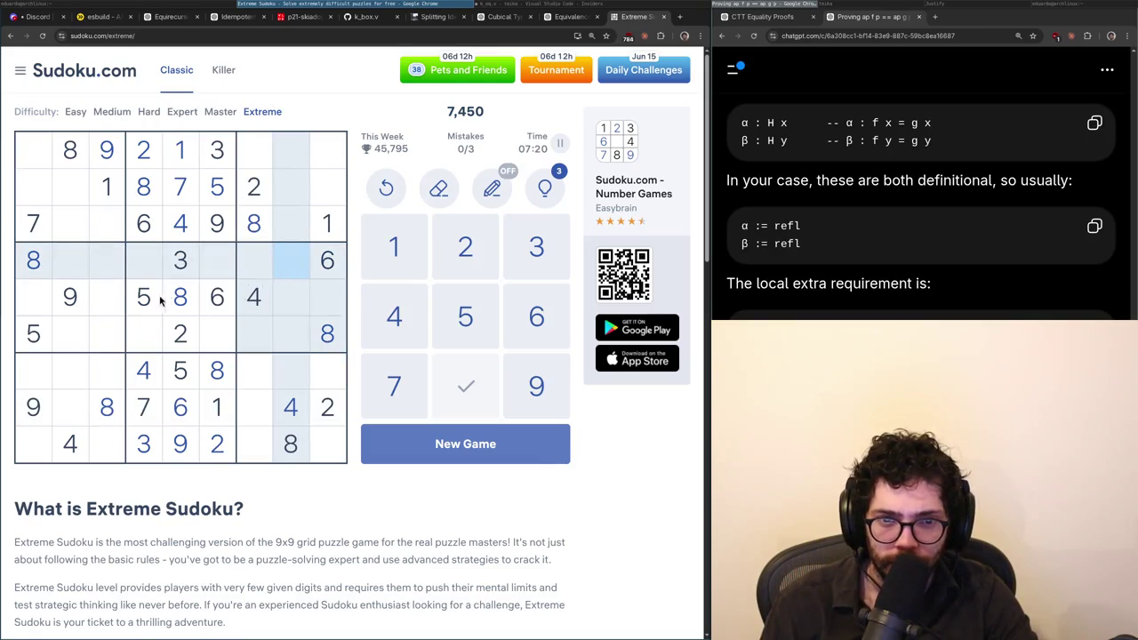
left_click(77, 305)
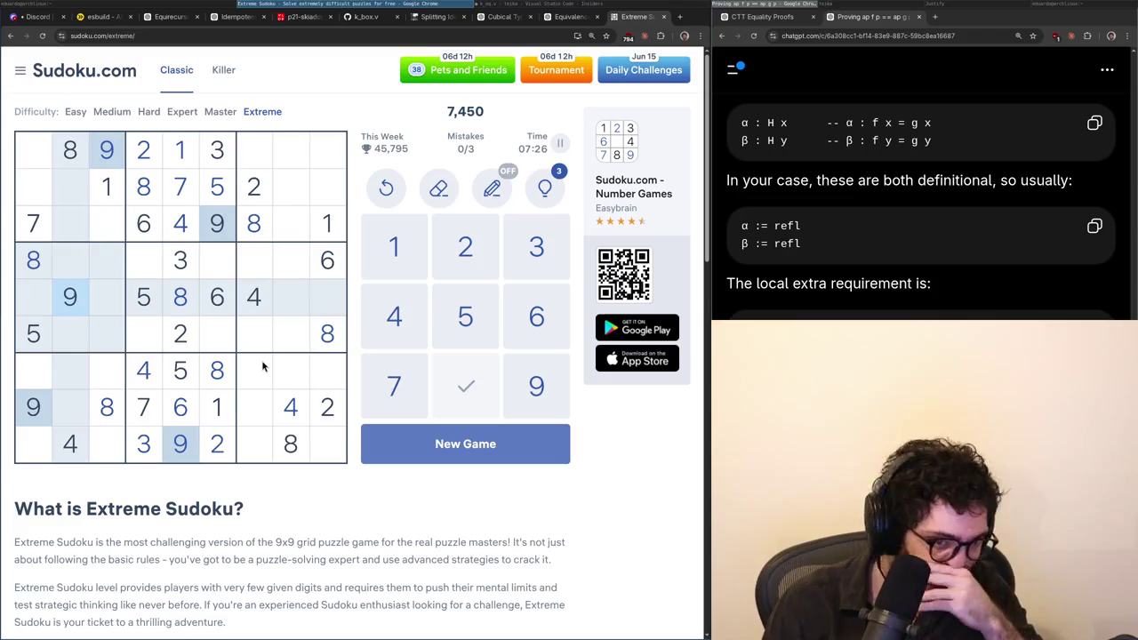
left_click(255, 186)
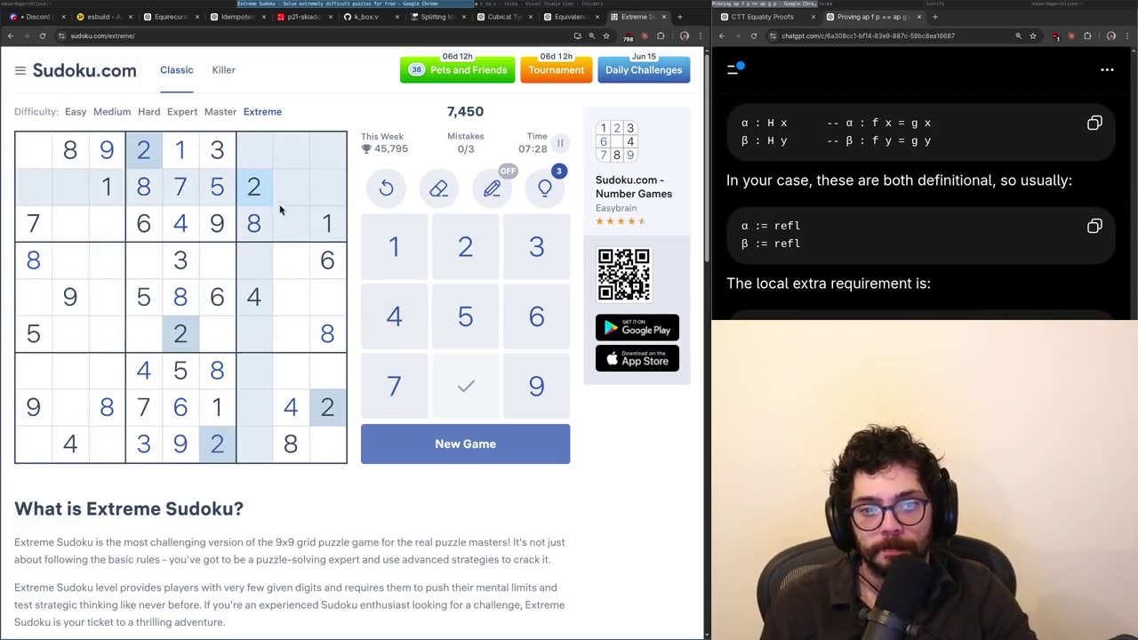
left_click(256, 415)
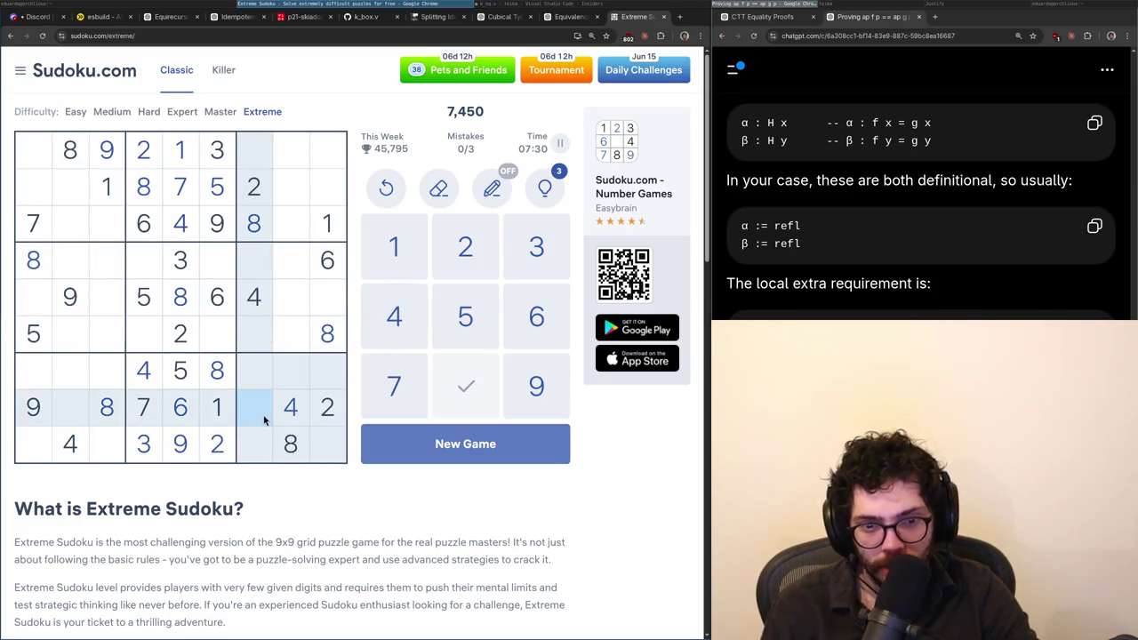
left_click(145, 442)
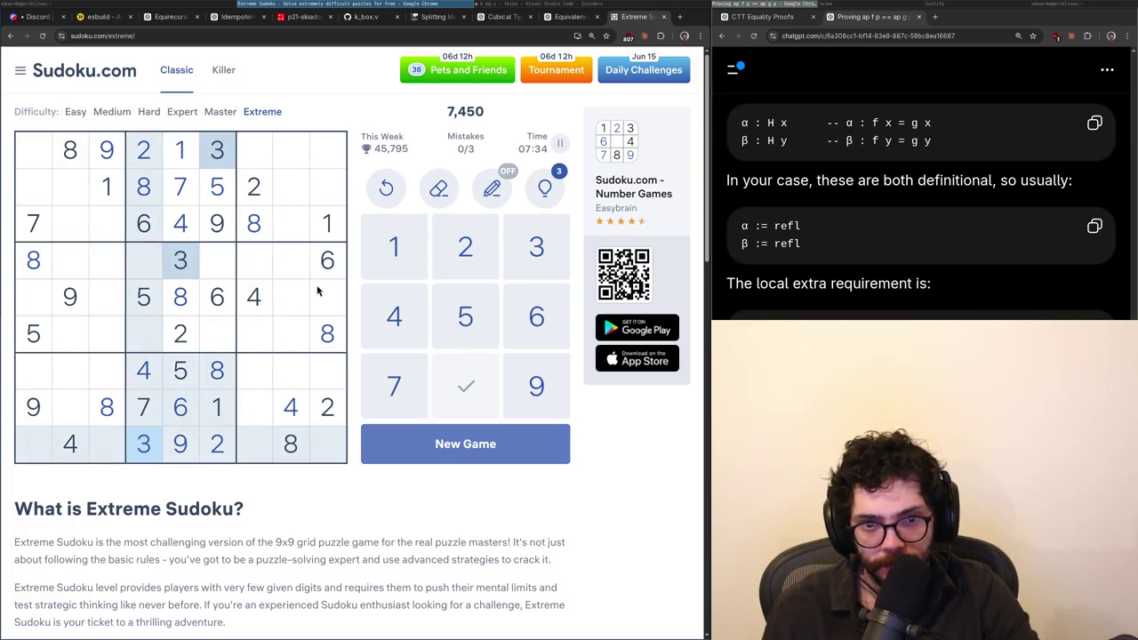
left_click(227, 299)
left_click(180, 333)
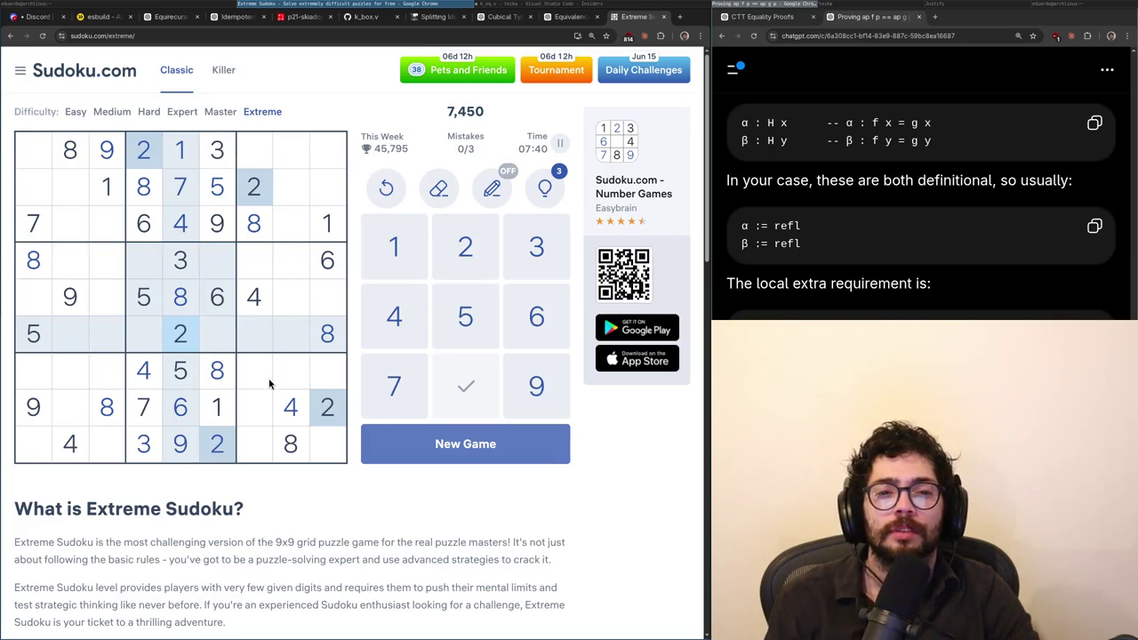
left_click(270, 389)
left_click(290, 279)
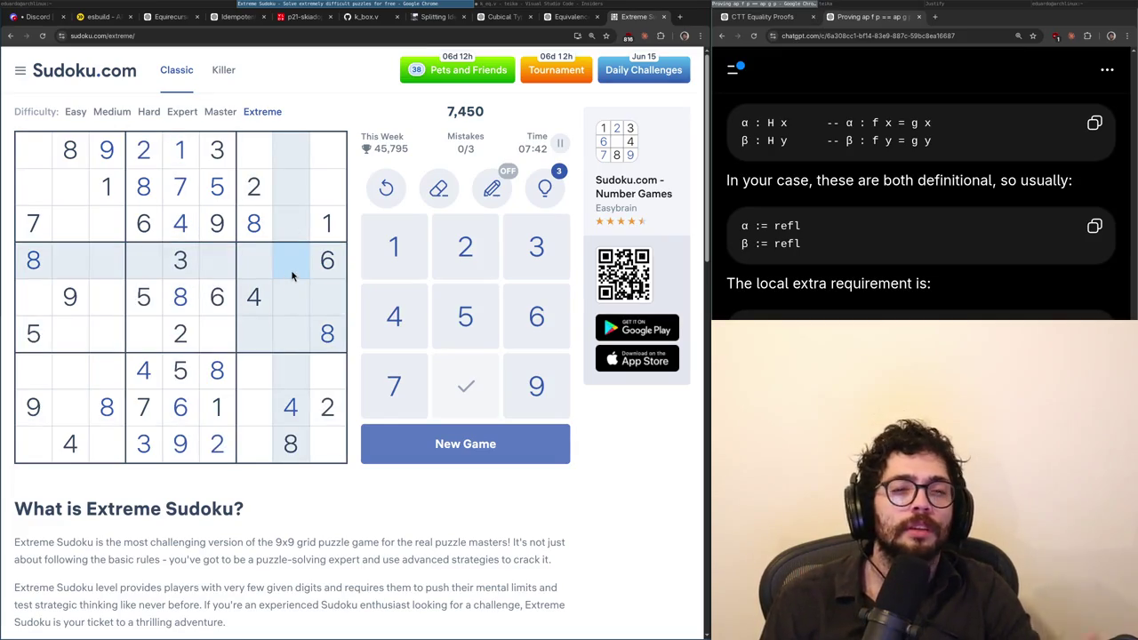
left_click(253, 195)
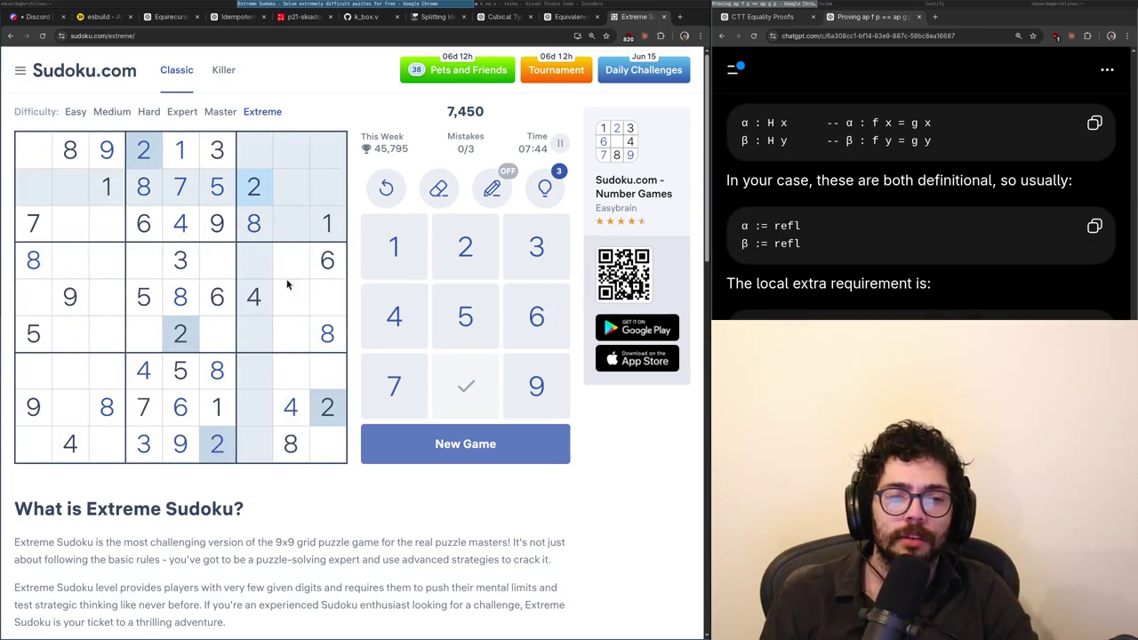
left_click(297, 306)
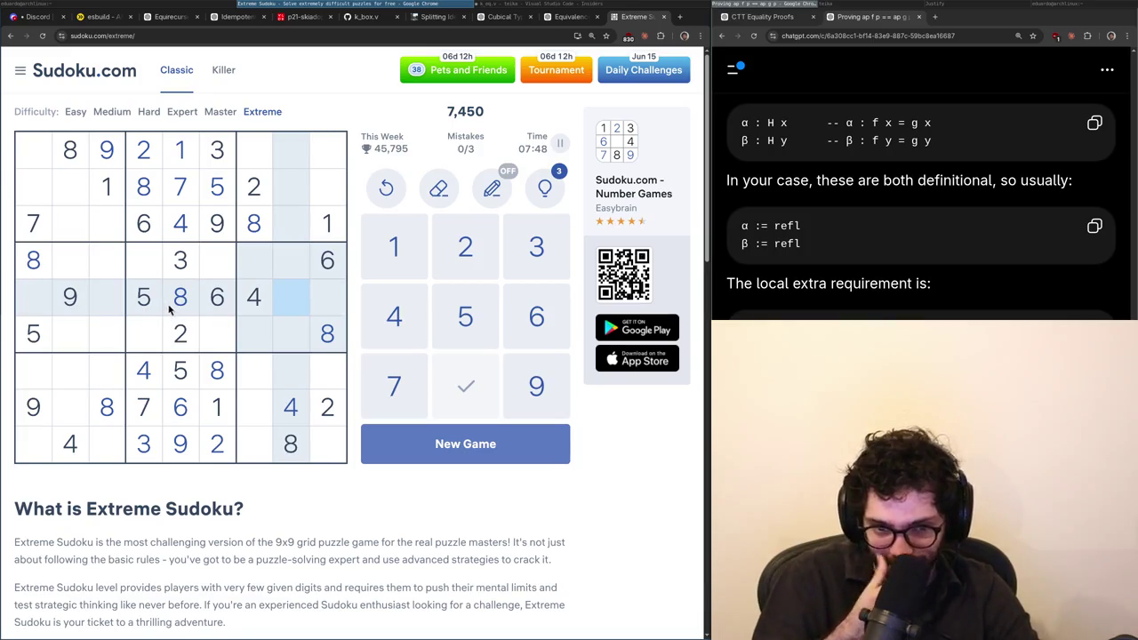
left_click(176, 327)
left_click(253, 297)
left_click(81, 272)
left_click(107, 260)
left_click(182, 339)
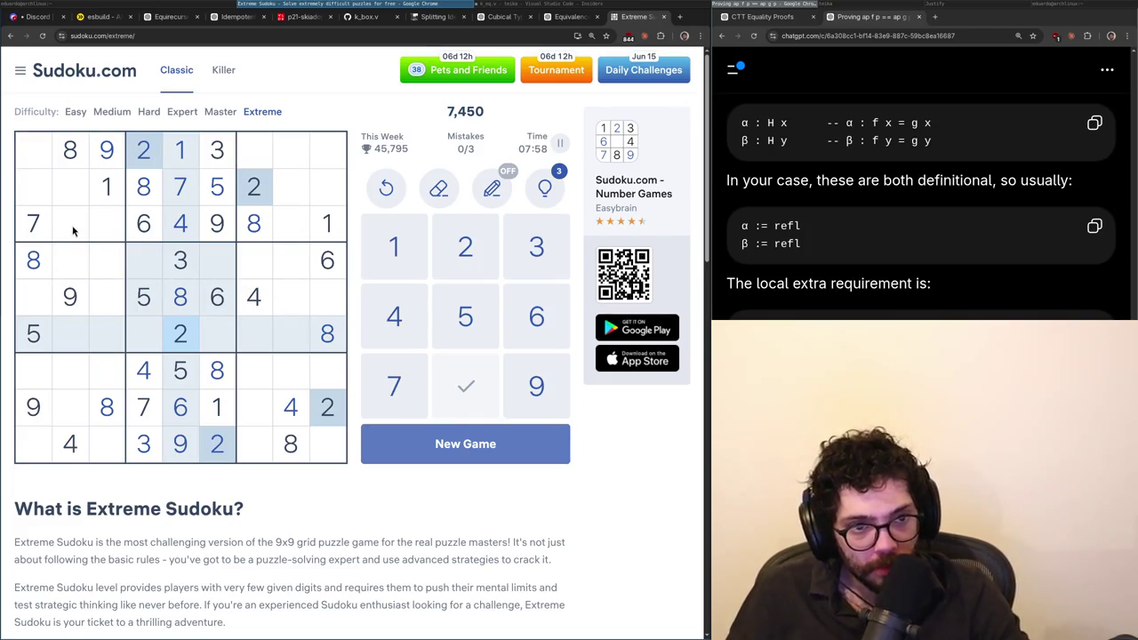
left_click(212, 198)
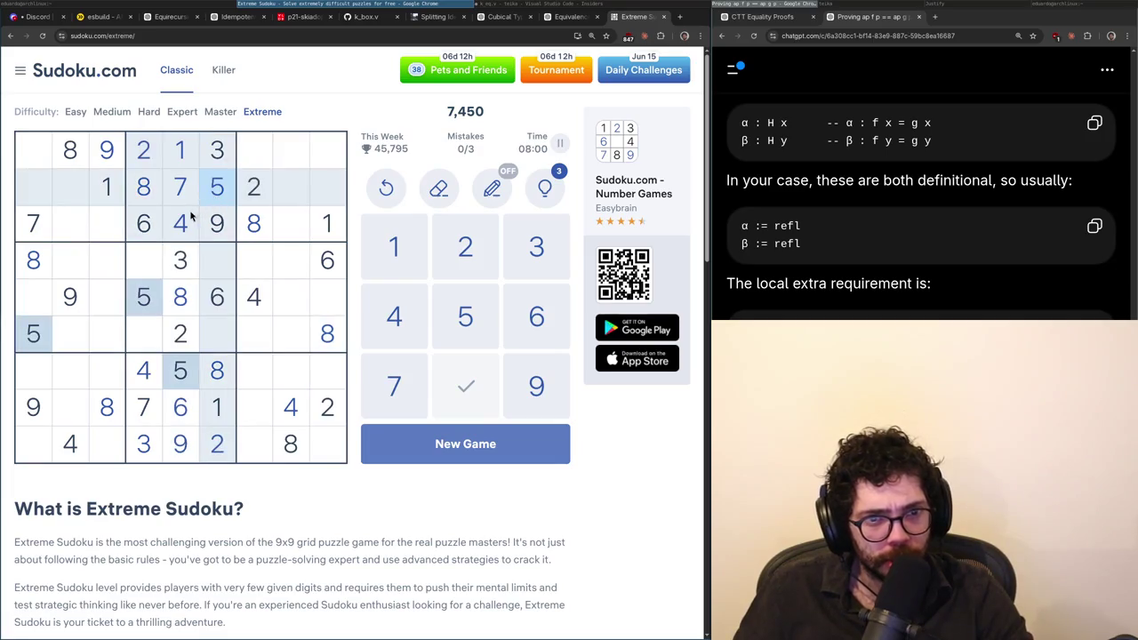
left_click(101, 233)
left_click(253, 189)
left_click(63, 225)
left_click(108, 225)
left_click(71, 225)
left_click(39, 334)
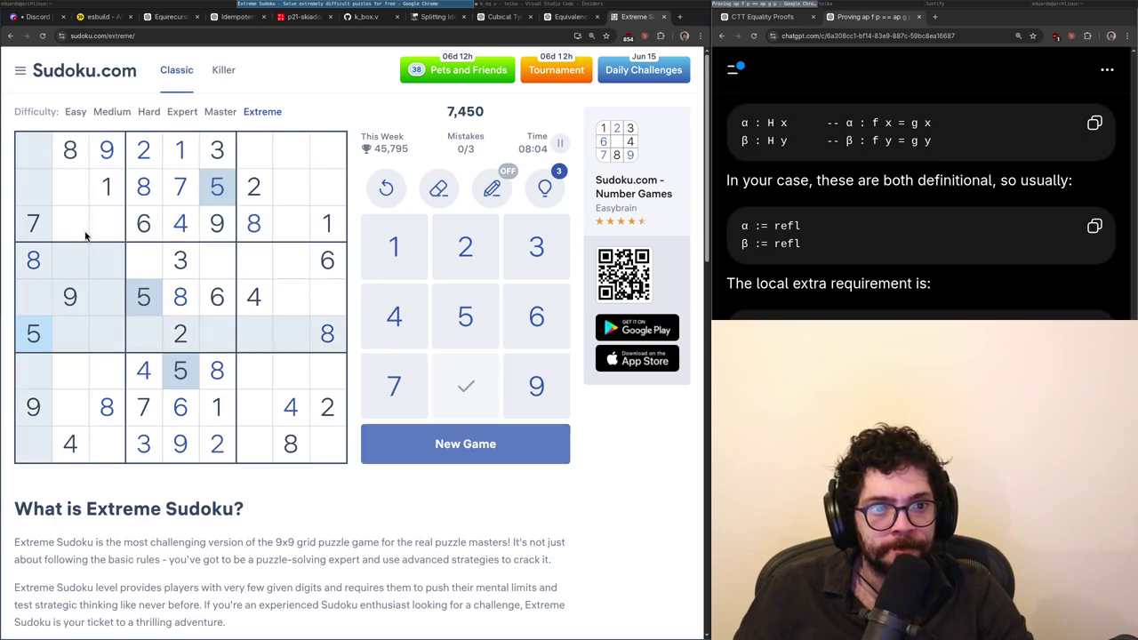
left_click(84, 234)
left_click(101, 229)
left_click(262, 191)
left_click(65, 232)
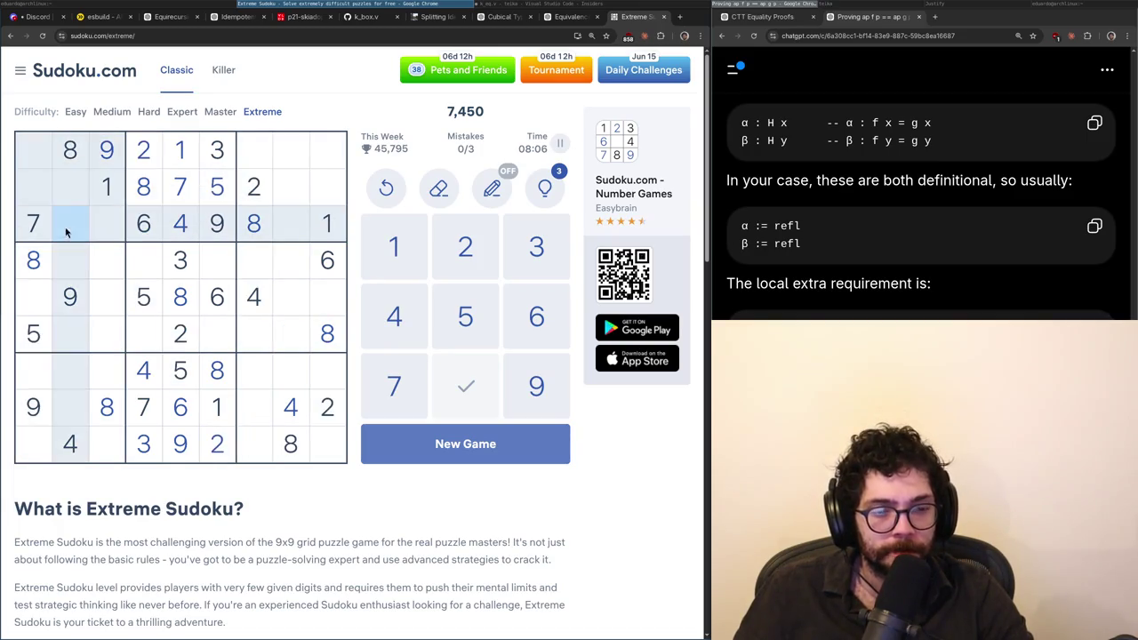
left_click(191, 229)
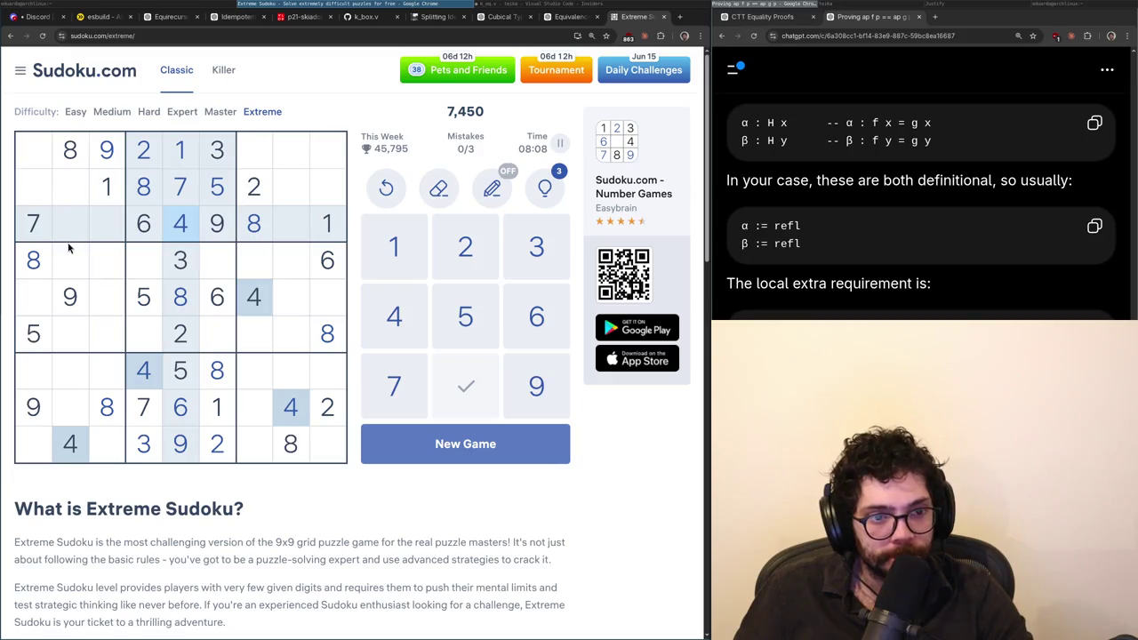
left_click(46, 185)
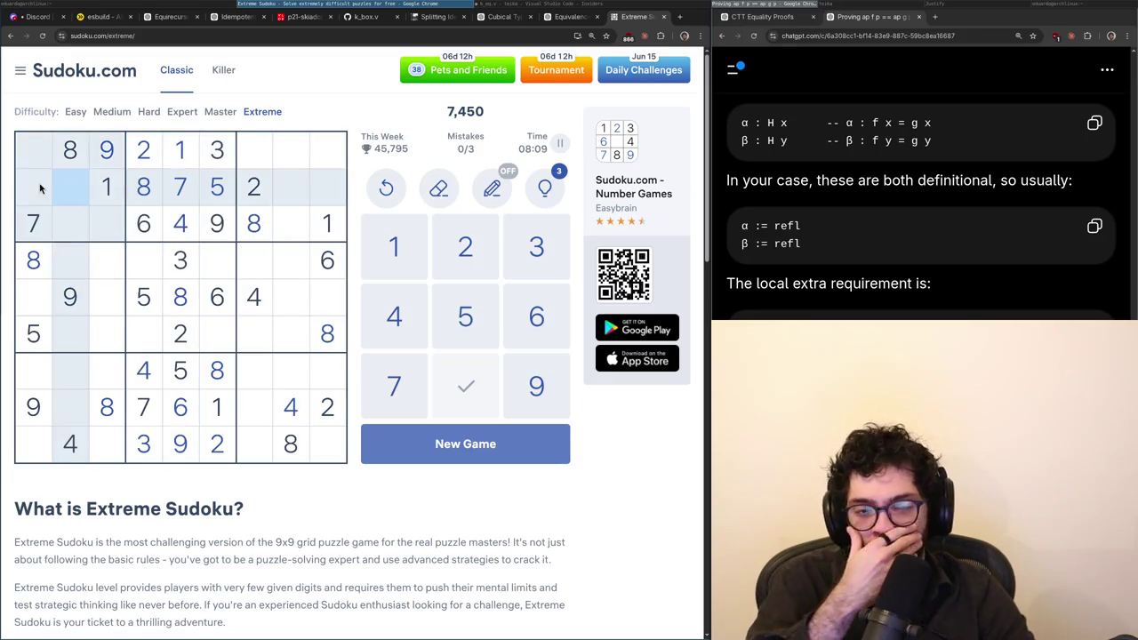
left_click(230, 151)
left_click(296, 221)
key("3")
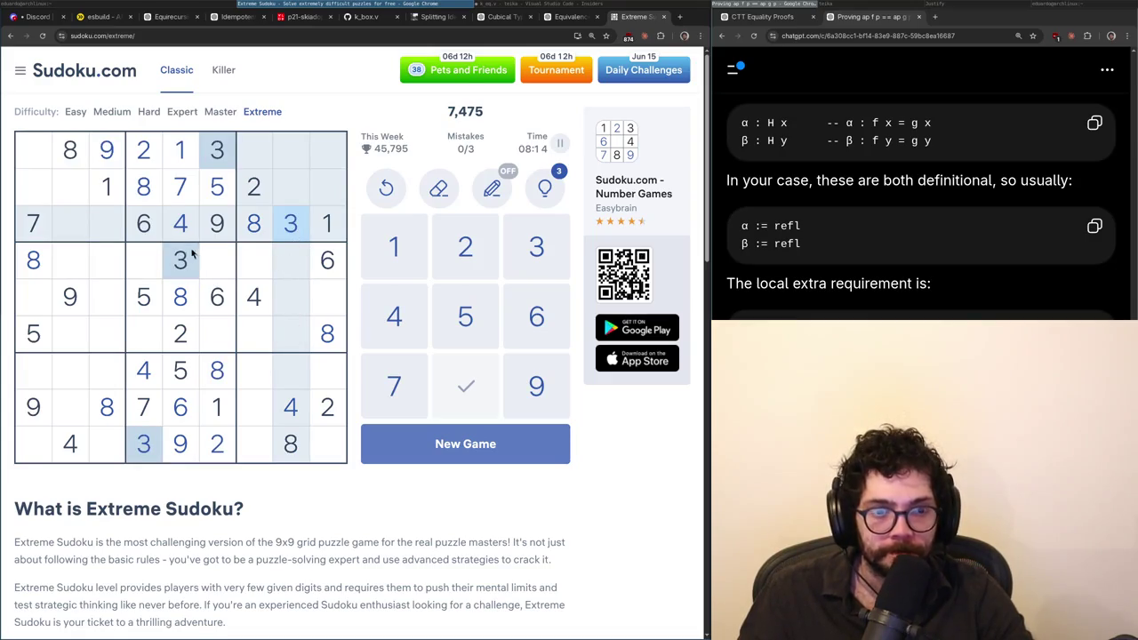
left_click(181, 333)
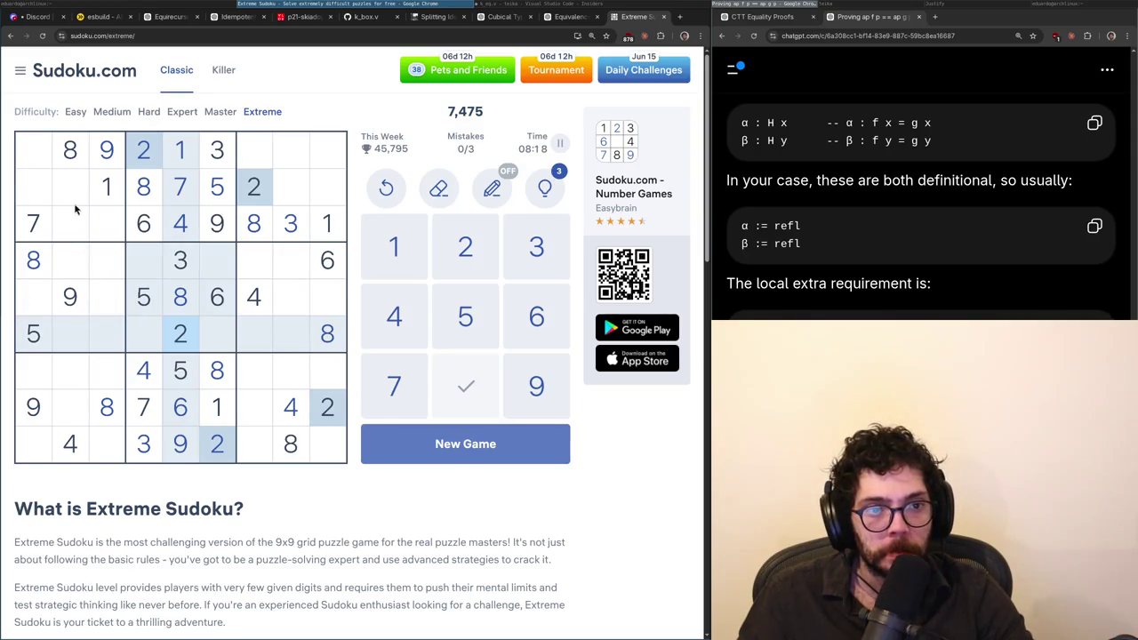
left_click(199, 155)
left_click(181, 224)
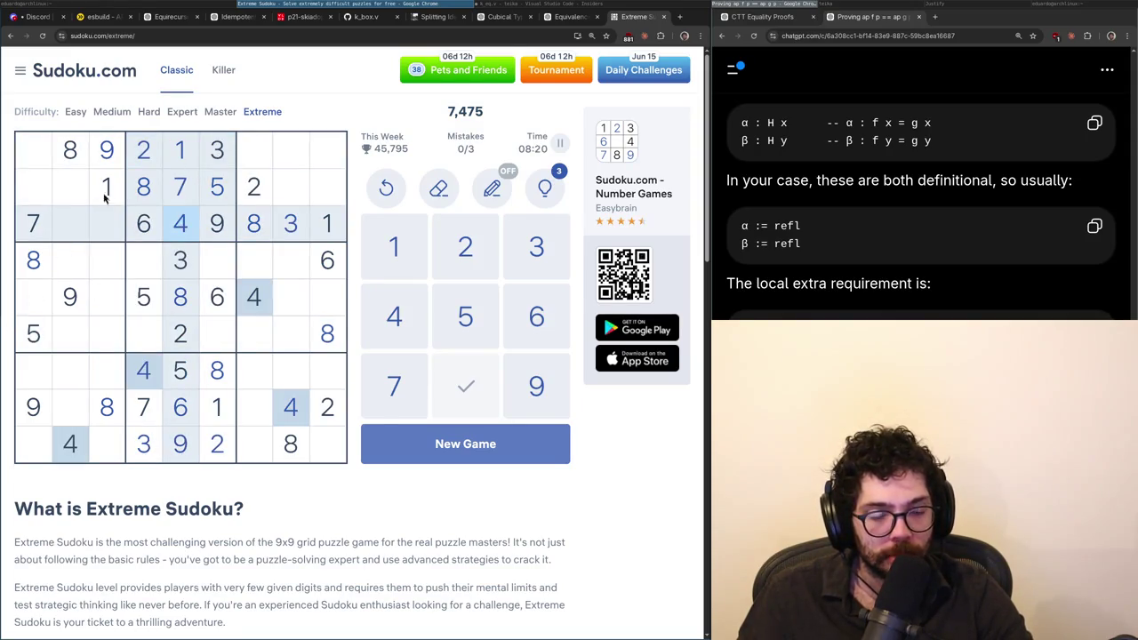
left_click(155, 218)
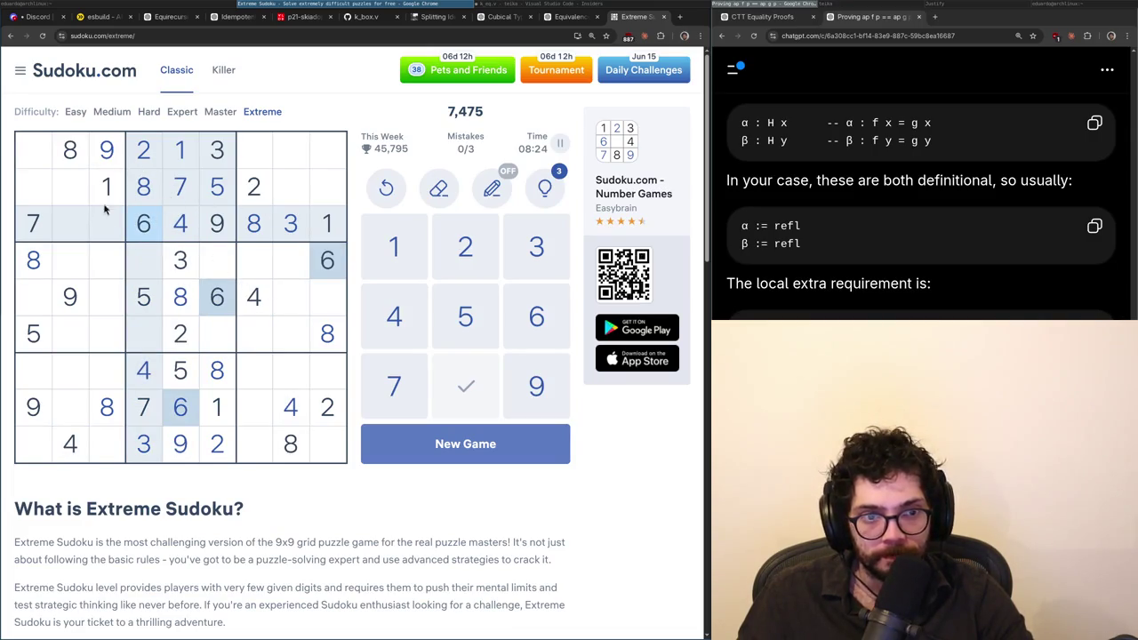
left_click(147, 151)
left_click(210, 149)
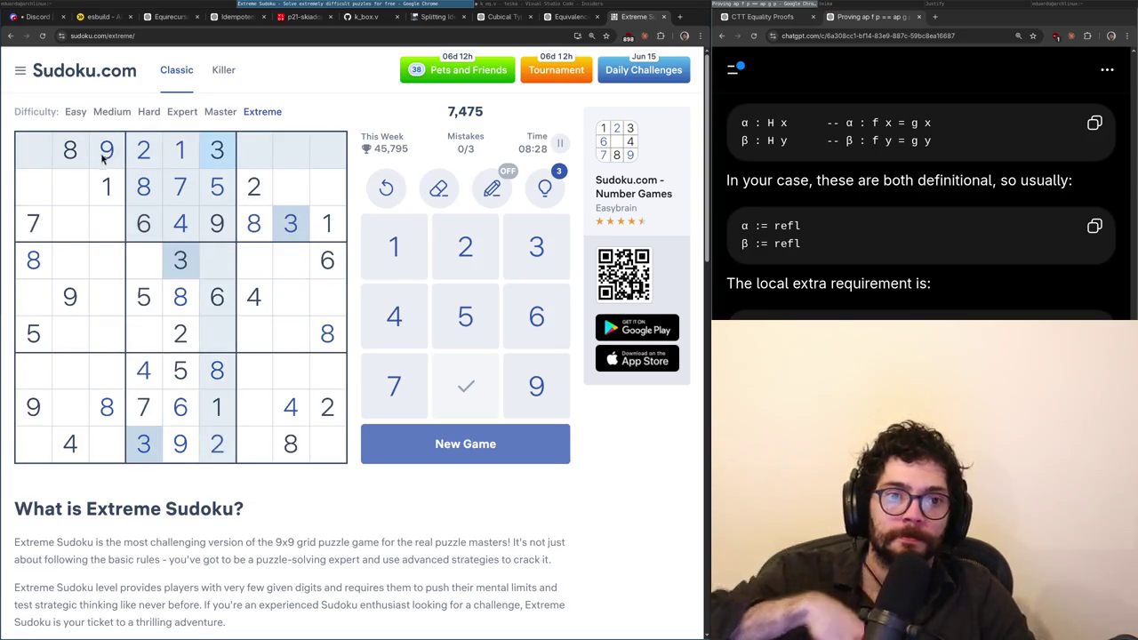
left_click(257, 306)
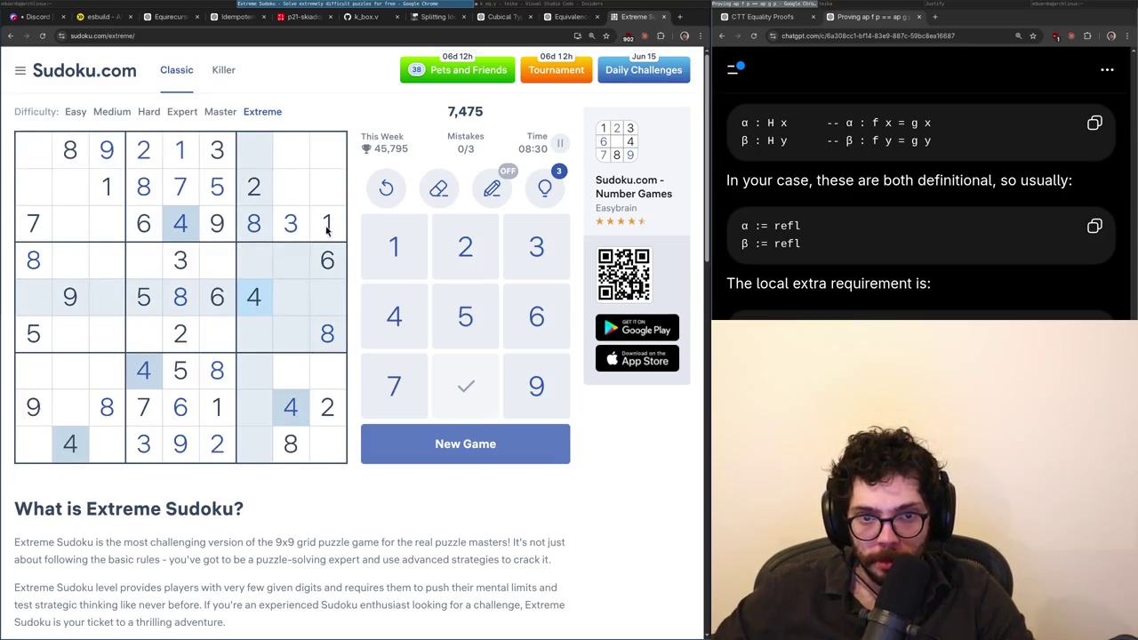
left_click(221, 189)
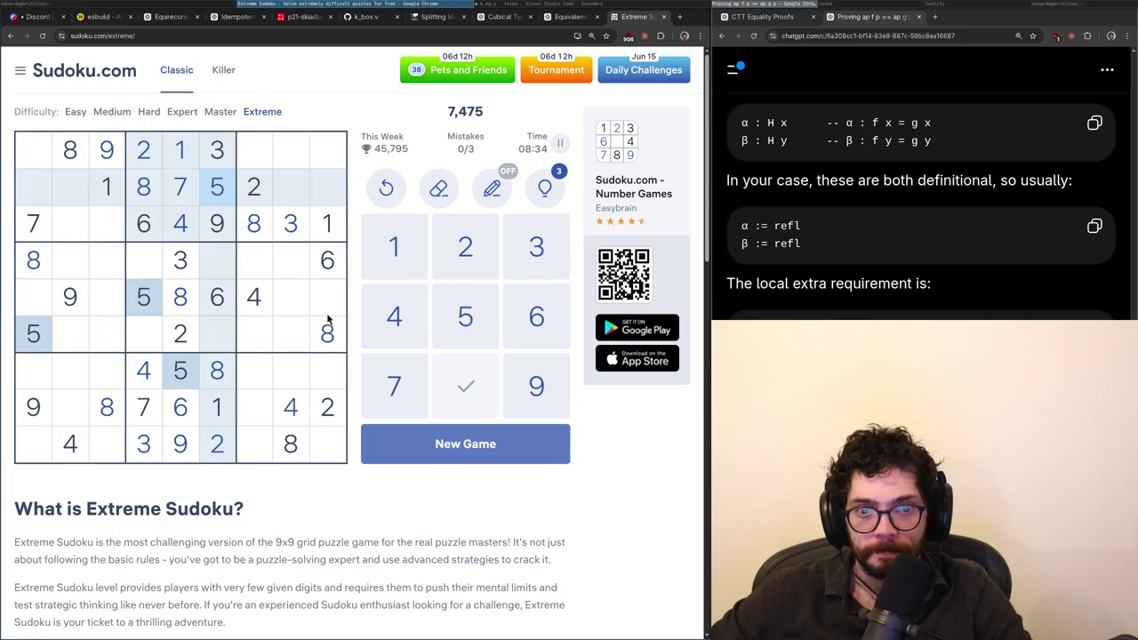
left_click(317, 270)
left_click(180, 188)
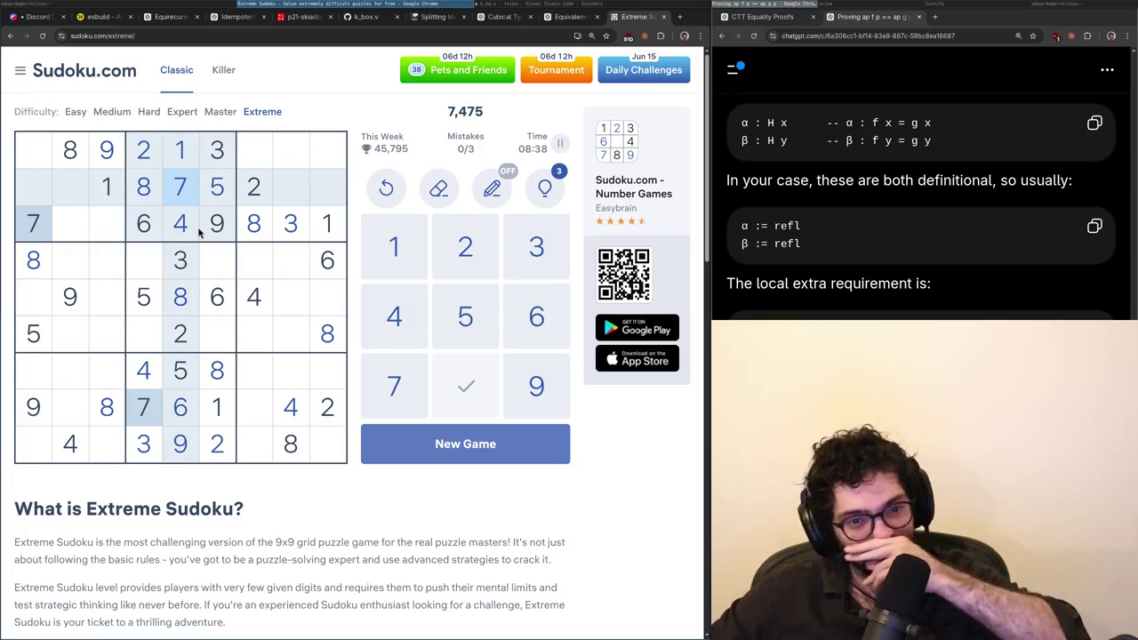
left_click(266, 202)
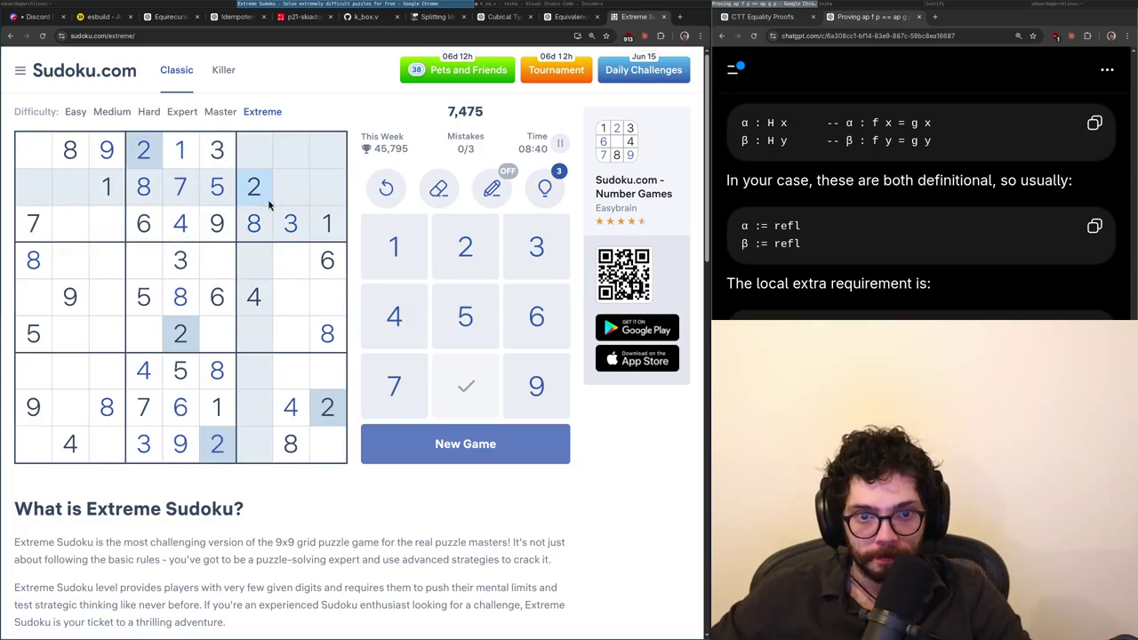
left_click(73, 223)
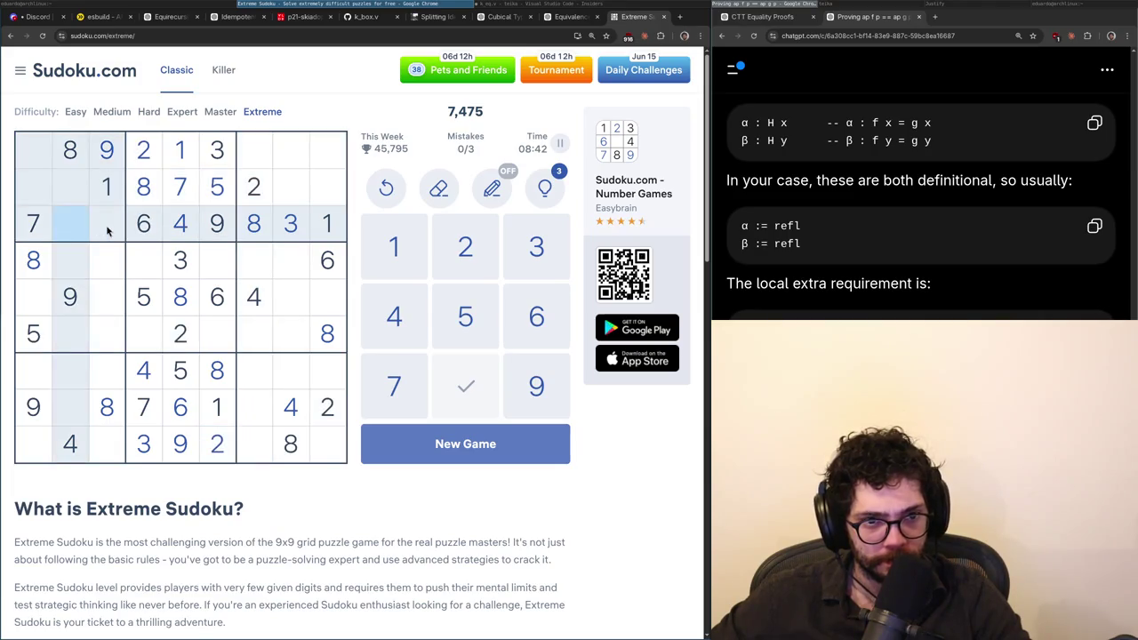
left_click(179, 333)
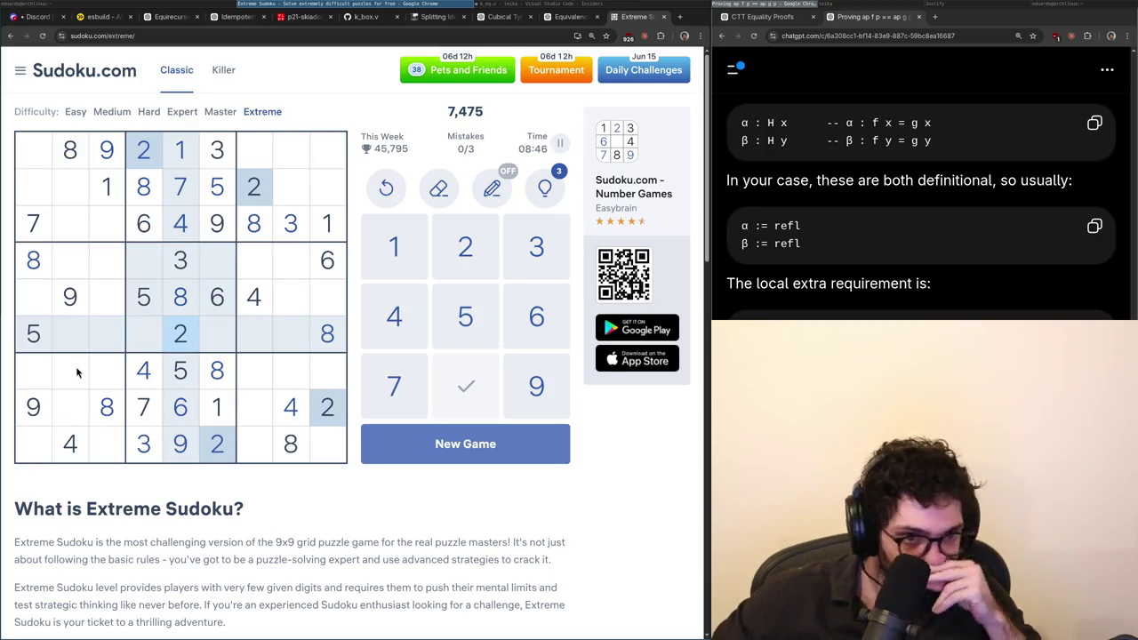
left_click(291, 222)
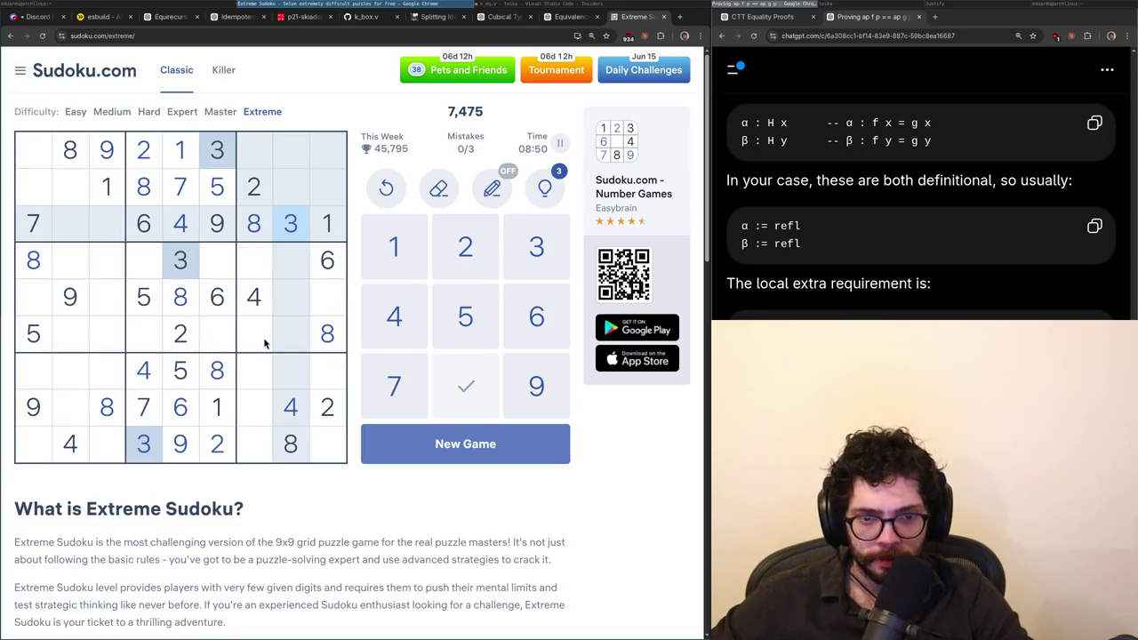
left_click(298, 308)
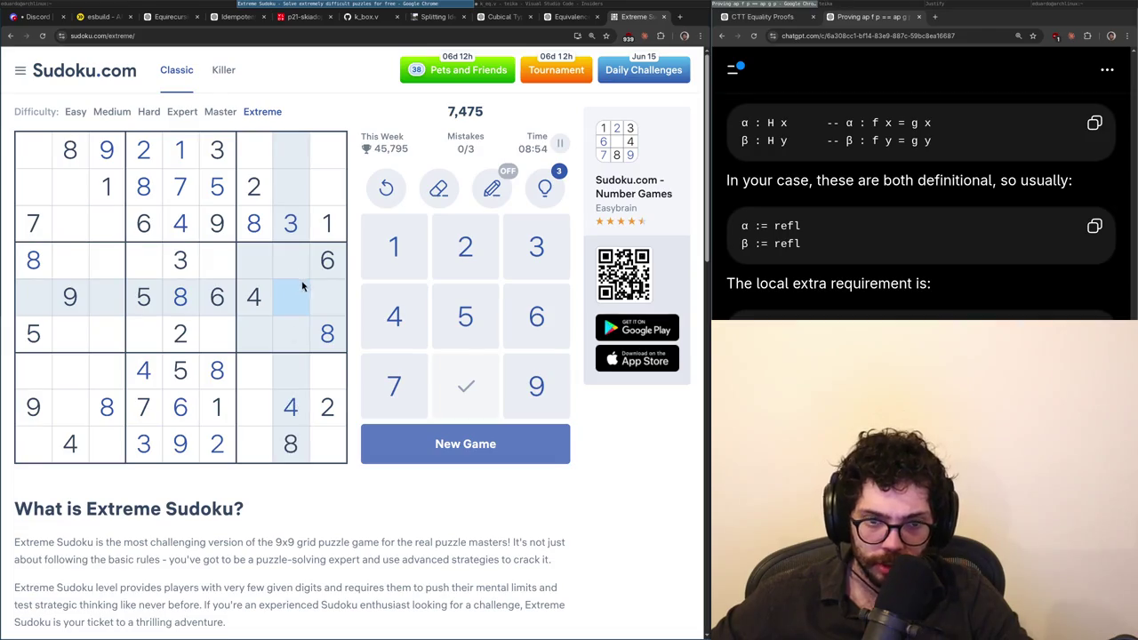
left_click(322, 407)
left_click(340, 213)
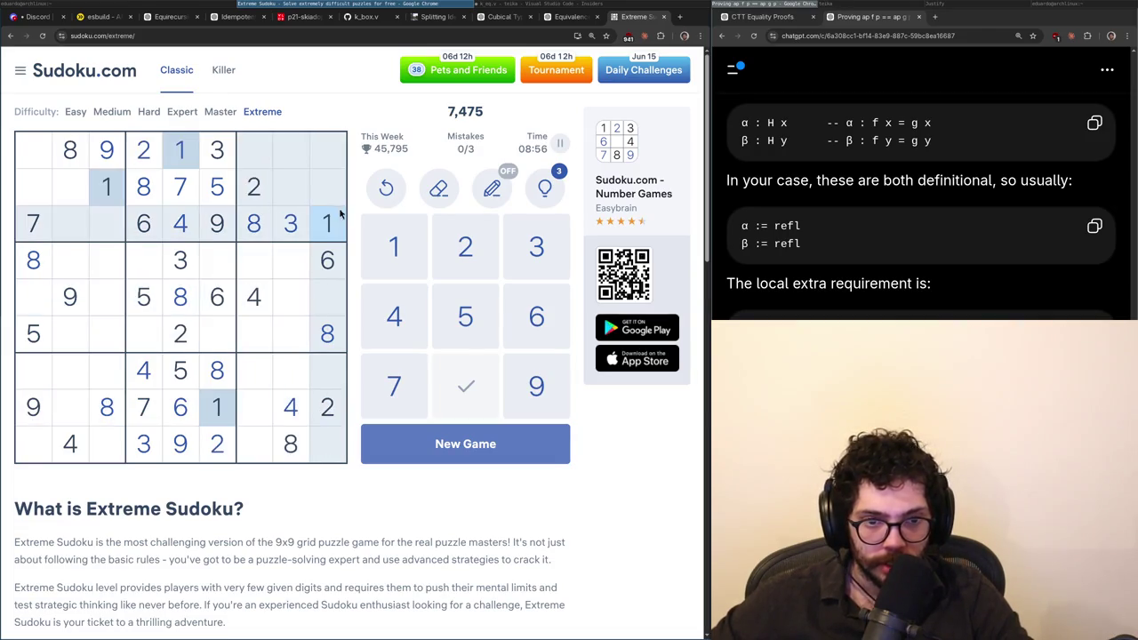
left_click(302, 305)
left_click(325, 226)
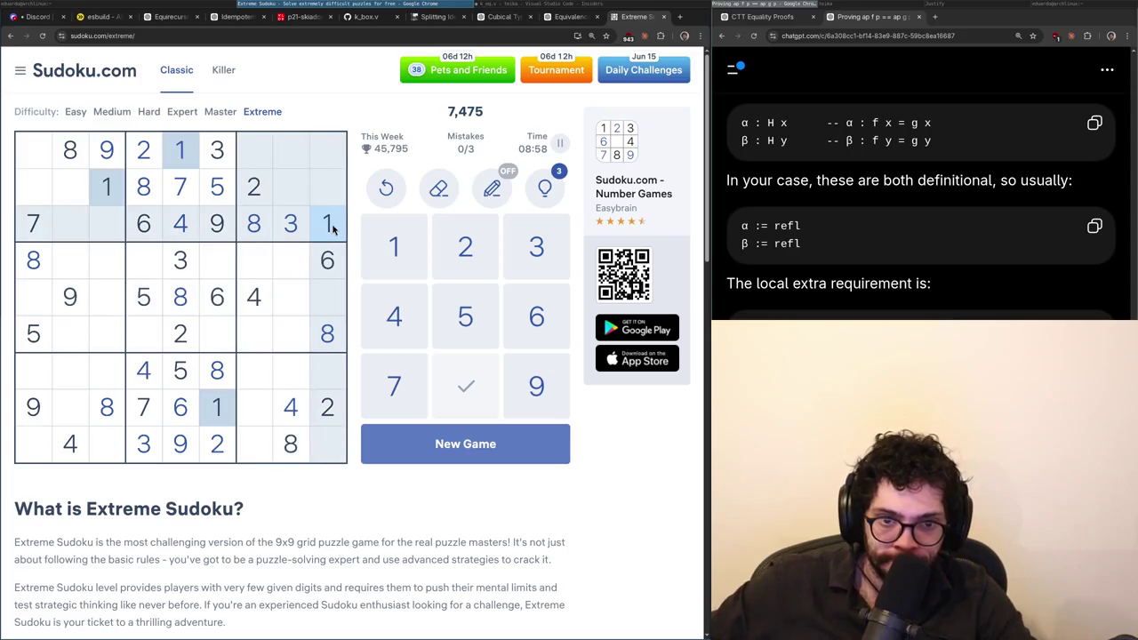
left_click(302, 305)
left_click(290, 223)
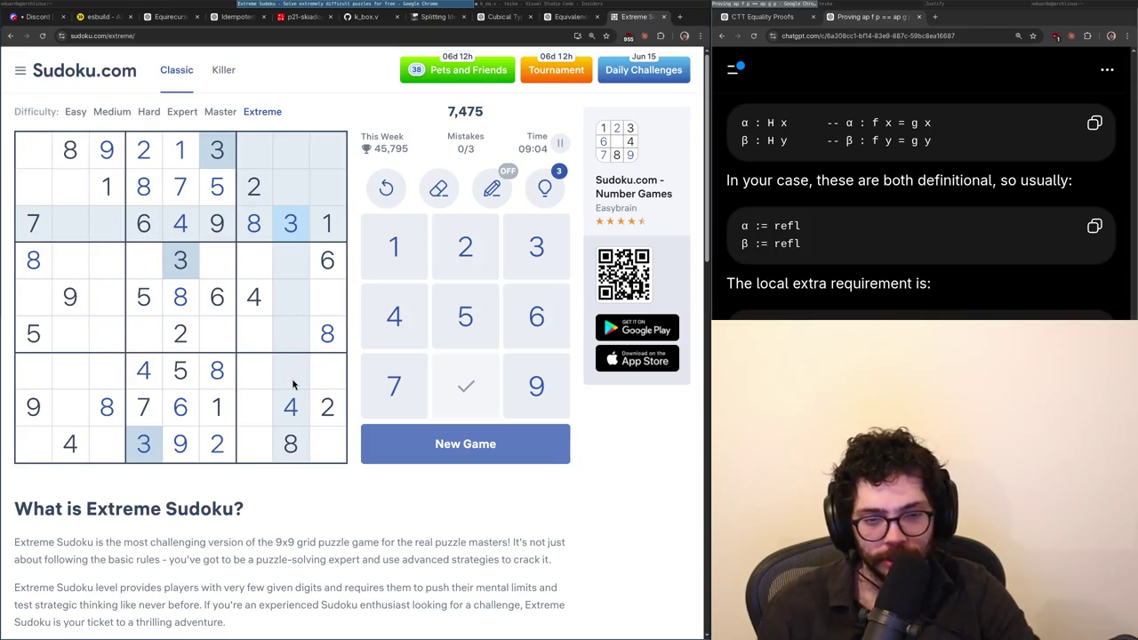
left_click(287, 346)
left_click(324, 224)
left_click(293, 328)
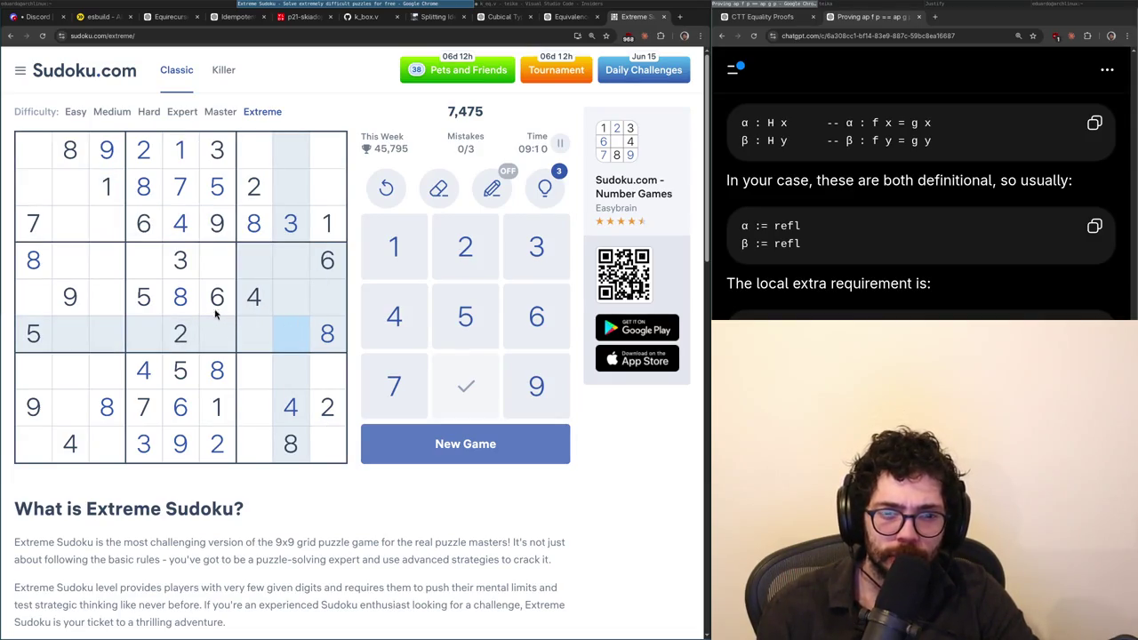
left_click(147, 408)
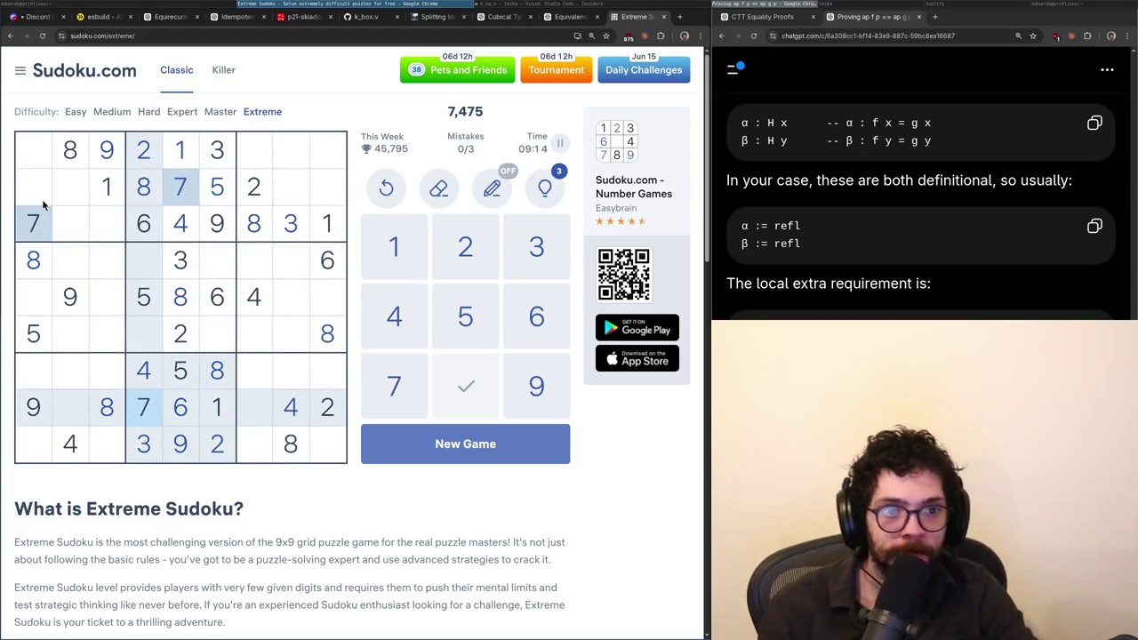
left_click(110, 192)
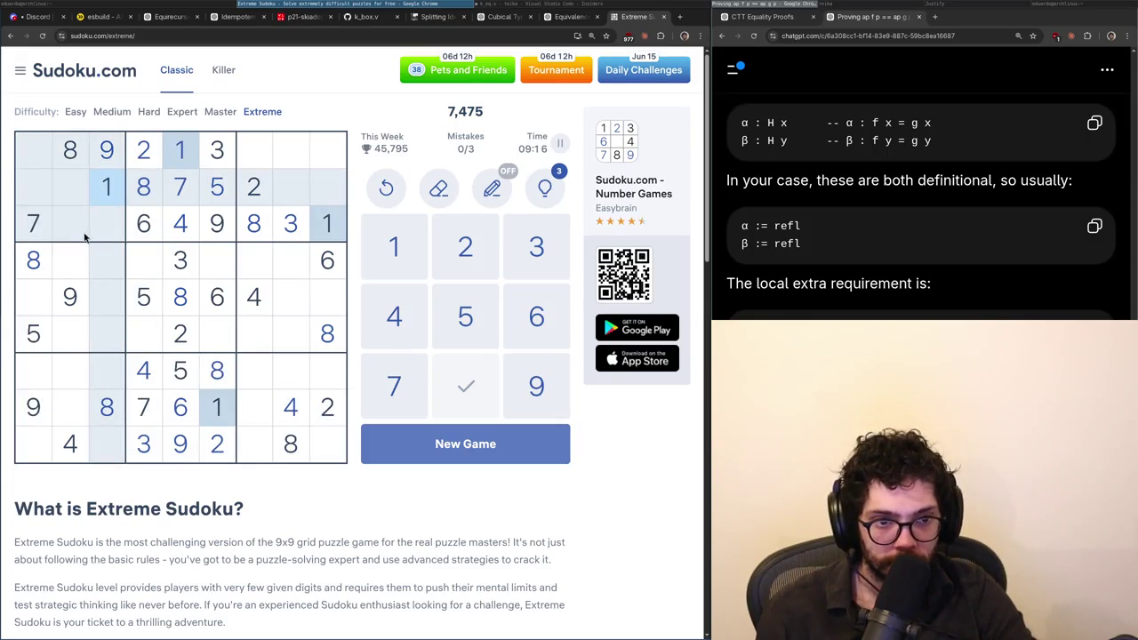
left_click(107, 407)
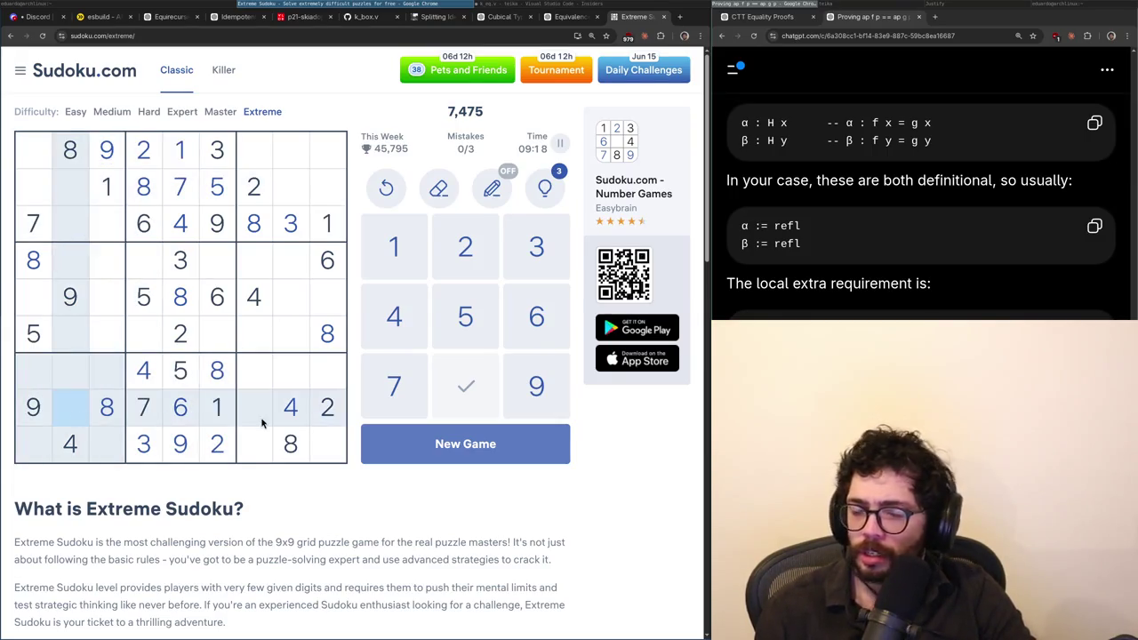
left_click(291, 406)
left_click(290, 260)
left_click(284, 304)
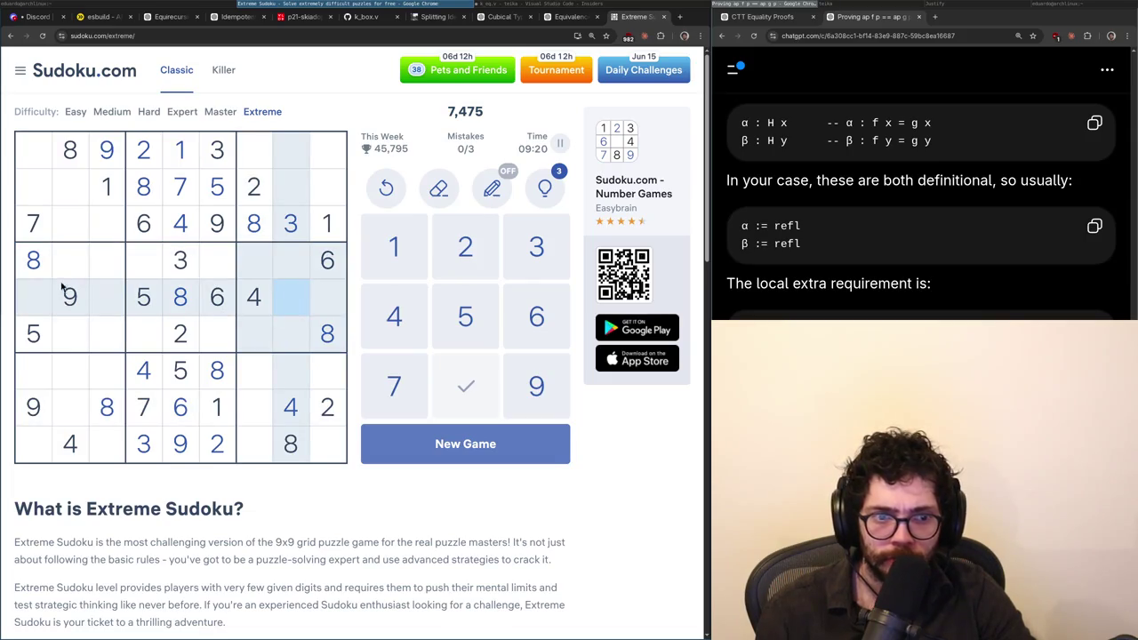
left_click(326, 411)
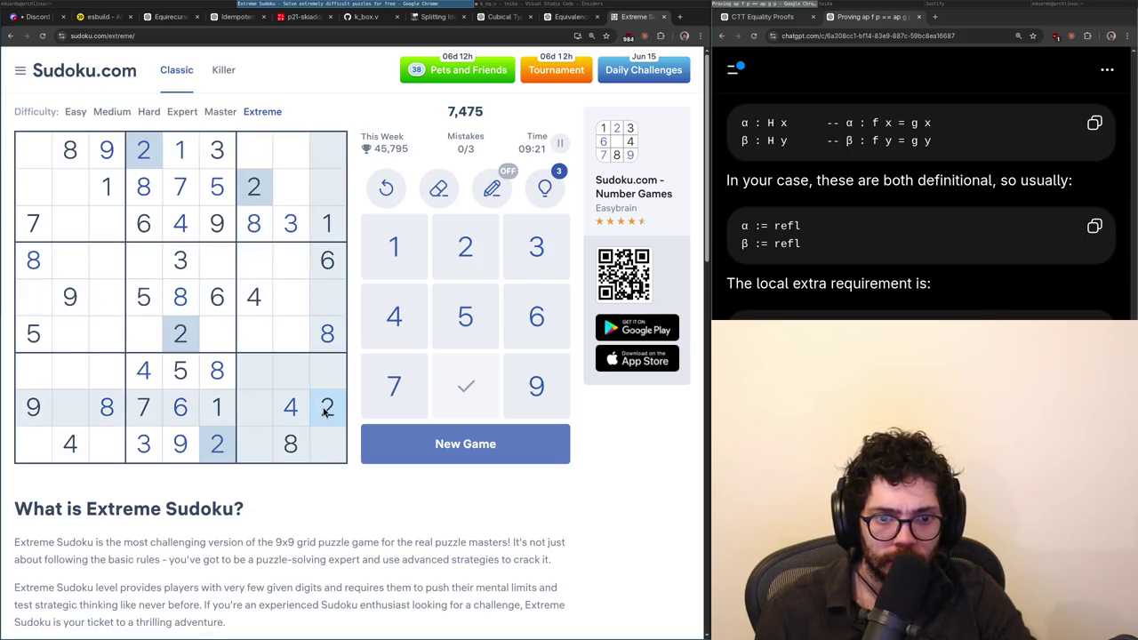
left_click(32, 377)
left_click(87, 412)
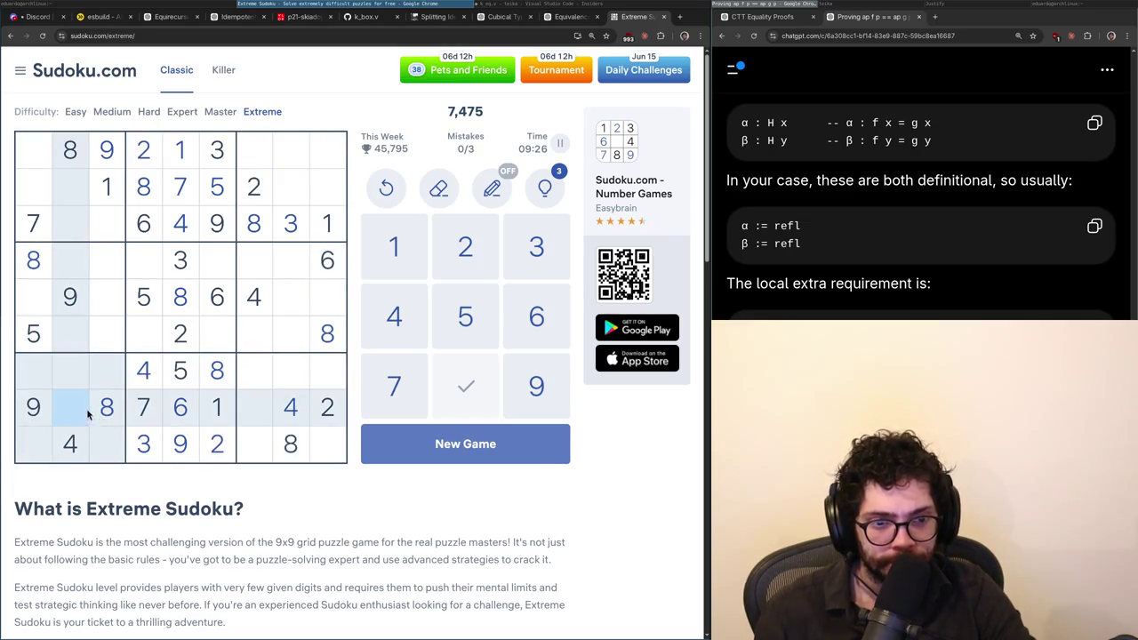
left_click(107, 445)
left_click(146, 409)
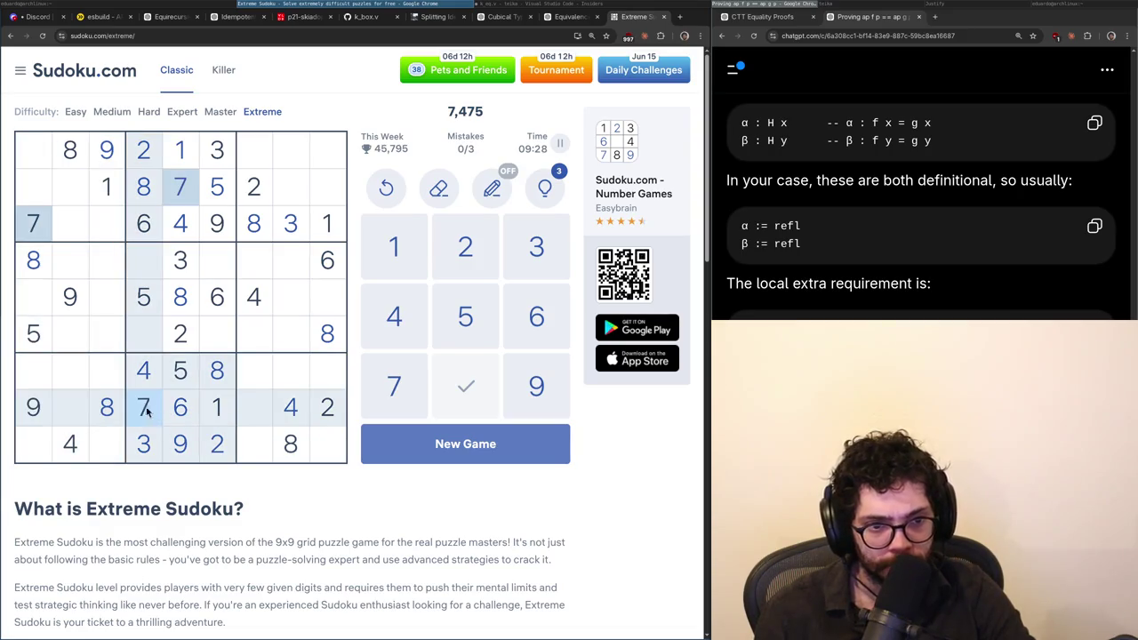
left_click(217, 416)
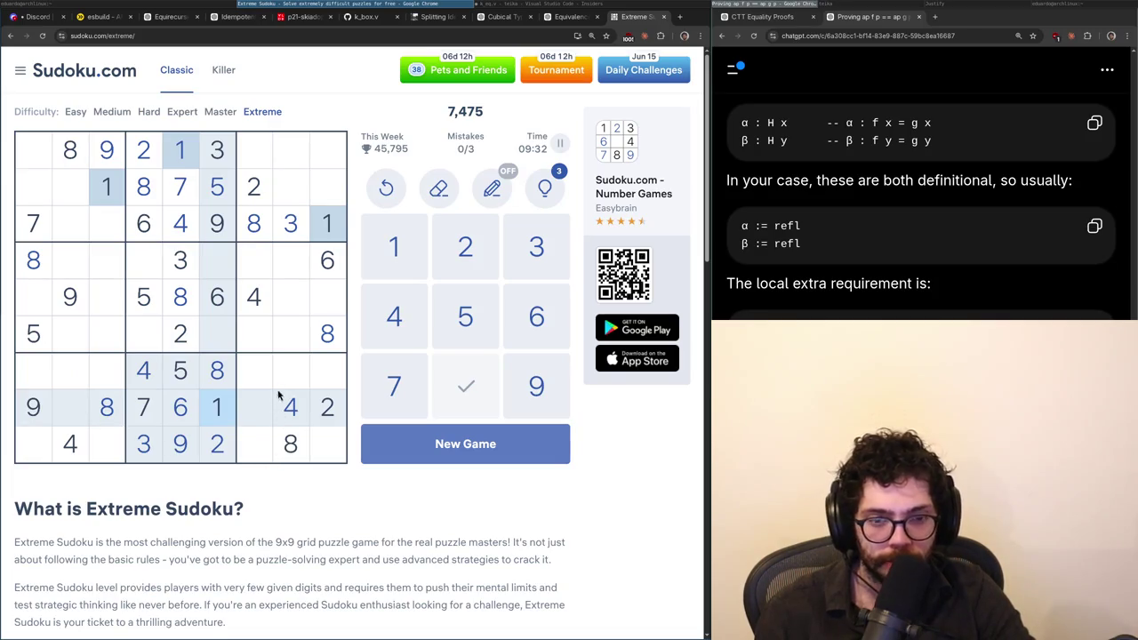
left_click(295, 274)
left_click(296, 300)
left_click(297, 276)
left_click(298, 302)
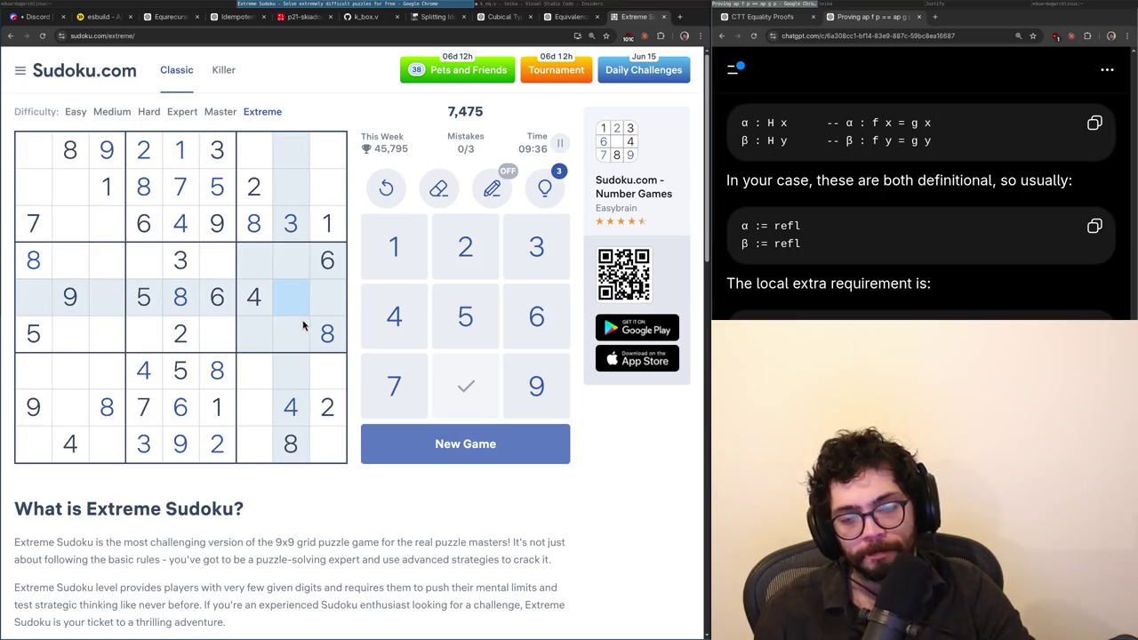
left_click(326, 224)
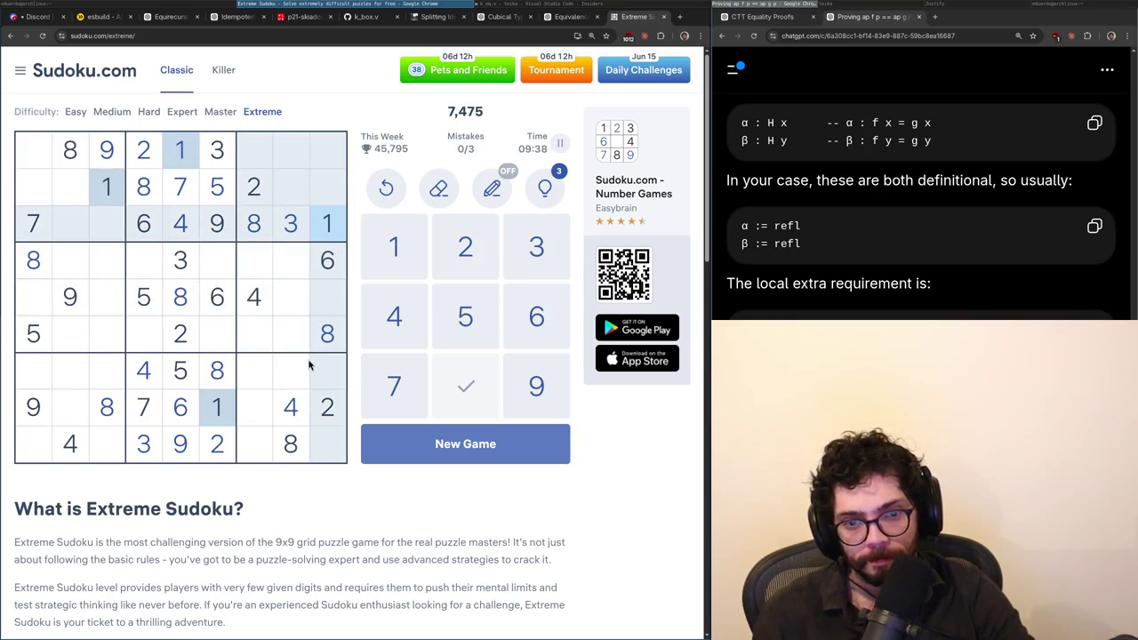
left_click(303, 274)
left_click(294, 303)
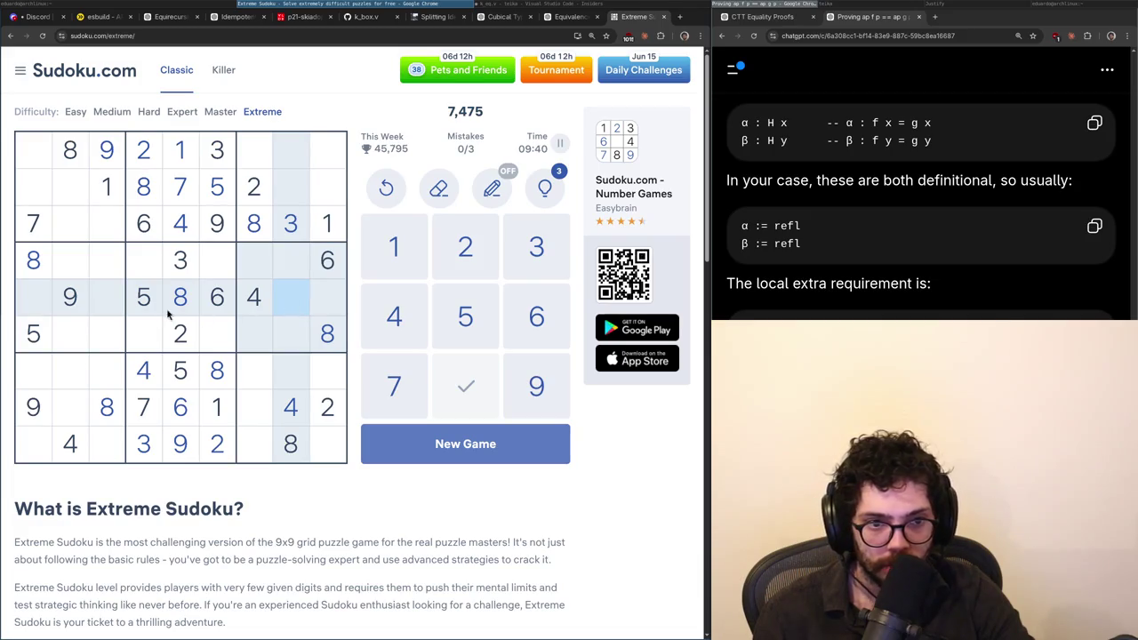
left_click(70, 268)
left_click(99, 277)
left_click(218, 299)
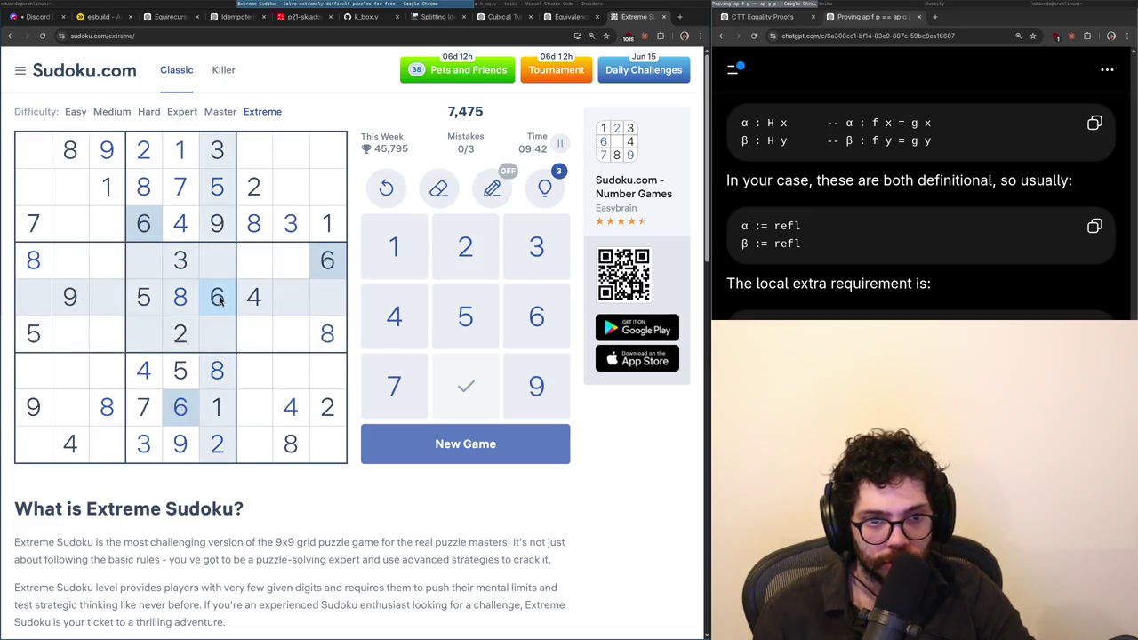
left_click(104, 329)
left_click(180, 260)
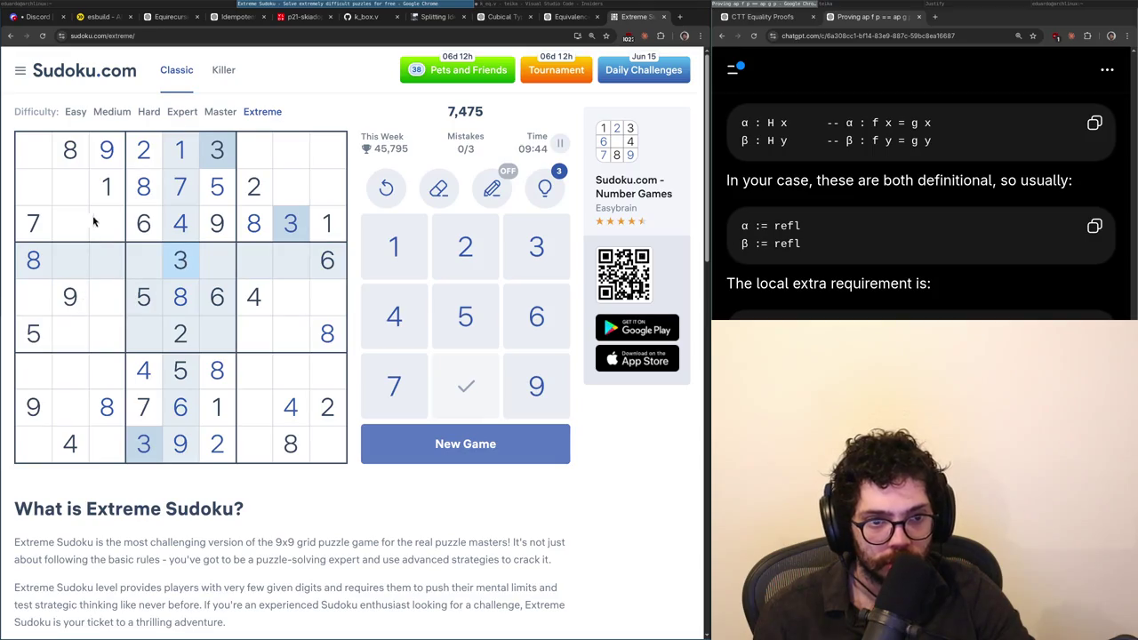
left_click(251, 307)
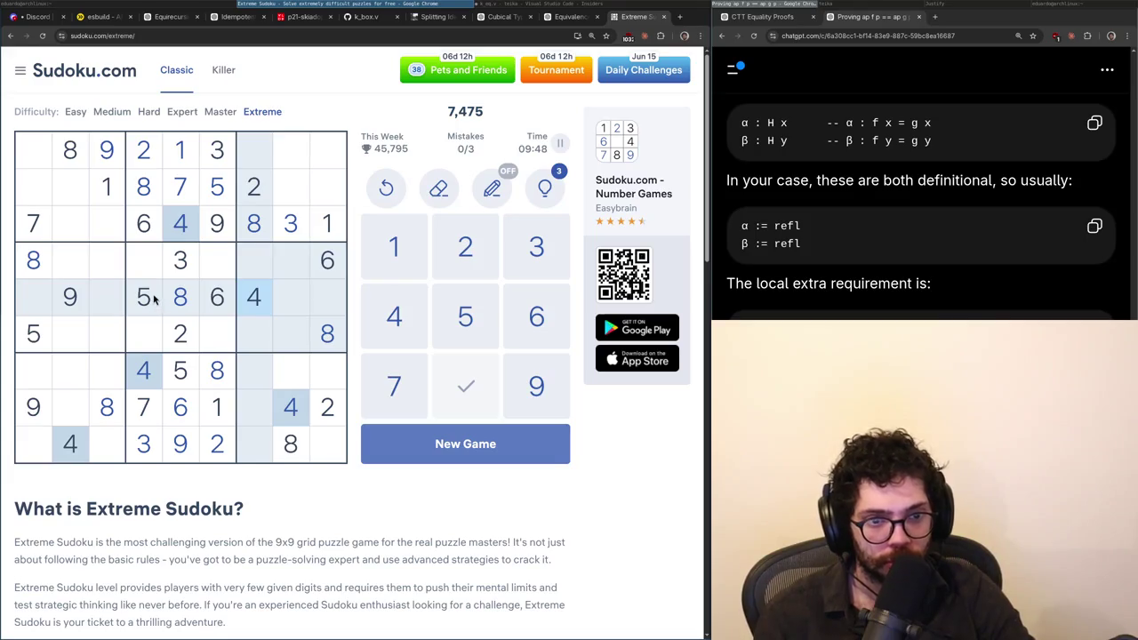
left_click(275, 312)
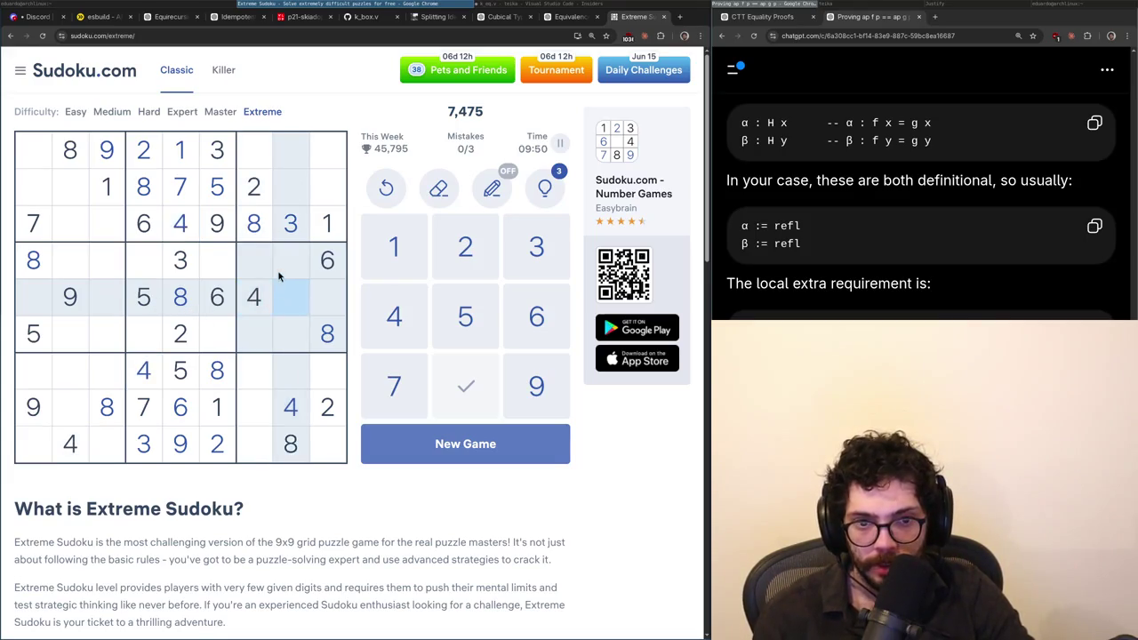
left_click(281, 274)
left_click(36, 336)
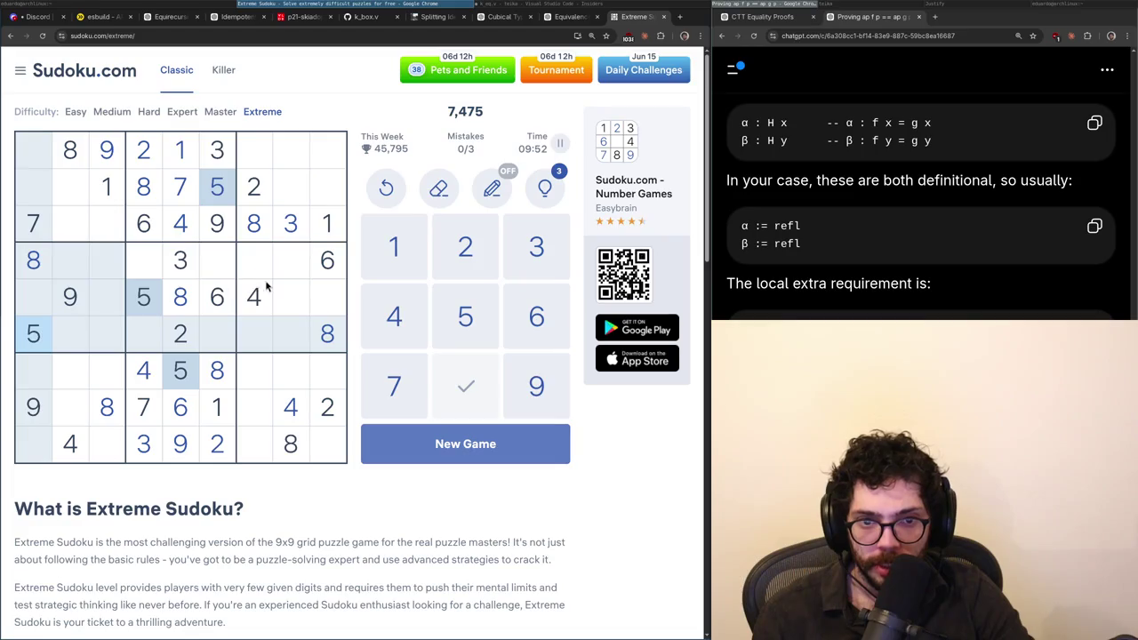
left_click(293, 275)
left_click(294, 292)
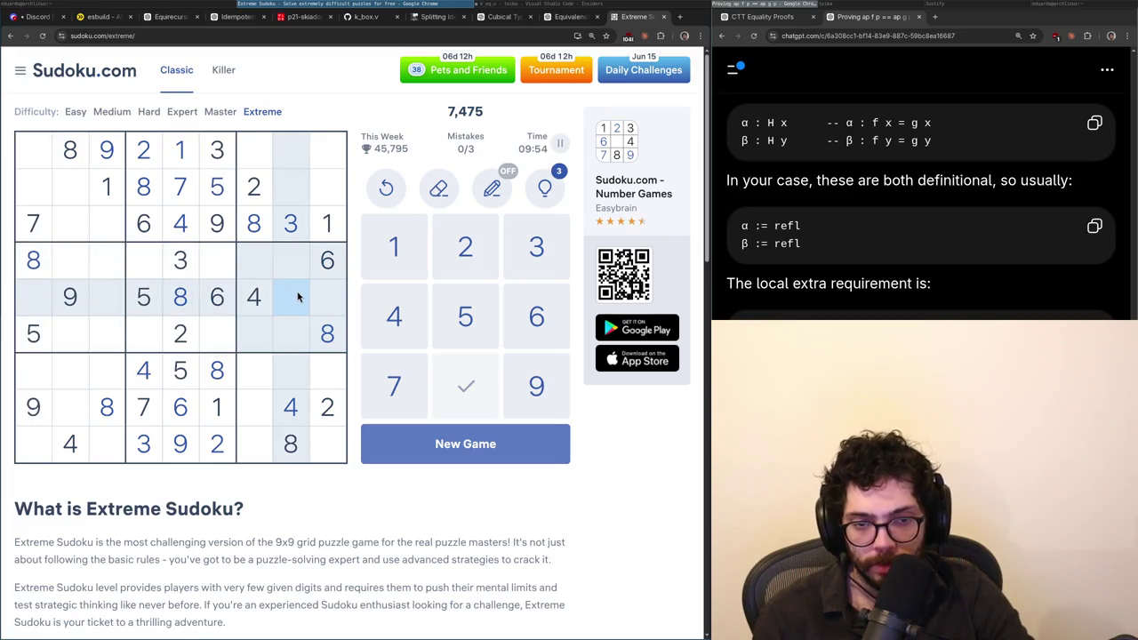
left_click(328, 230)
left_click(292, 276)
left_click(287, 300)
left_click(326, 230)
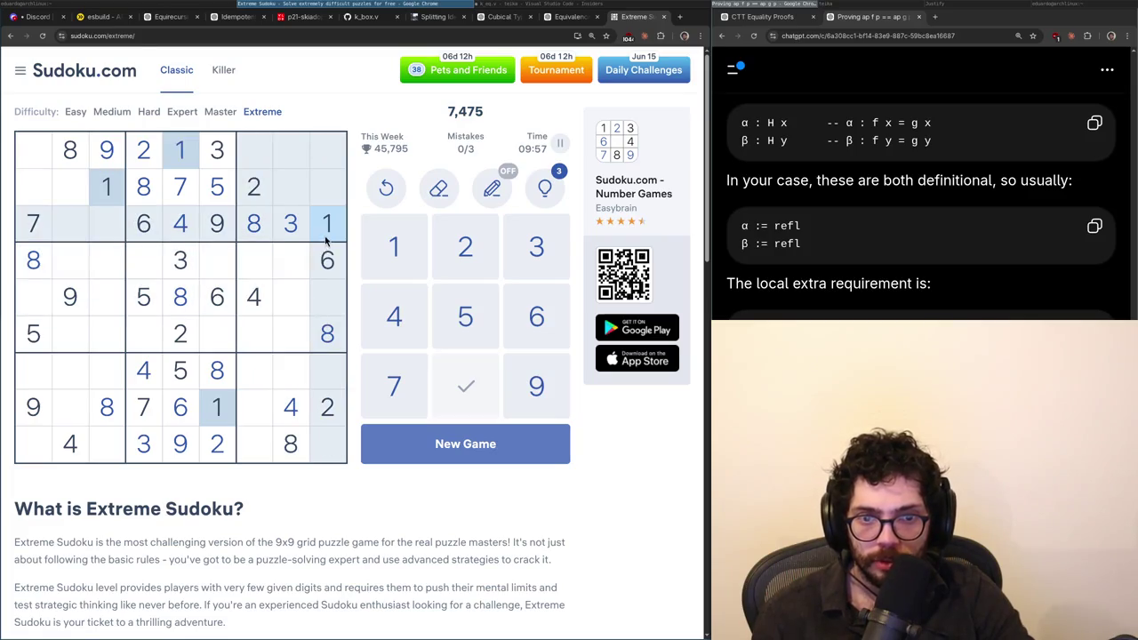
left_click(39, 299)
left_click(73, 402)
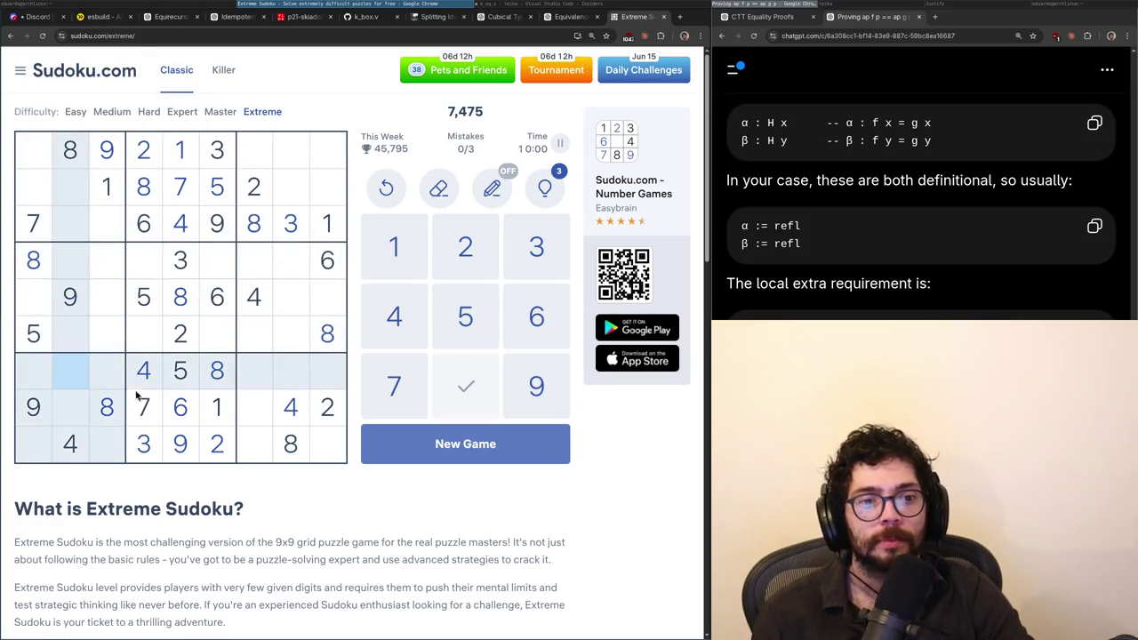
left_click(217, 402)
left_click(260, 439)
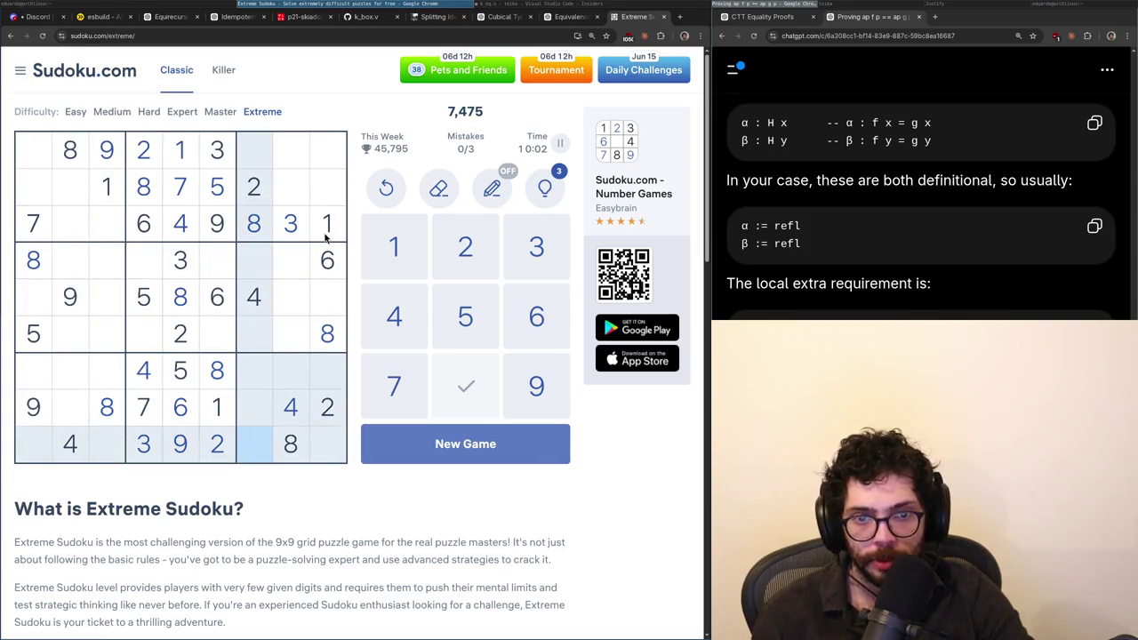
left_click(48, 379)
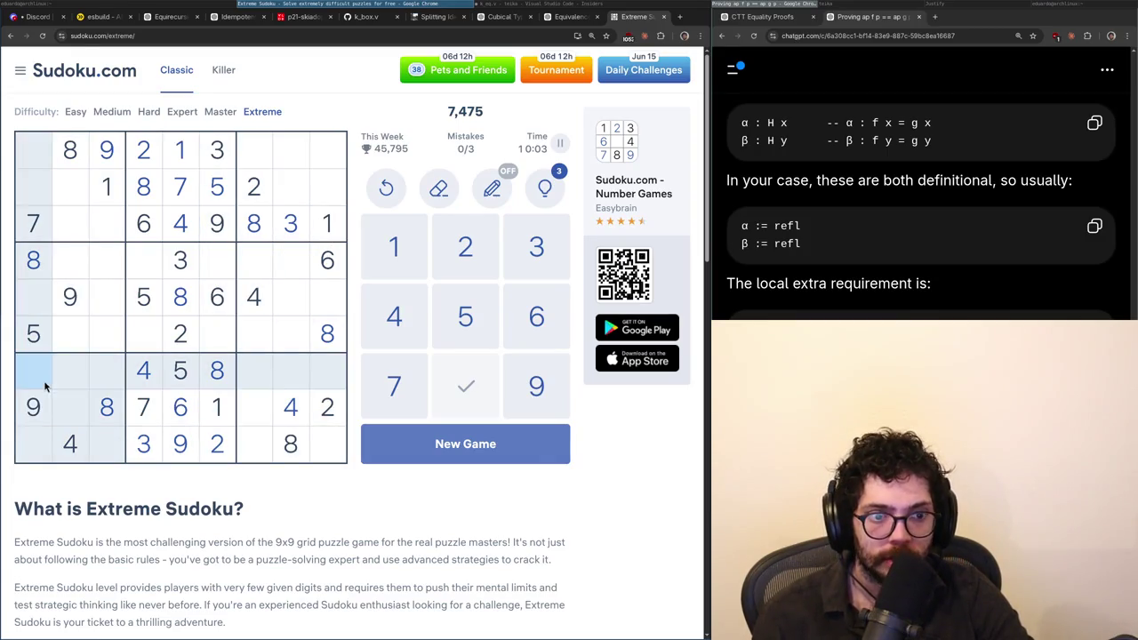
left_click(109, 201)
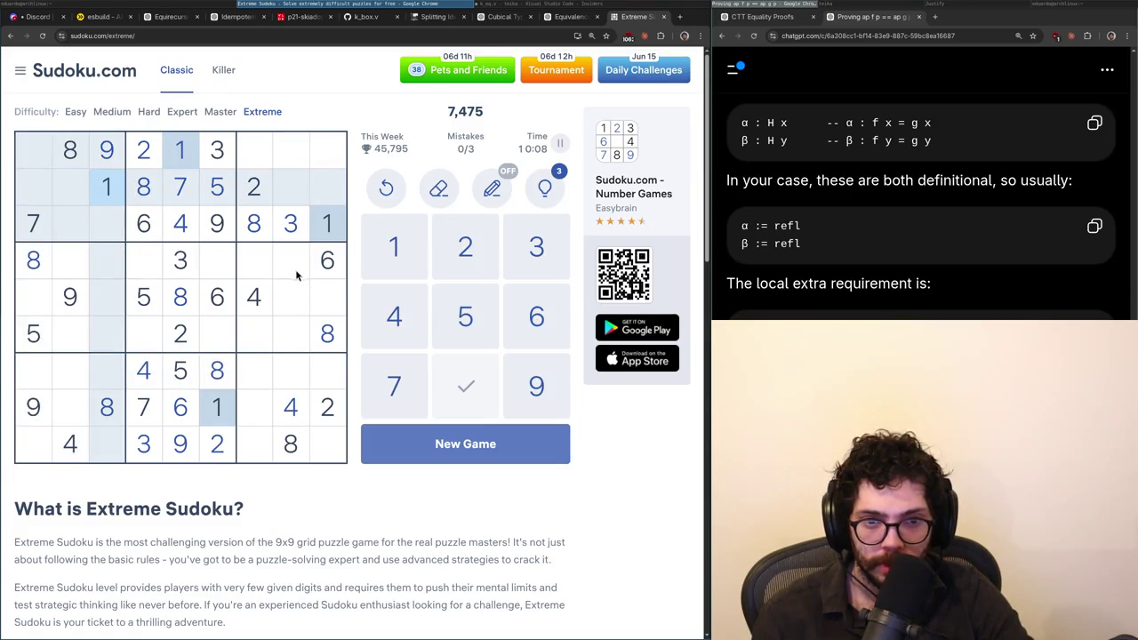
left_click(293, 273)
left_click(293, 300)
left_click(15, 305)
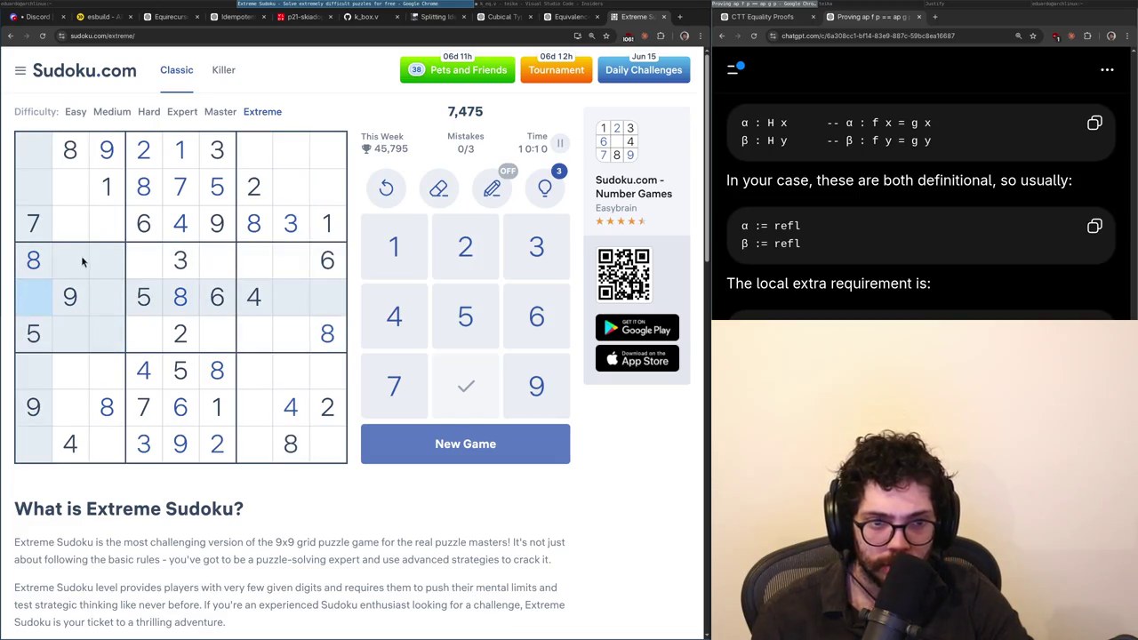
left_click(74, 388)
left_click(42, 306)
left_click(300, 269)
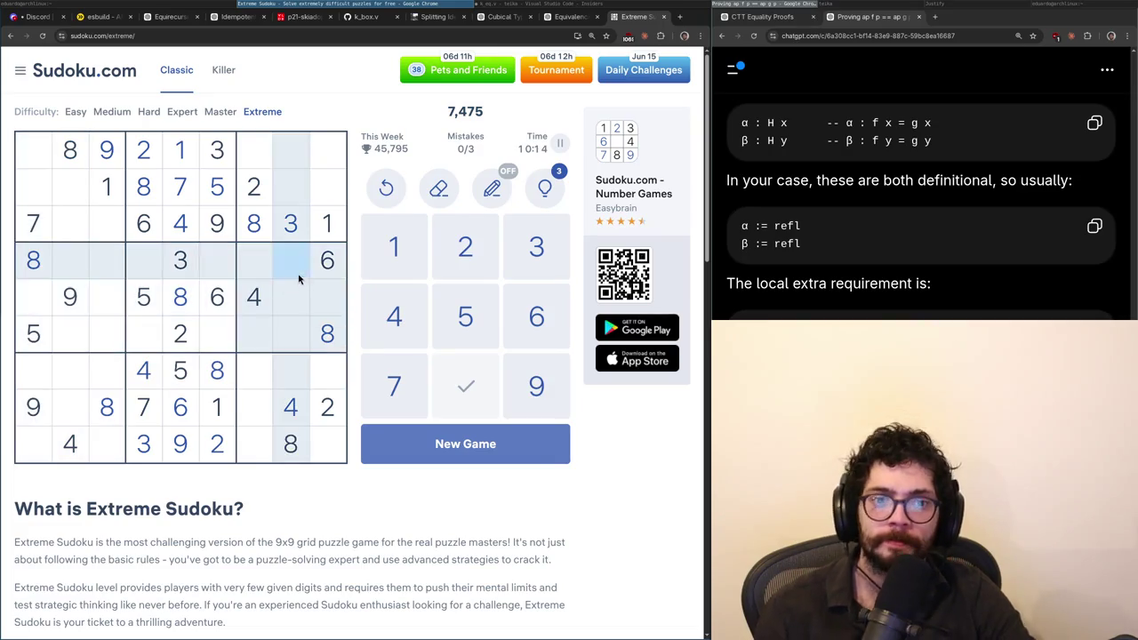
left_click(296, 296)
left_click(38, 303)
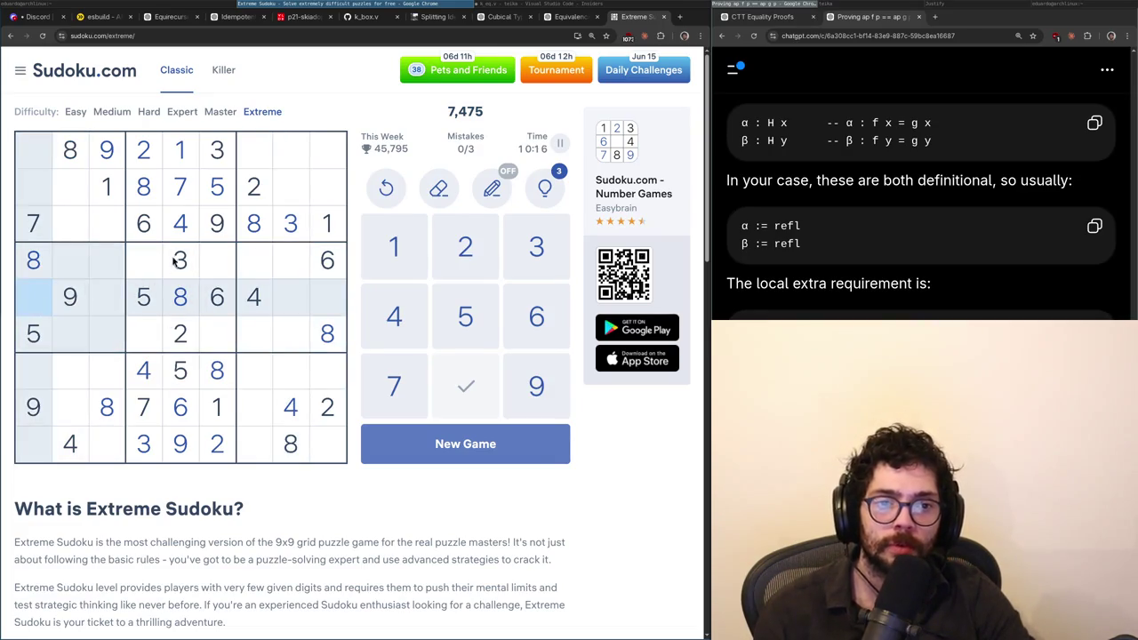
left_click(181, 260)
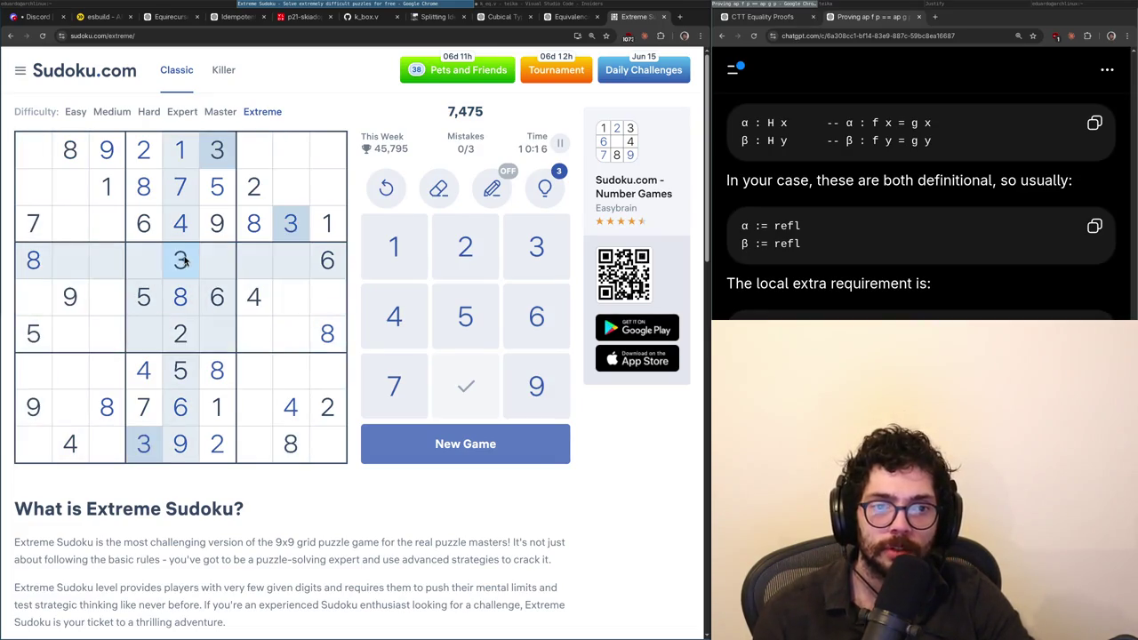
left_click(147, 414)
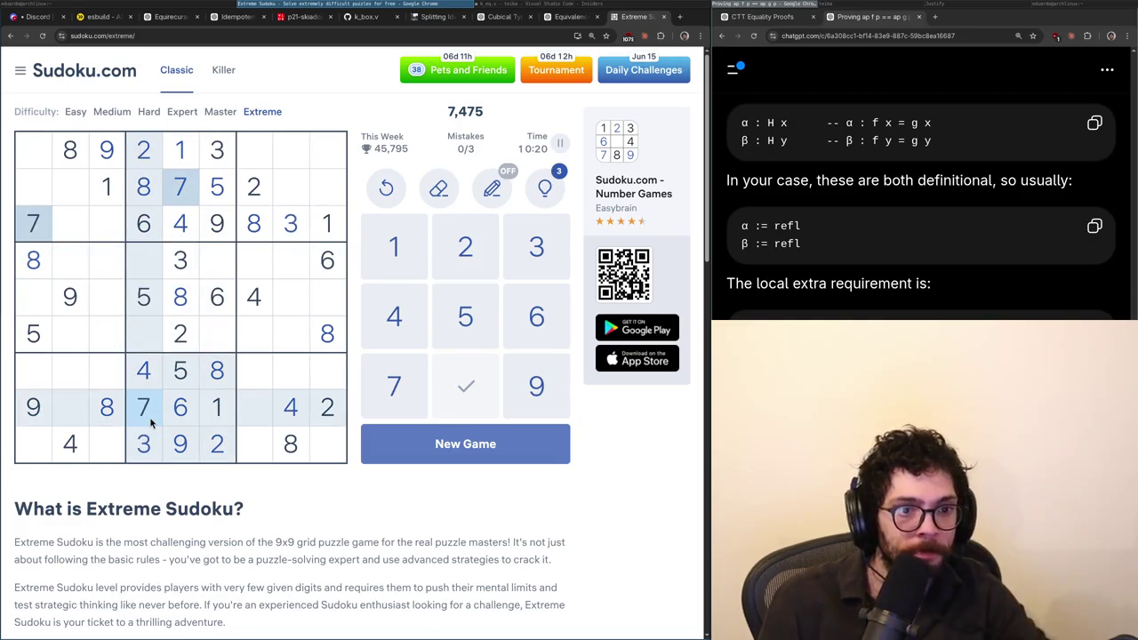
left_click(324, 299)
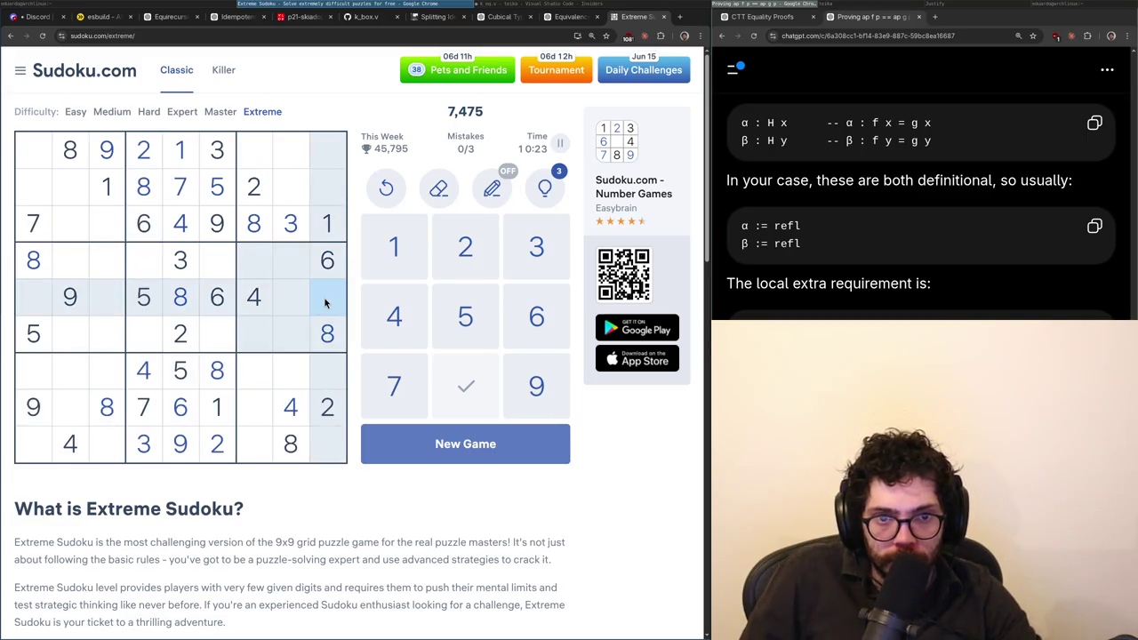
left_click(143, 297)
left_click(116, 305)
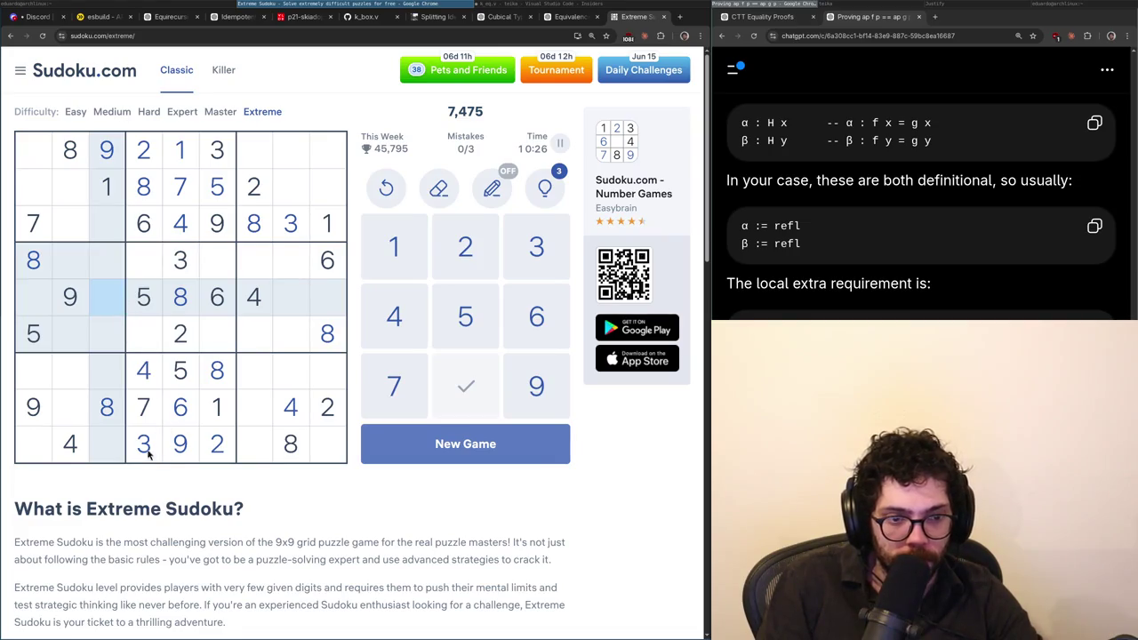
left_click(113, 452)
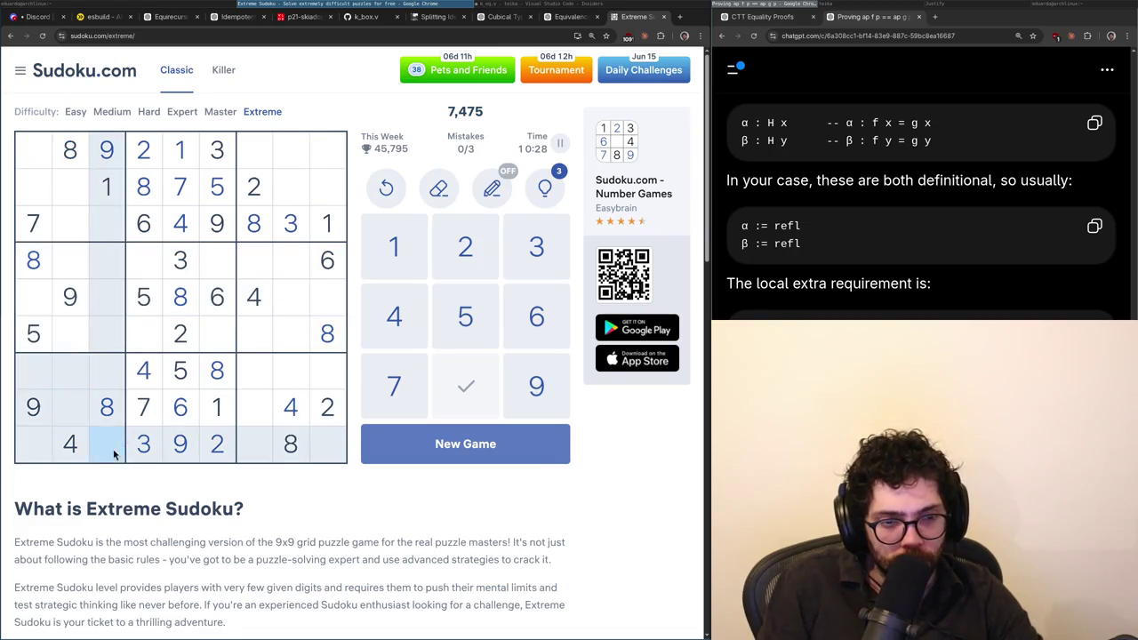
left_click(40, 378)
left_click(71, 380)
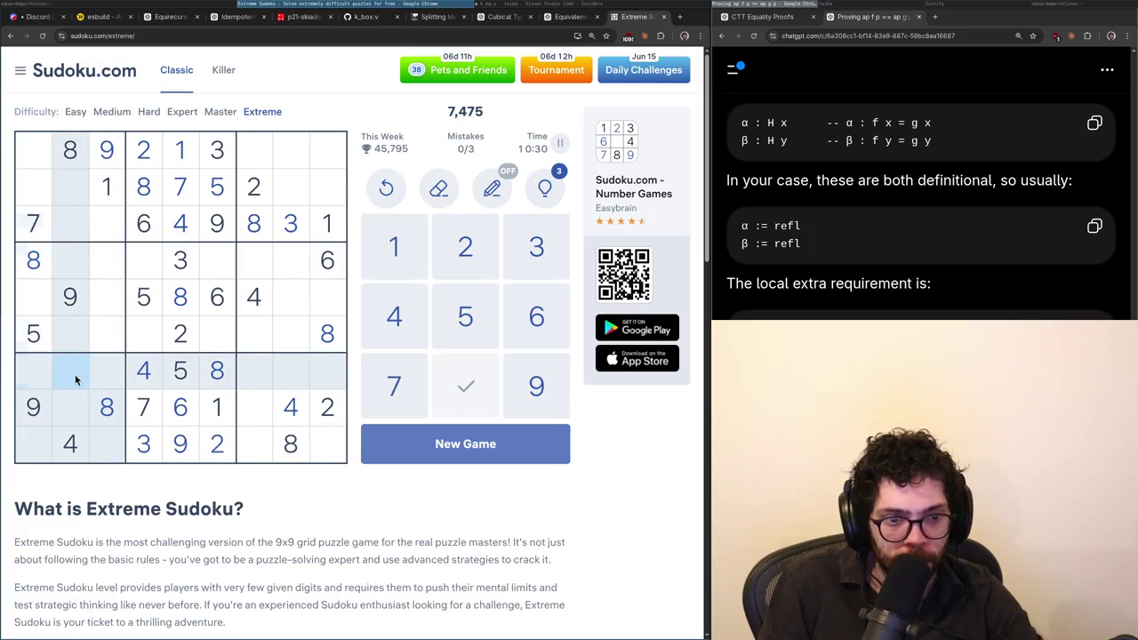
left_click(36, 199)
left_click(36, 214)
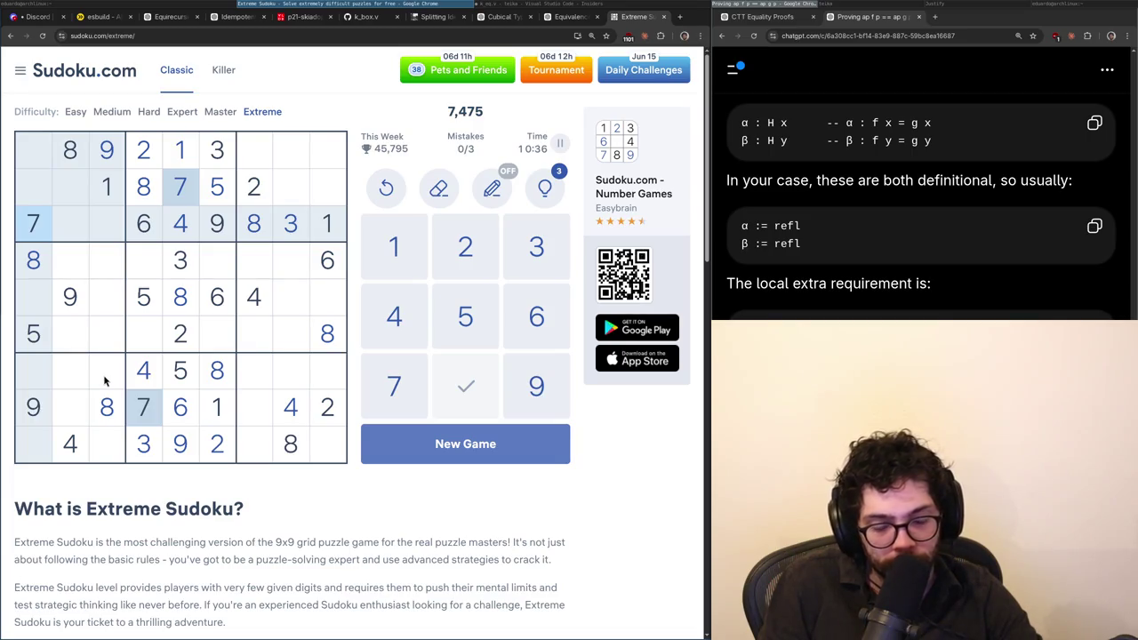
left_click(104, 381)
left_click(145, 409)
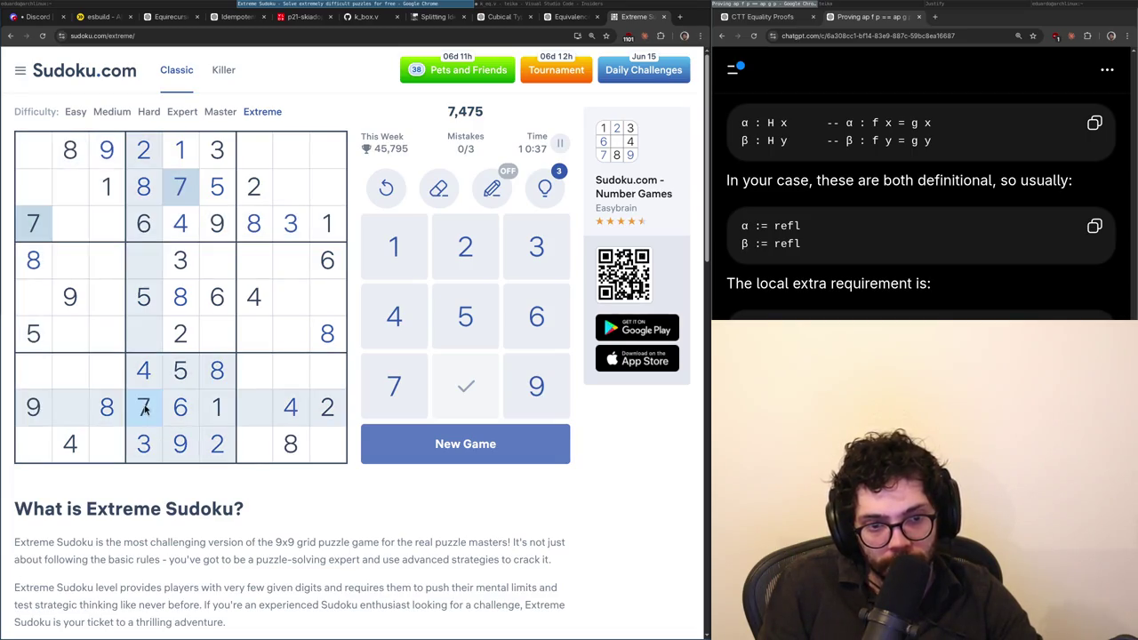
left_click(331, 448)
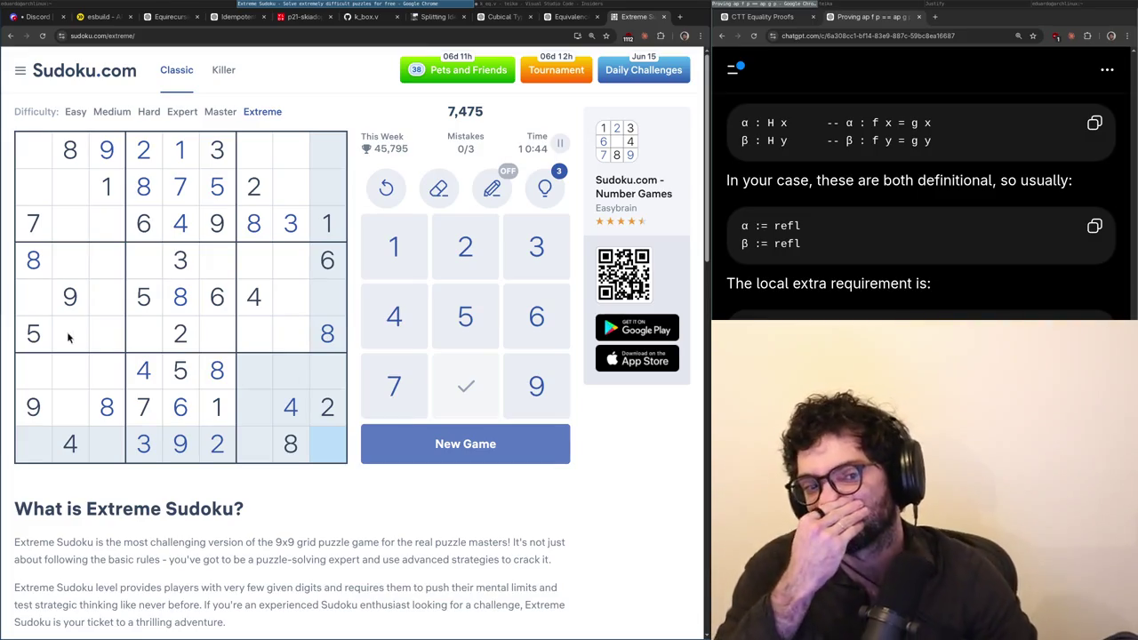
left_click(88, 416)
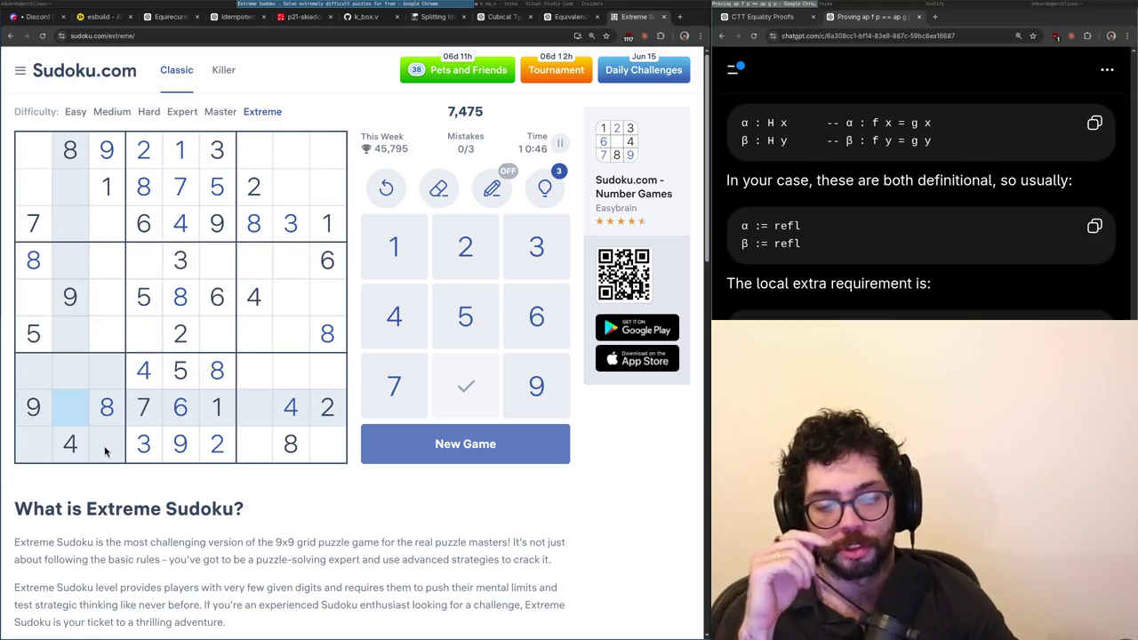
left_click(102, 439)
left_click(30, 379)
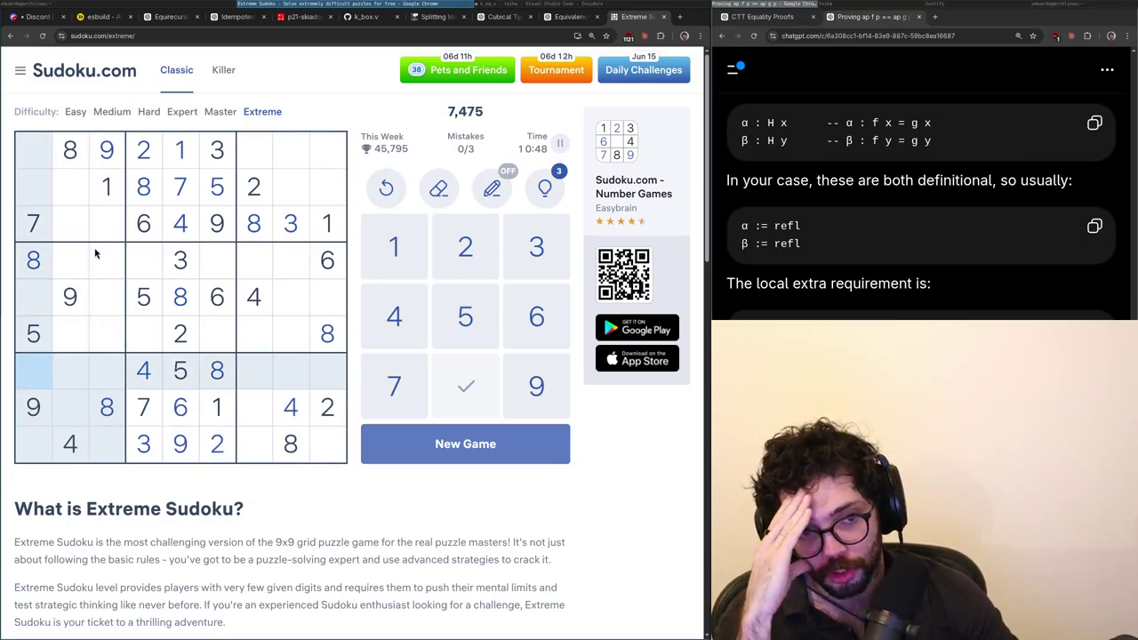
left_click(108, 195)
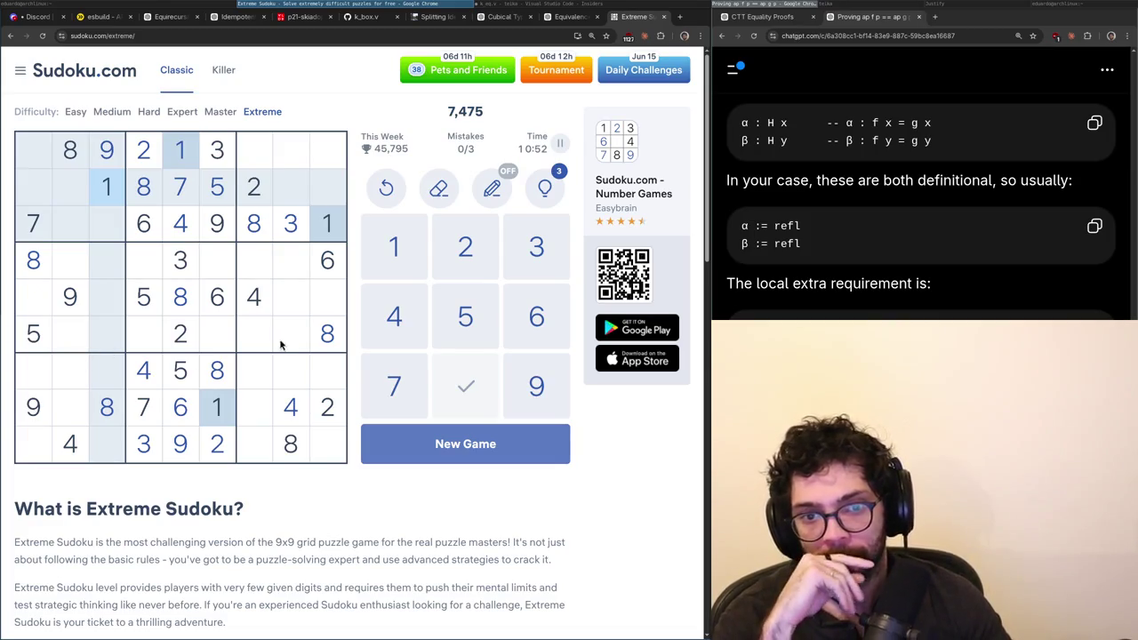
left_click(40, 313)
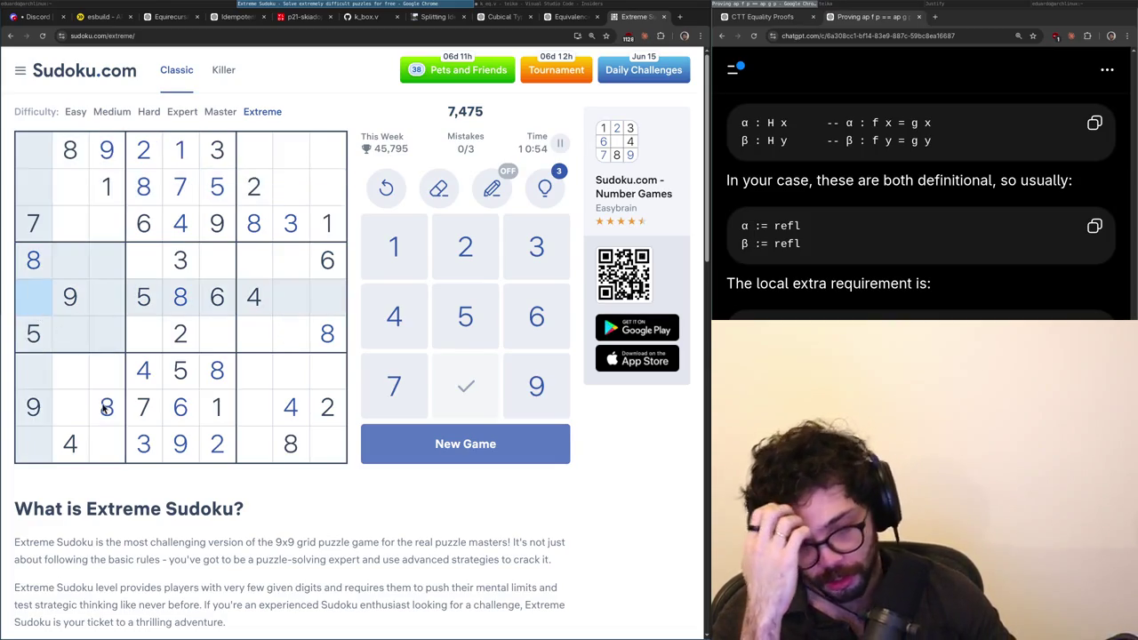
left_click(77, 375)
left_click(144, 409)
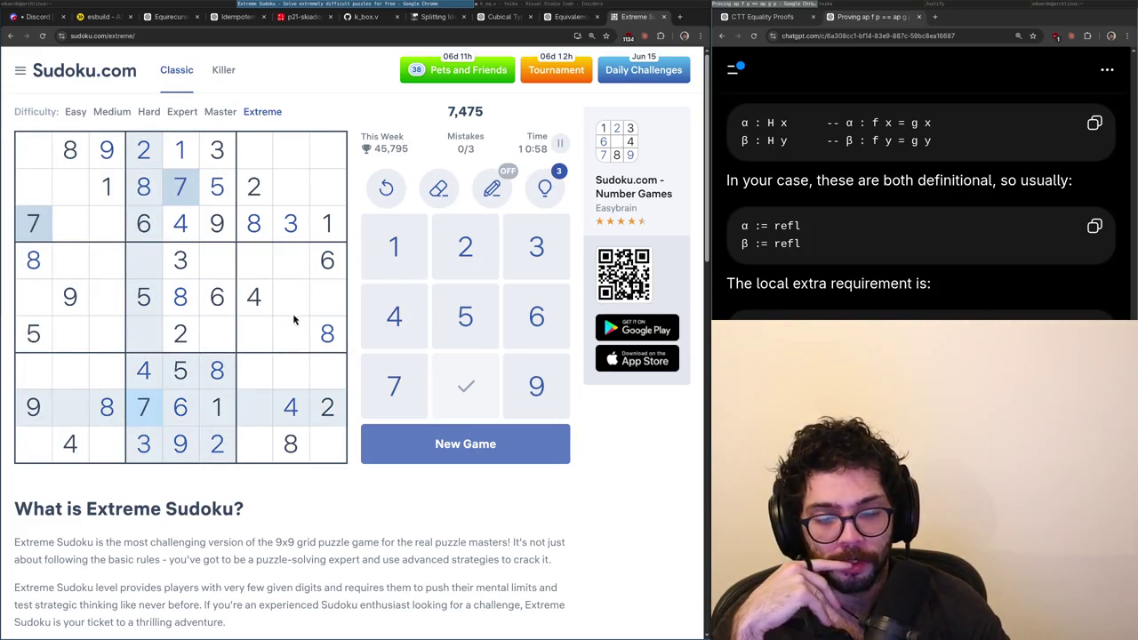
left_click(325, 299)
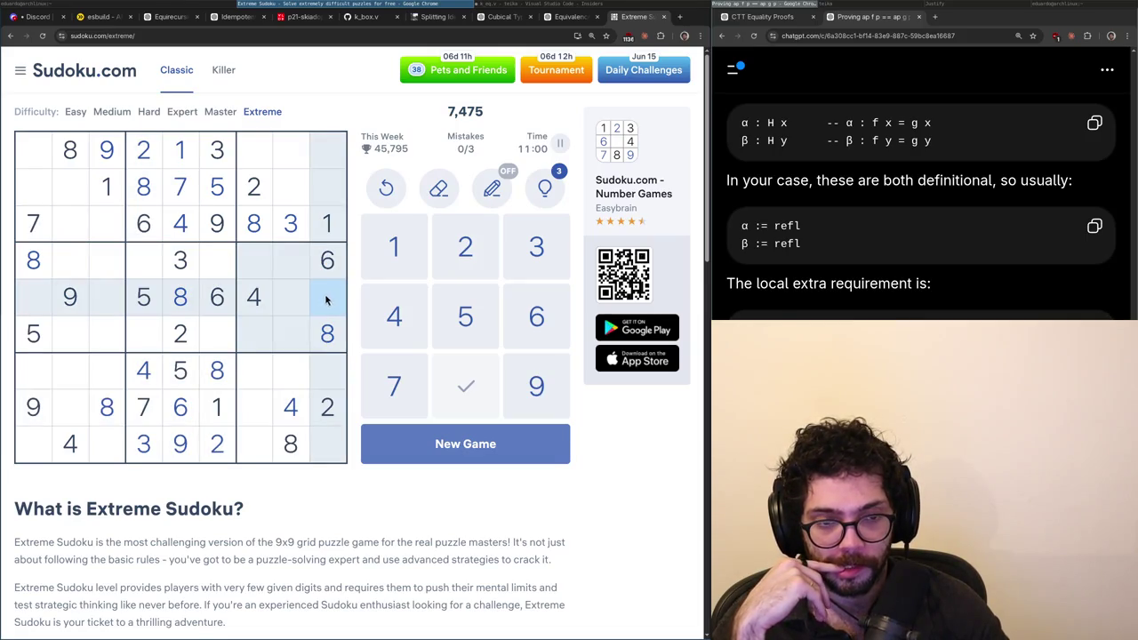
left_click(116, 384)
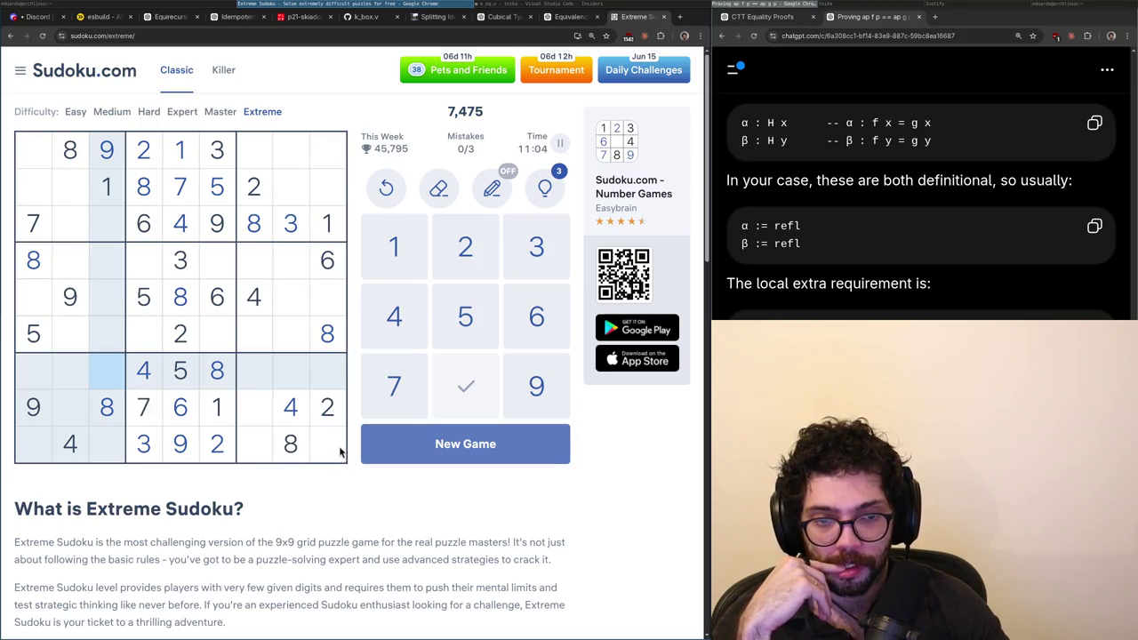
left_click(268, 445)
left_click(217, 414)
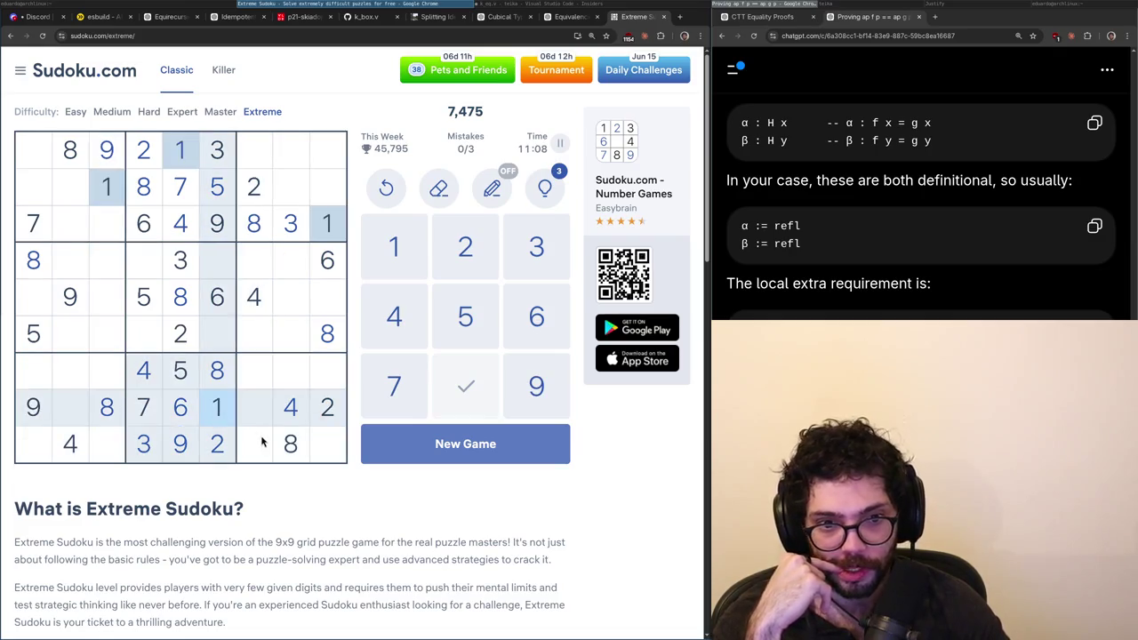
left_click(265, 445)
left_click(329, 422)
left_click(323, 443)
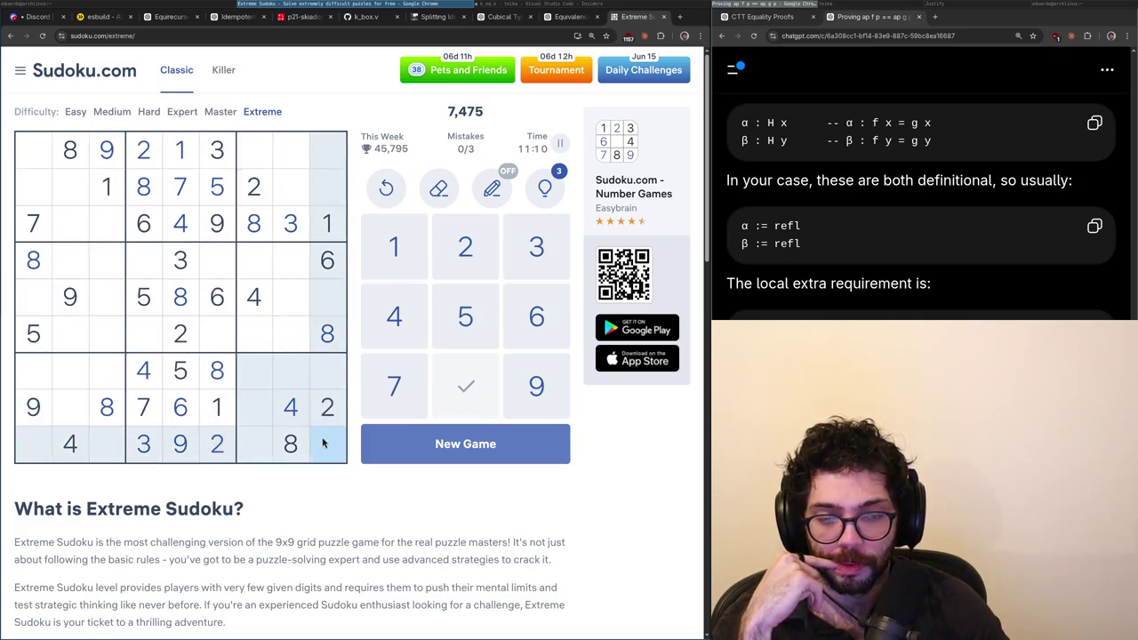
Enter 5 at r8c2, 5 at r3c3, 2 at r3c2, 3 at r8c7 and 3 at r5c9
left_click(325, 310)
left_click(80, 414)
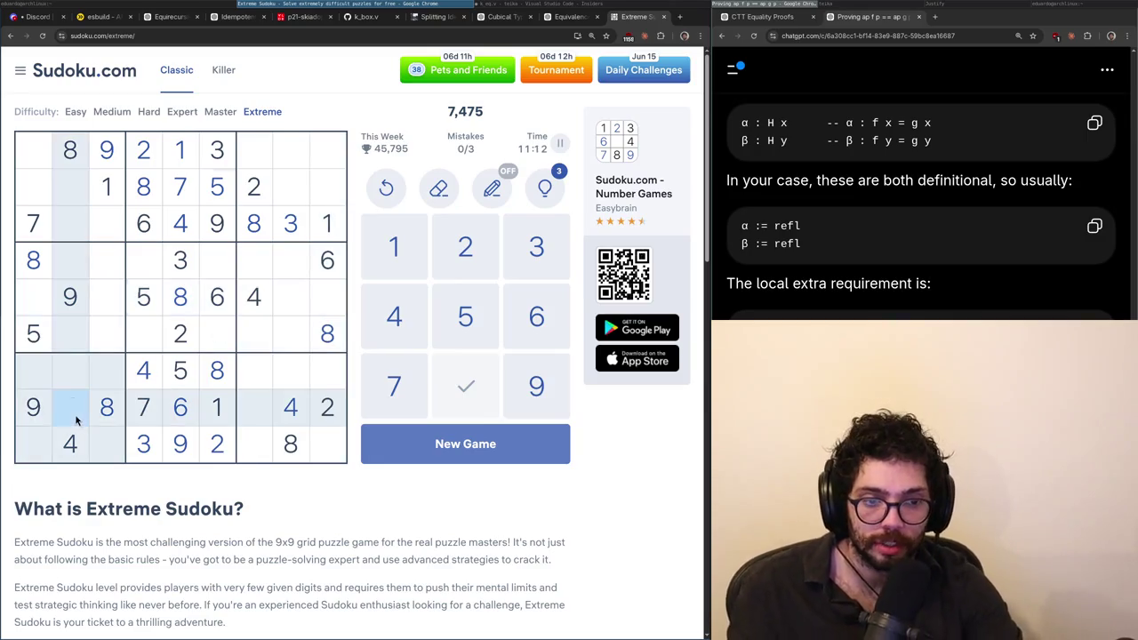
type("5")
left_click(89, 222)
type("5")
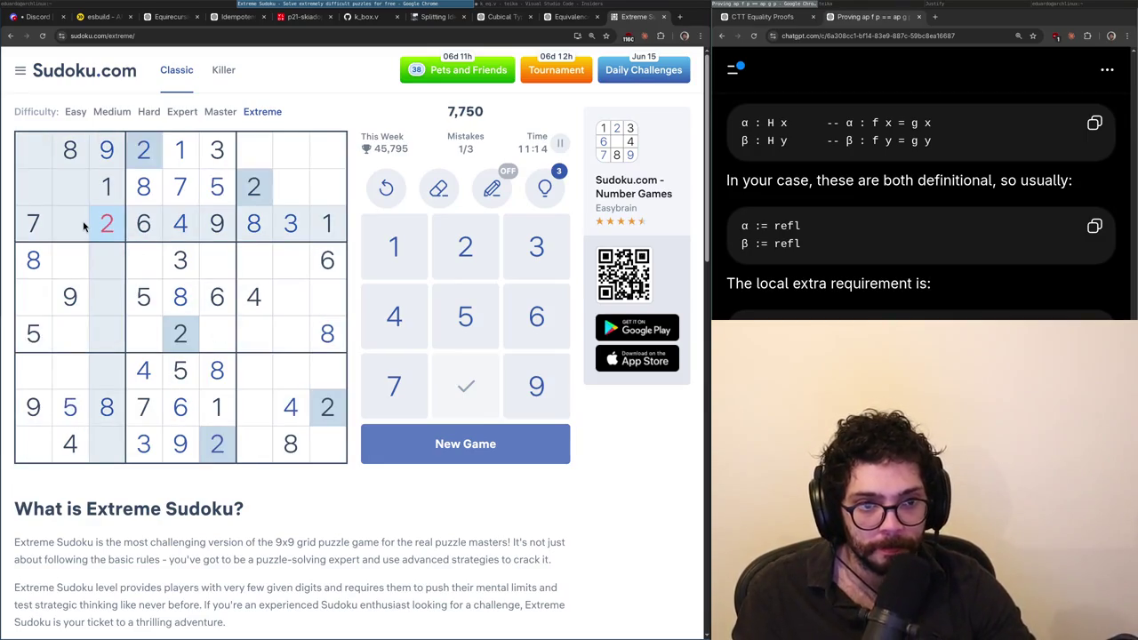
left_click(80, 229)
type("2")
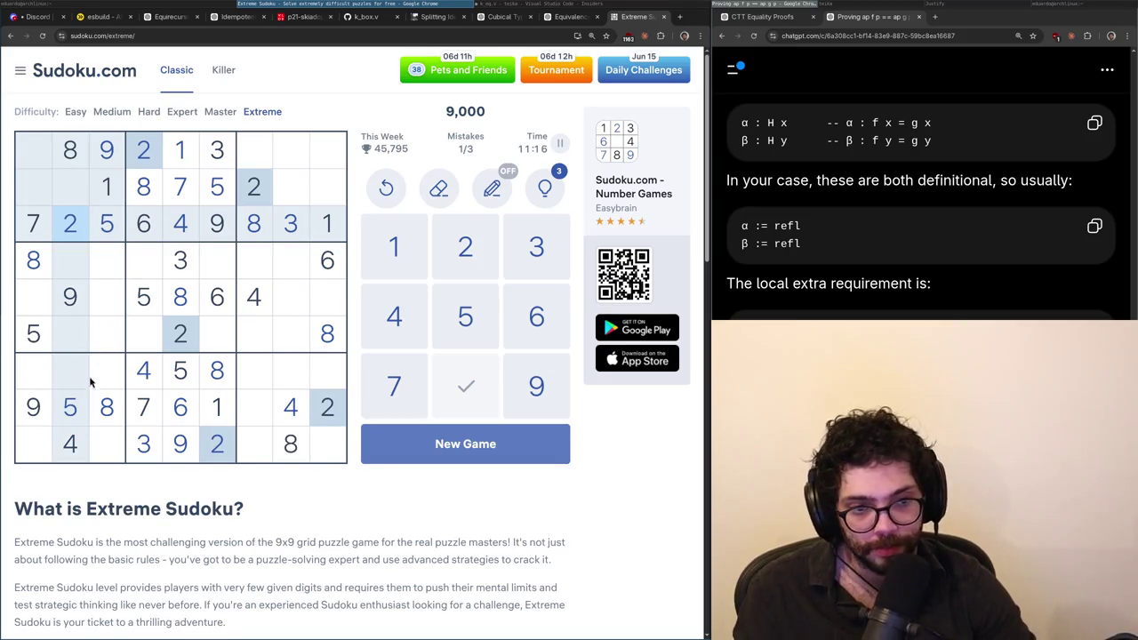
left_click(76, 407)
left_click(254, 402)
type("3")
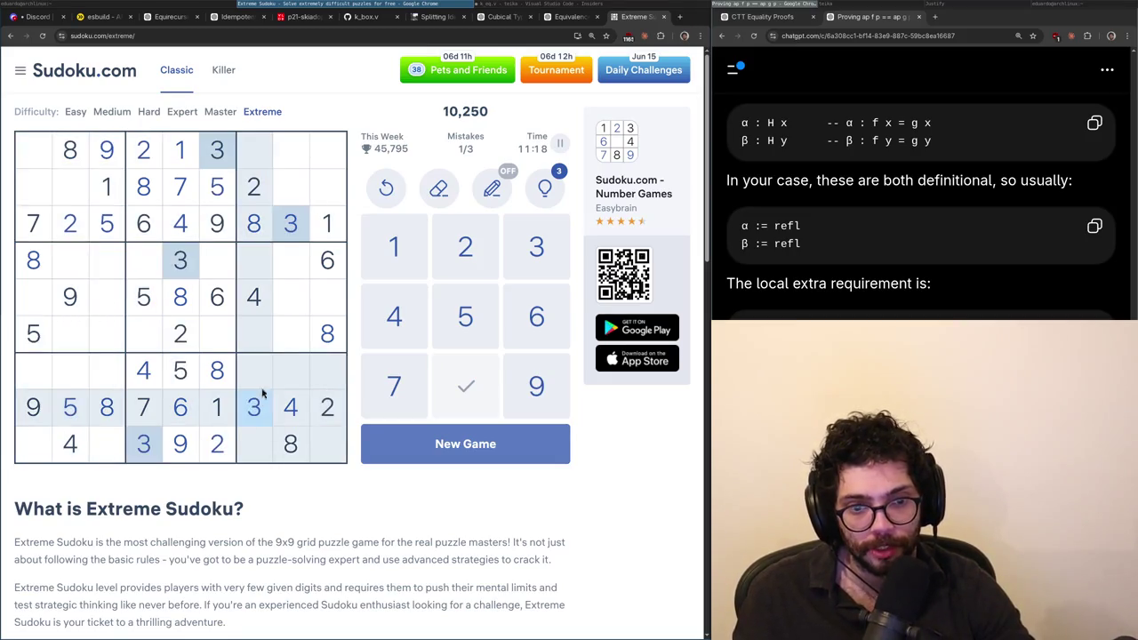
left_click(317, 305)
type("3")
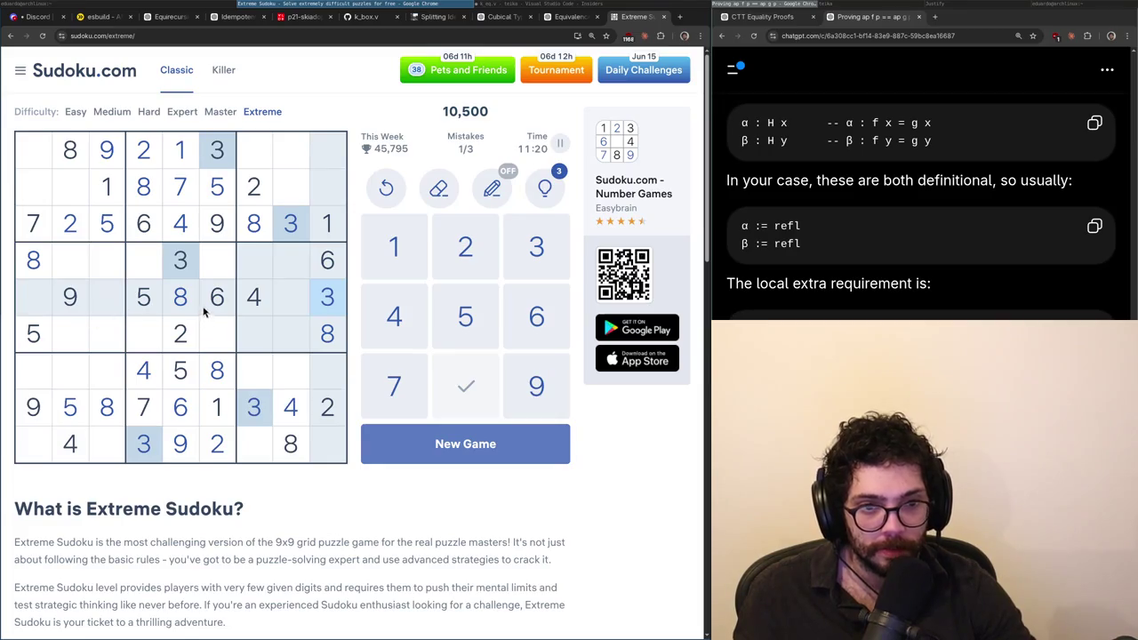
After checking where the 6s and 4s sit, place a 4 at row 4, column 3
left_click(210, 309)
left_click(92, 334)
left_click(258, 304)
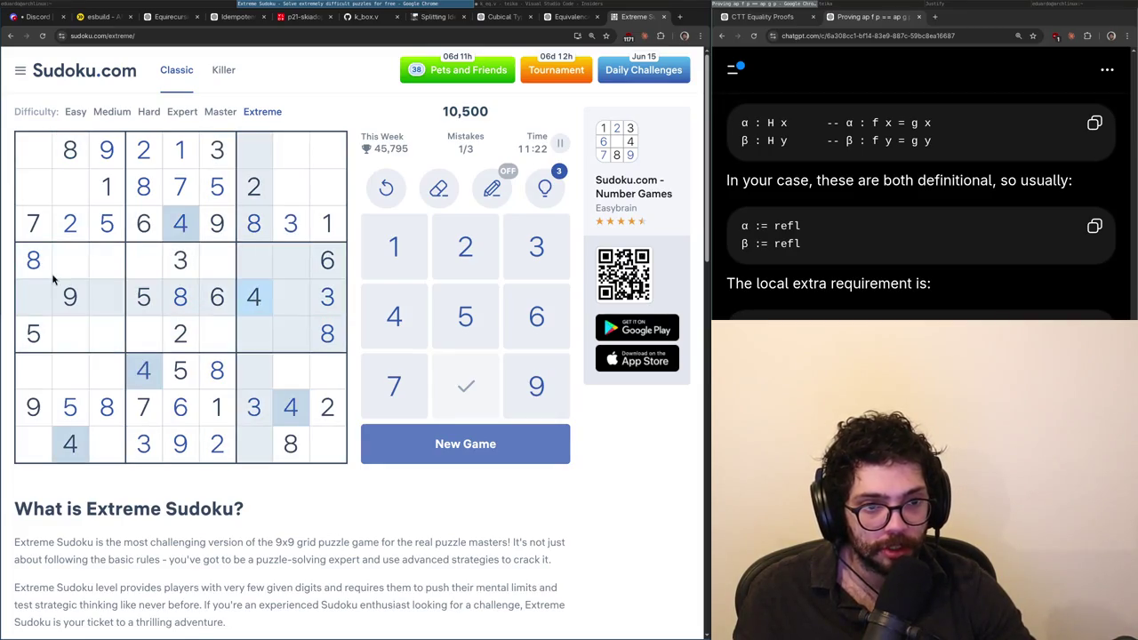
left_click(104, 269)
type("4")
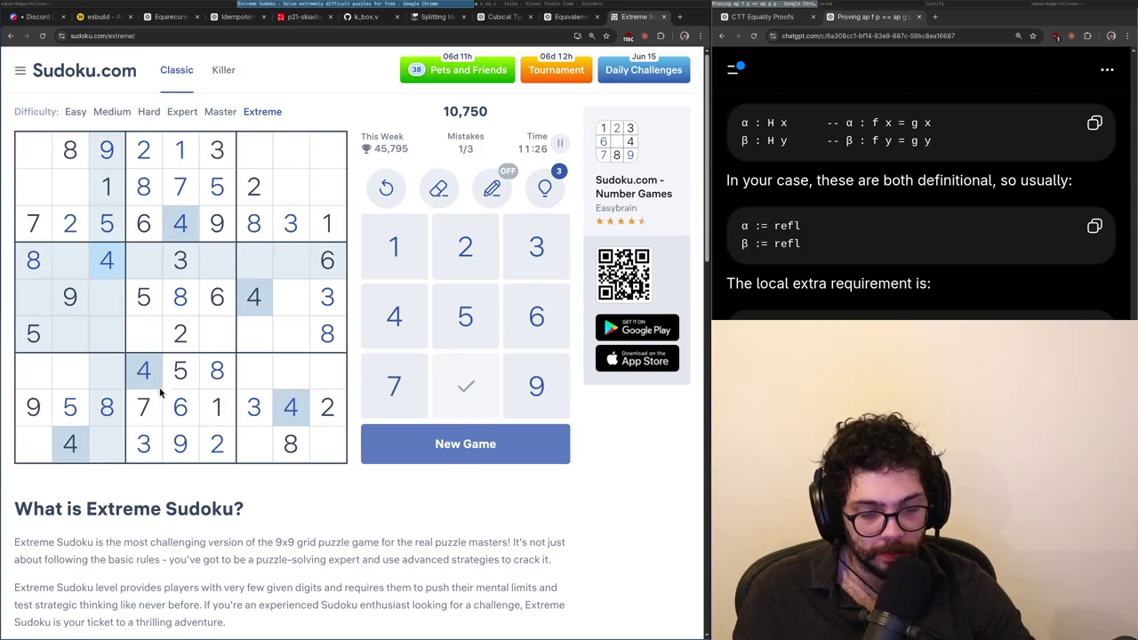
Highlight the 3s, 5s, 1s, 7s, 2s, 8s and 9s to scan for the next placements
left_click(146, 440)
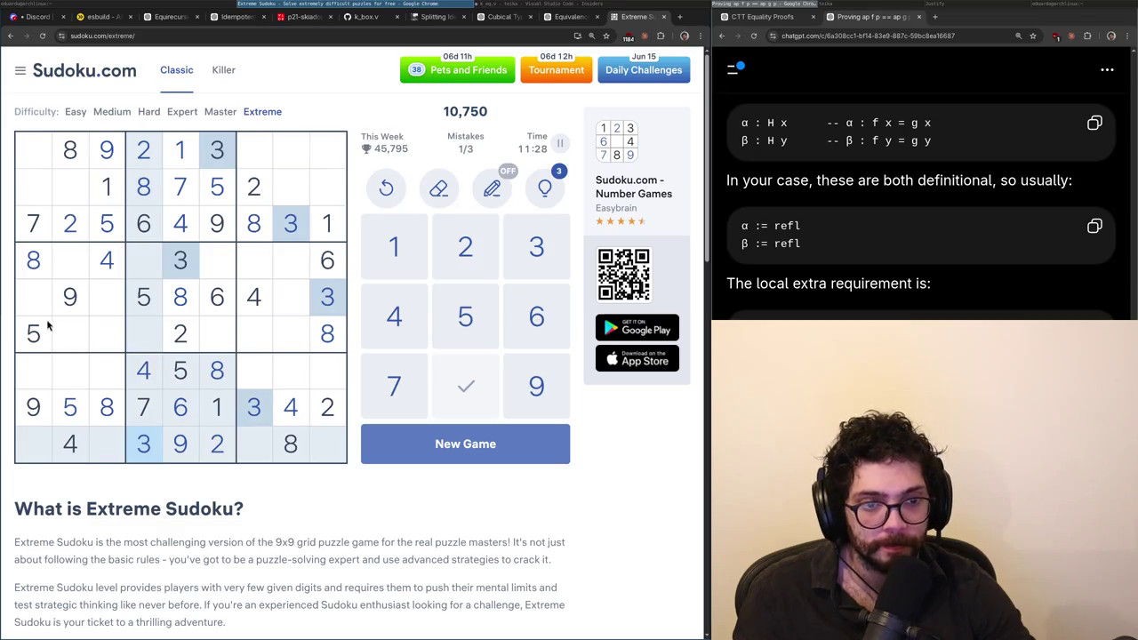
left_click(73, 416)
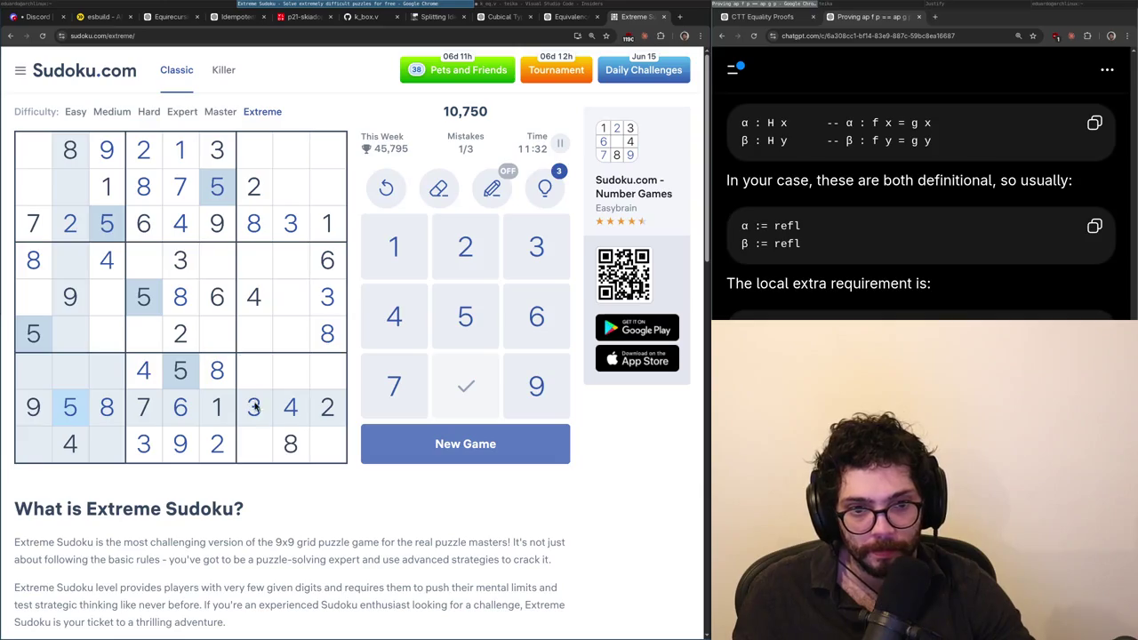
left_click(219, 407)
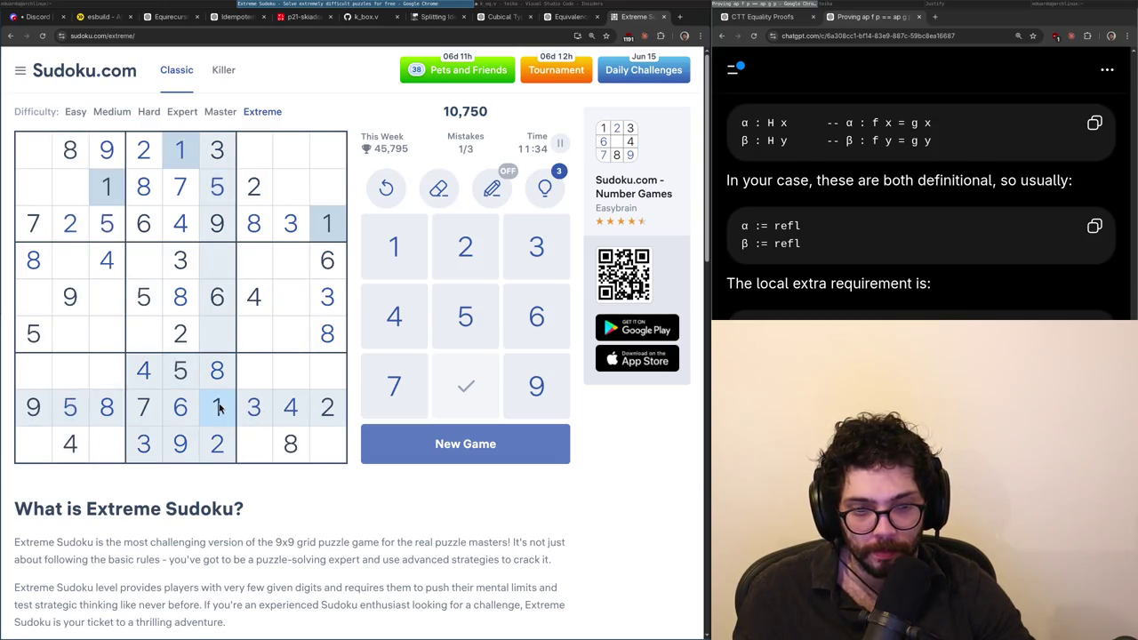
left_click(138, 414)
left_click(73, 411)
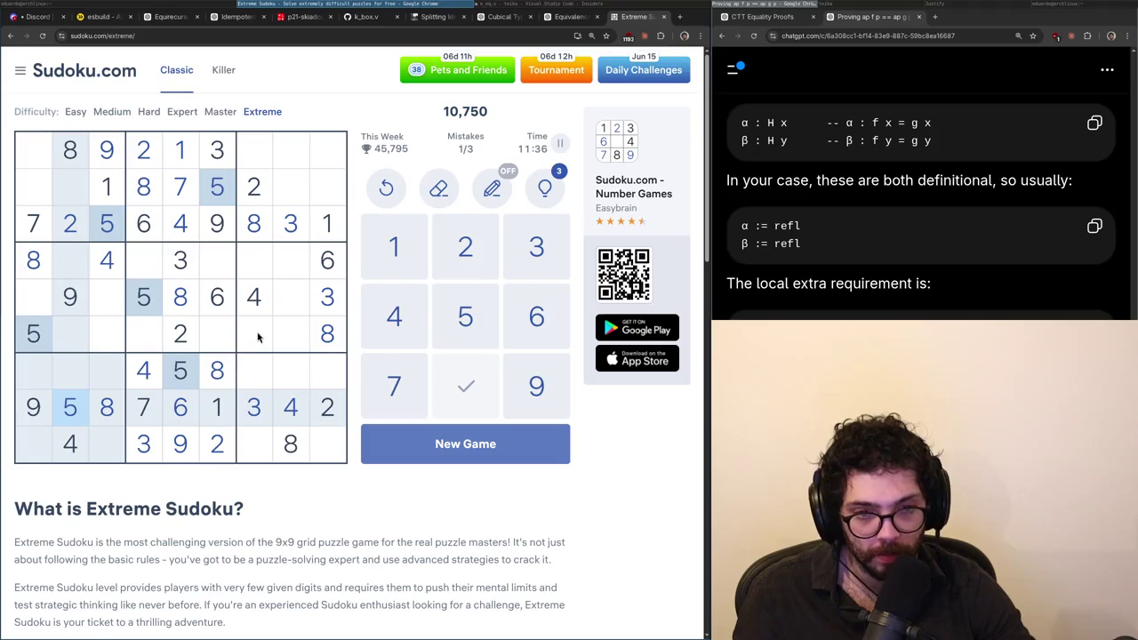
left_click(317, 397)
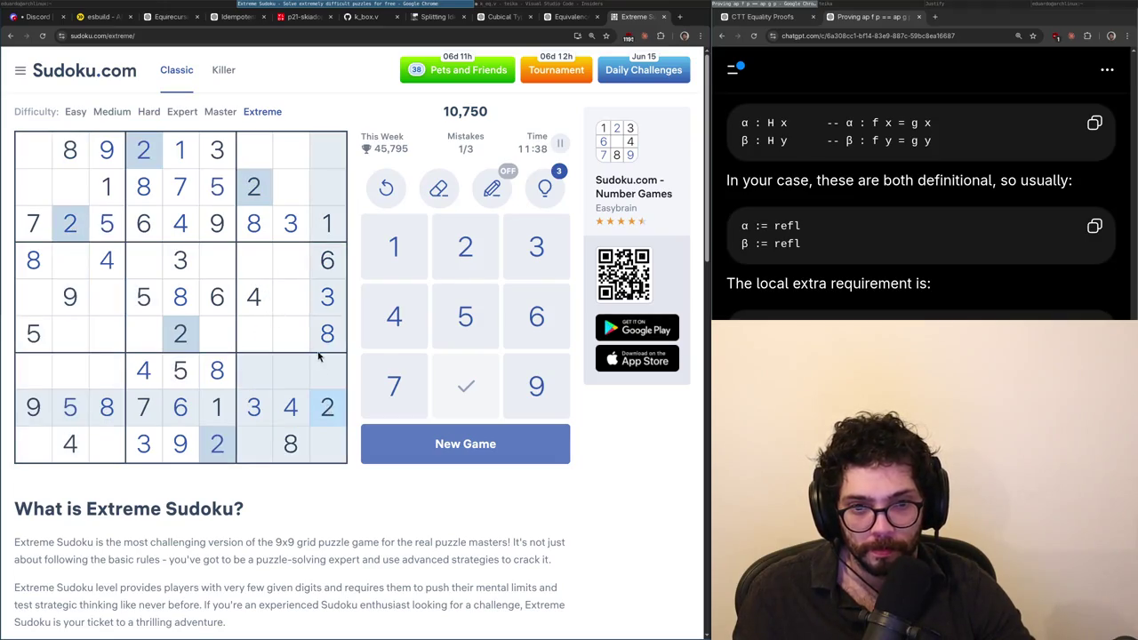
left_click(328, 302)
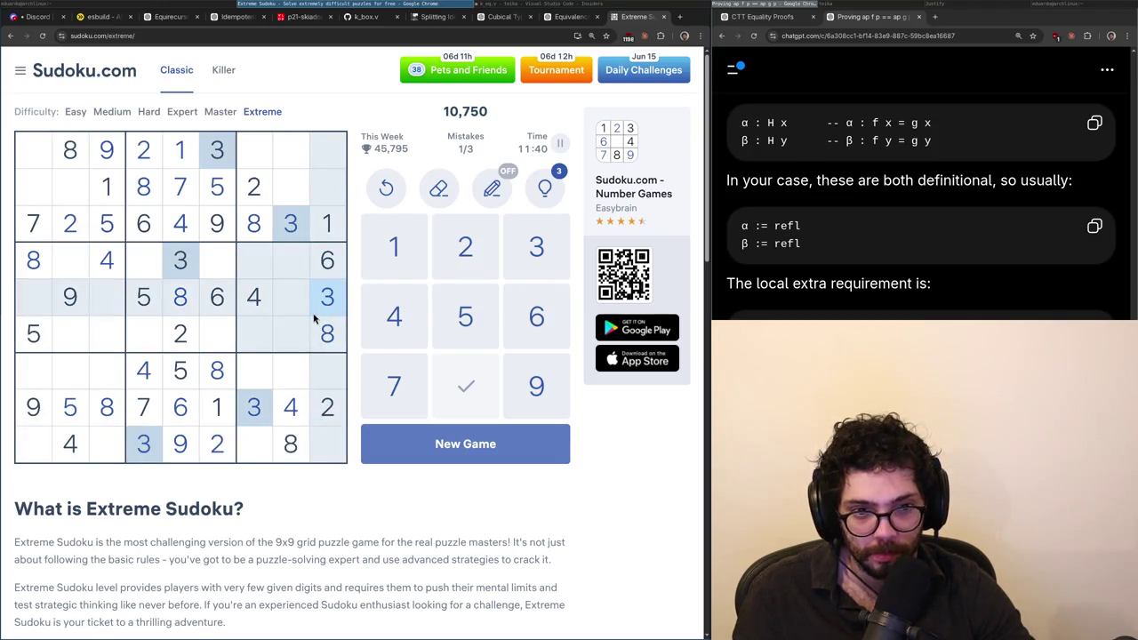
left_click(325, 330)
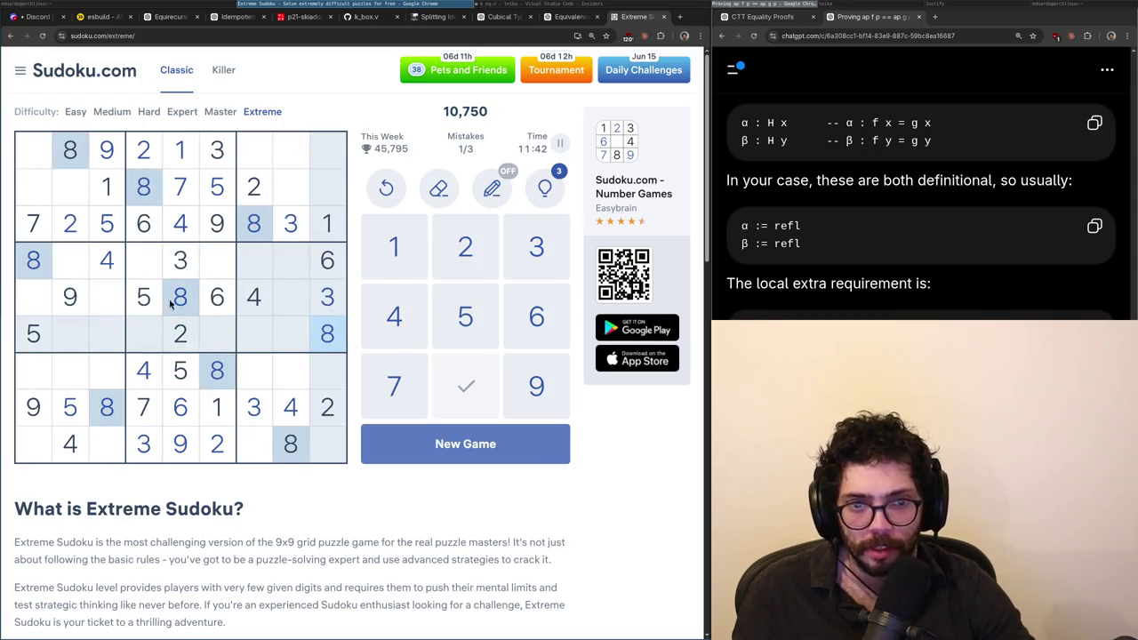
left_click(47, 297)
left_click(69, 299)
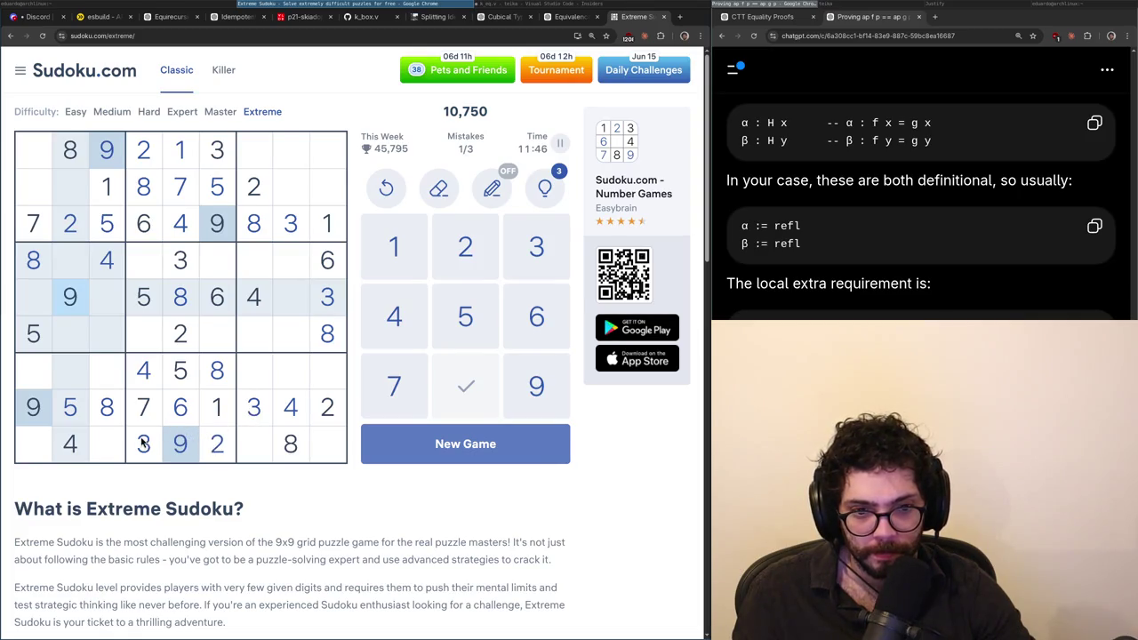
left_click(320, 233)
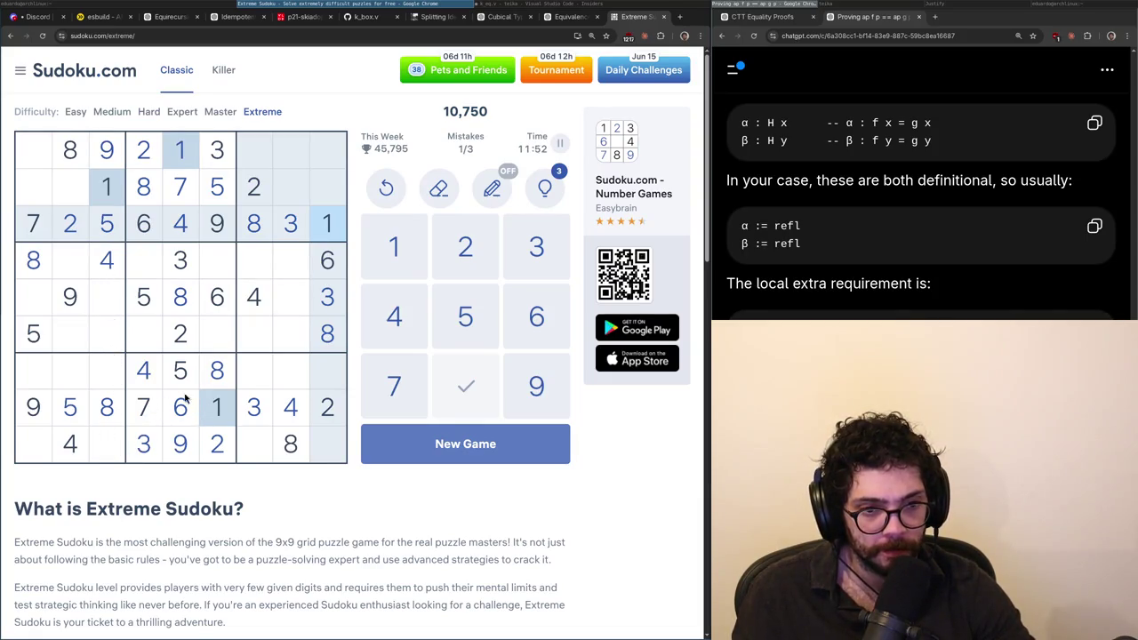
left_click(217, 447)
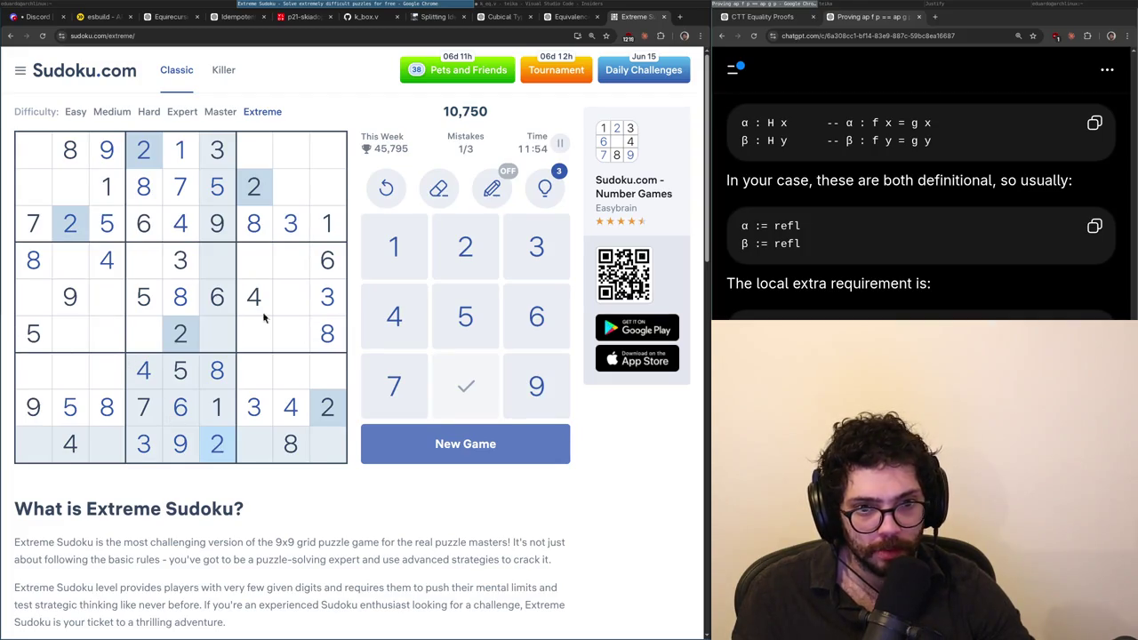
Enter 2 at r4c8, 5 at r4c7, 5 at r9c9 and 5 at r1c8
left_click(299, 269)
key("2")
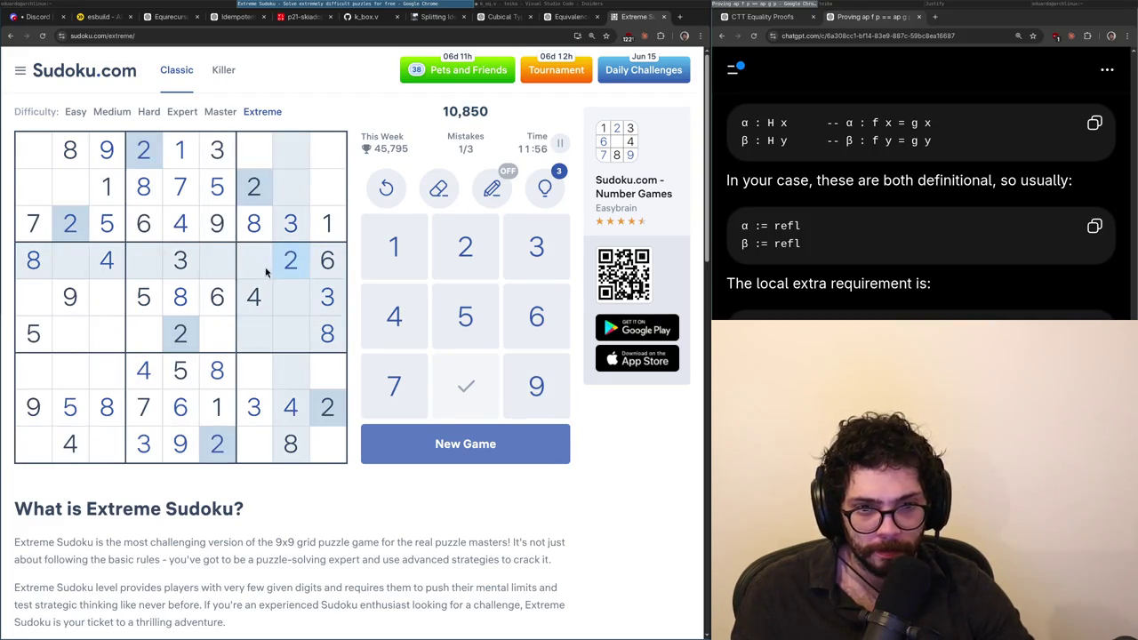
left_click(264, 267)
key("5")
left_click(325, 442)
key("5")
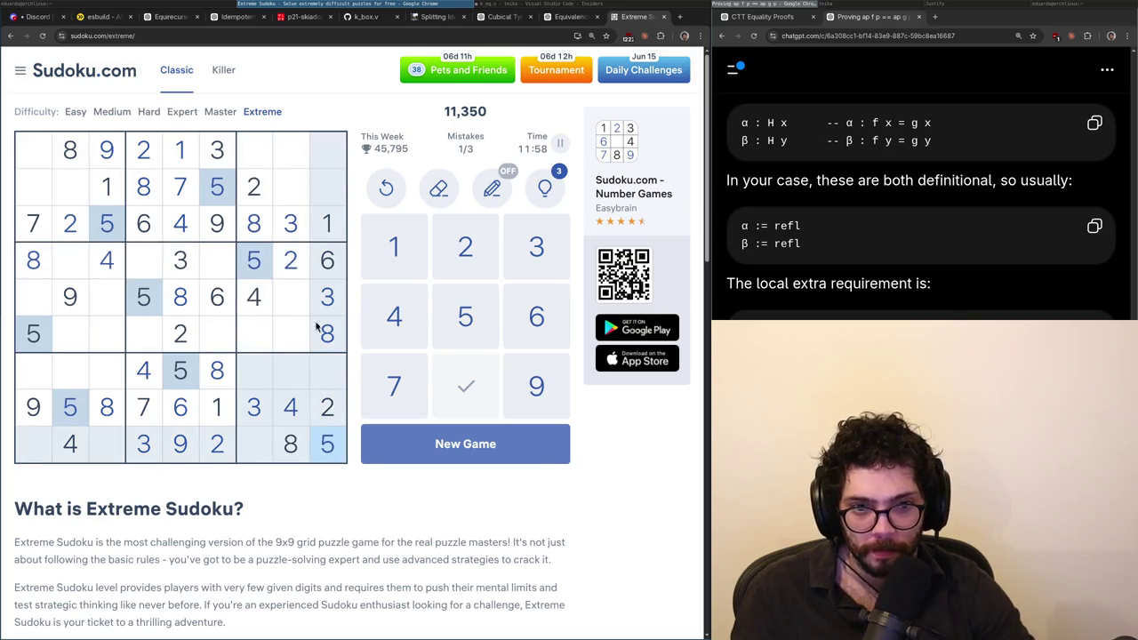
left_click(288, 160)
key("5")
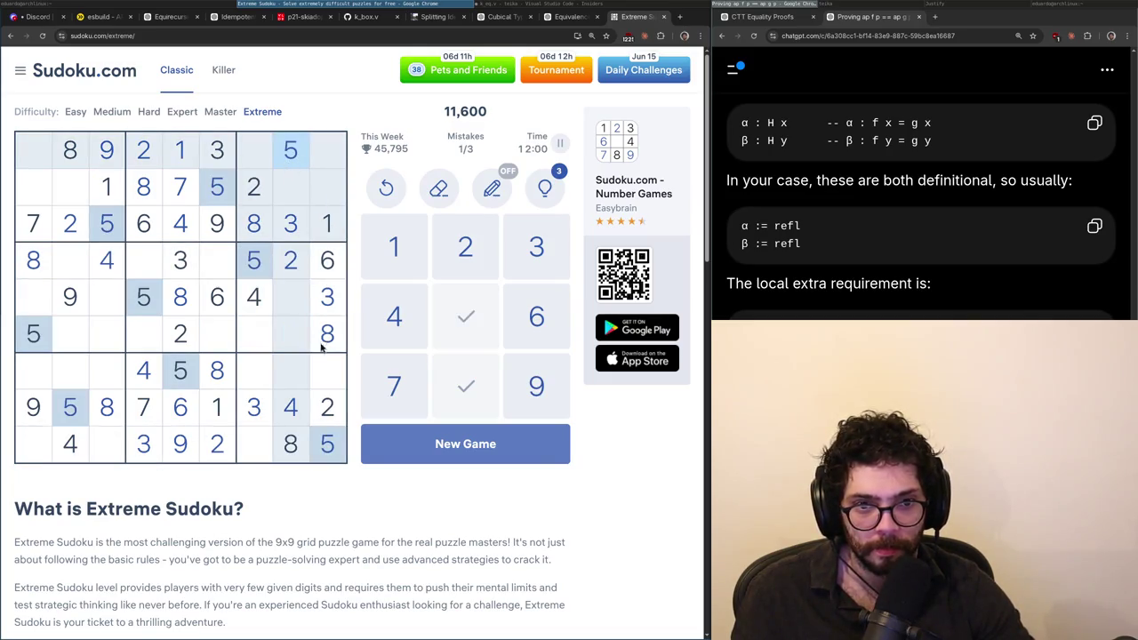
Scan the 6s, 1s, 5s, 2s, 3s, 7s and 9s, then place a 9 at row 4, column 4
left_click(316, 254)
left_click(330, 223)
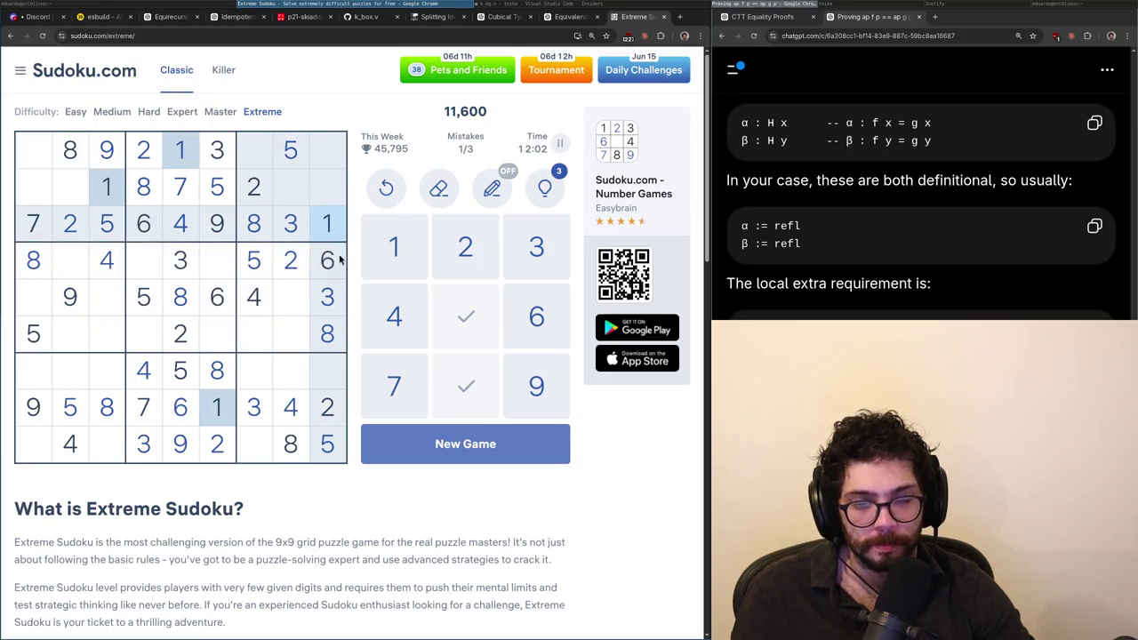
left_click(325, 450)
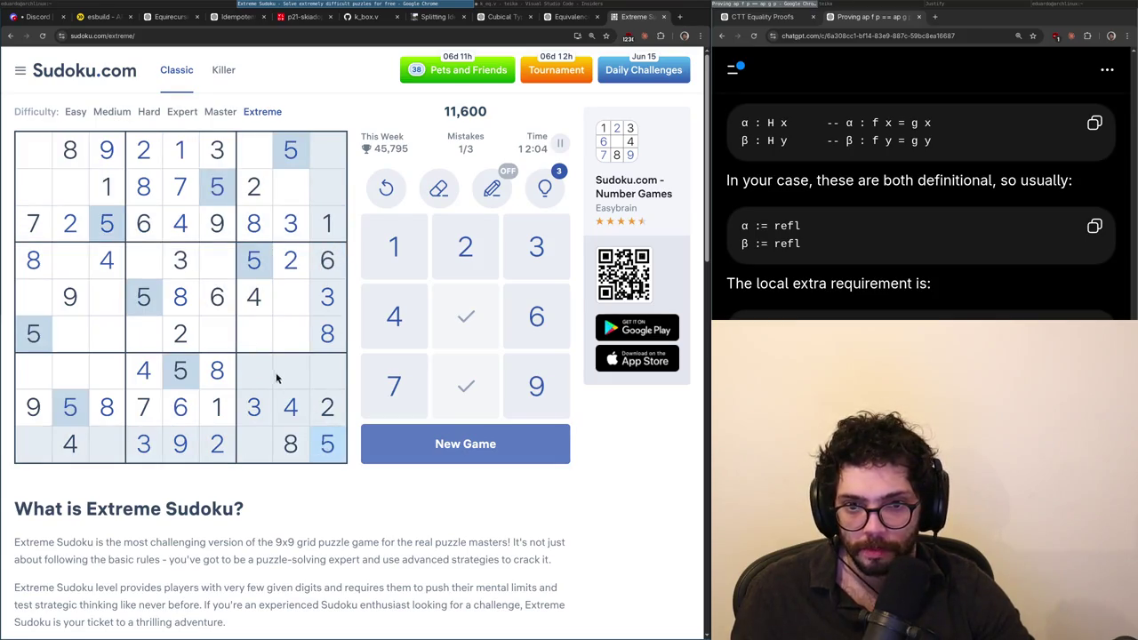
left_click(114, 309)
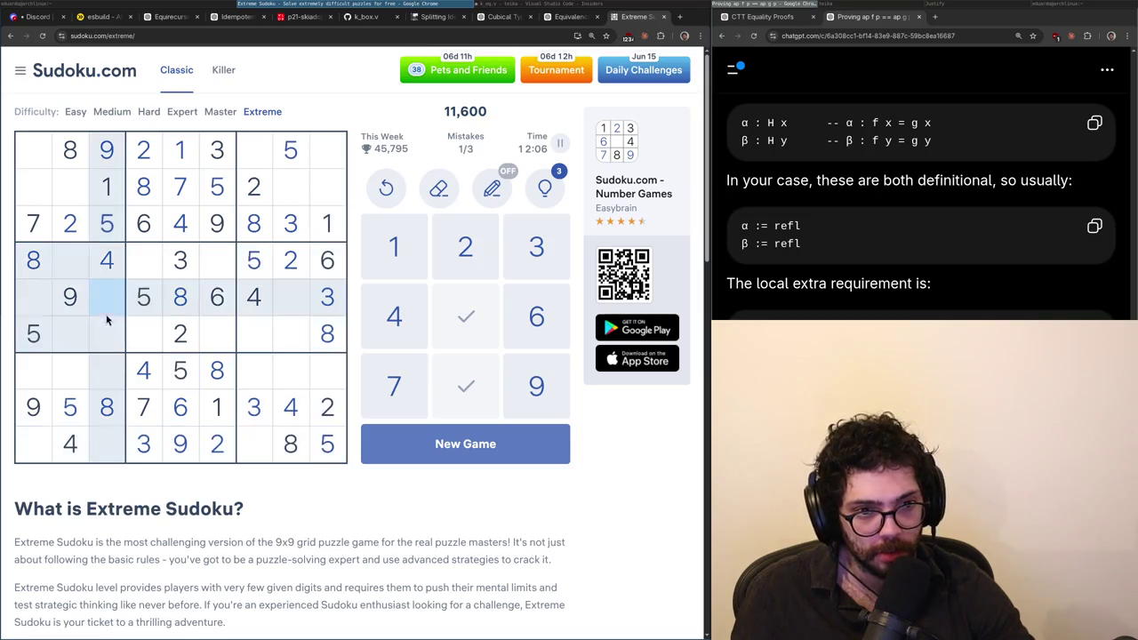
left_click(296, 264)
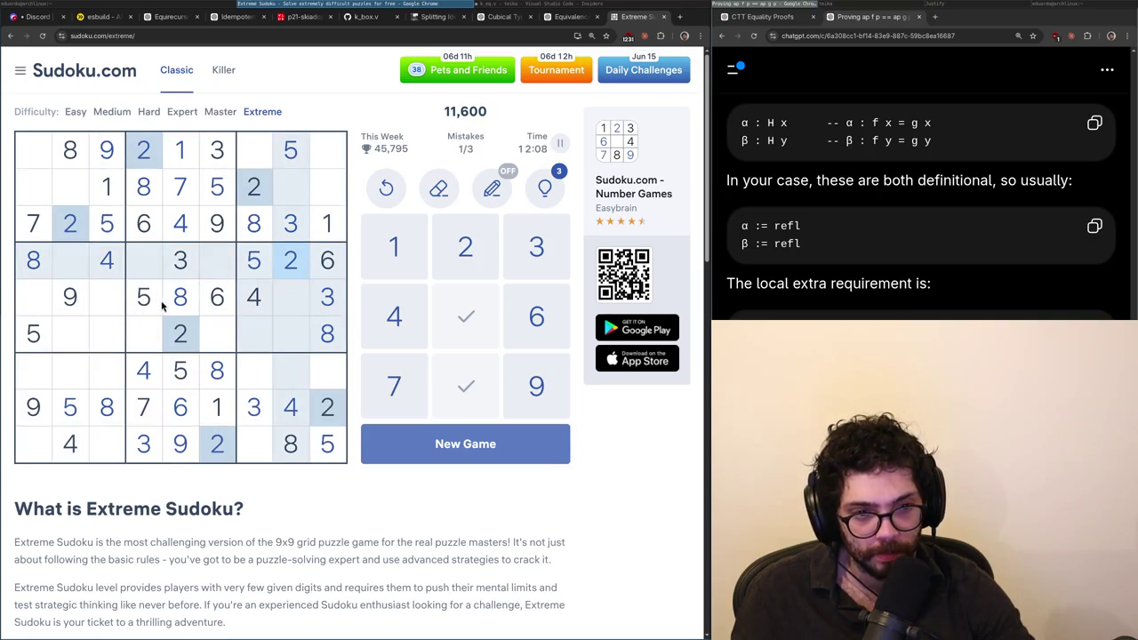
left_click(325, 225)
left_click(297, 224)
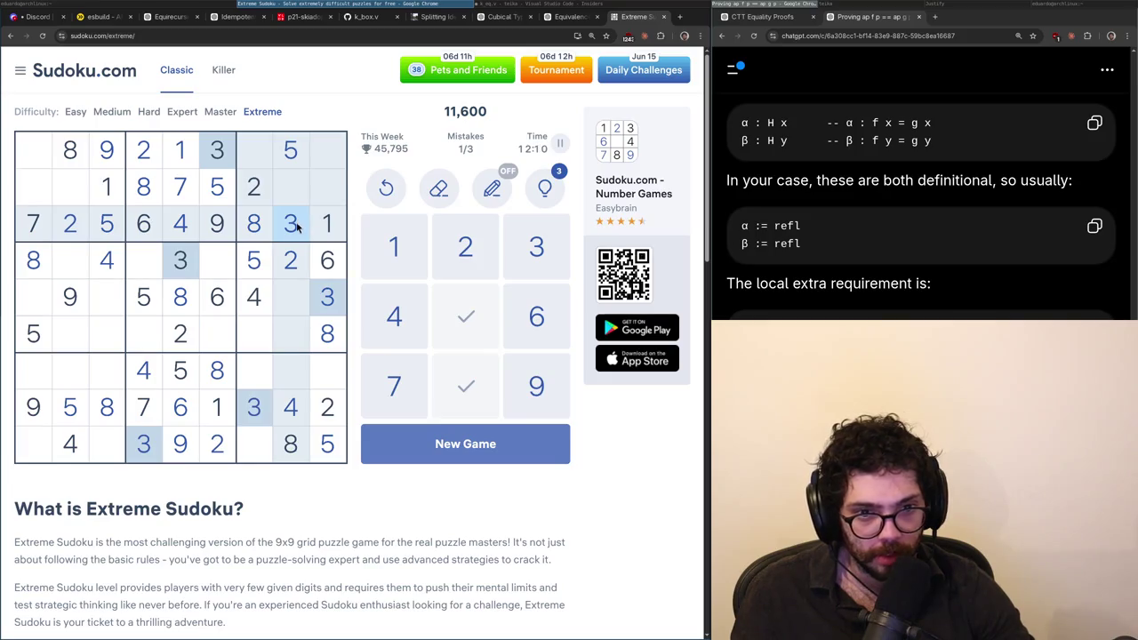
left_click(192, 194)
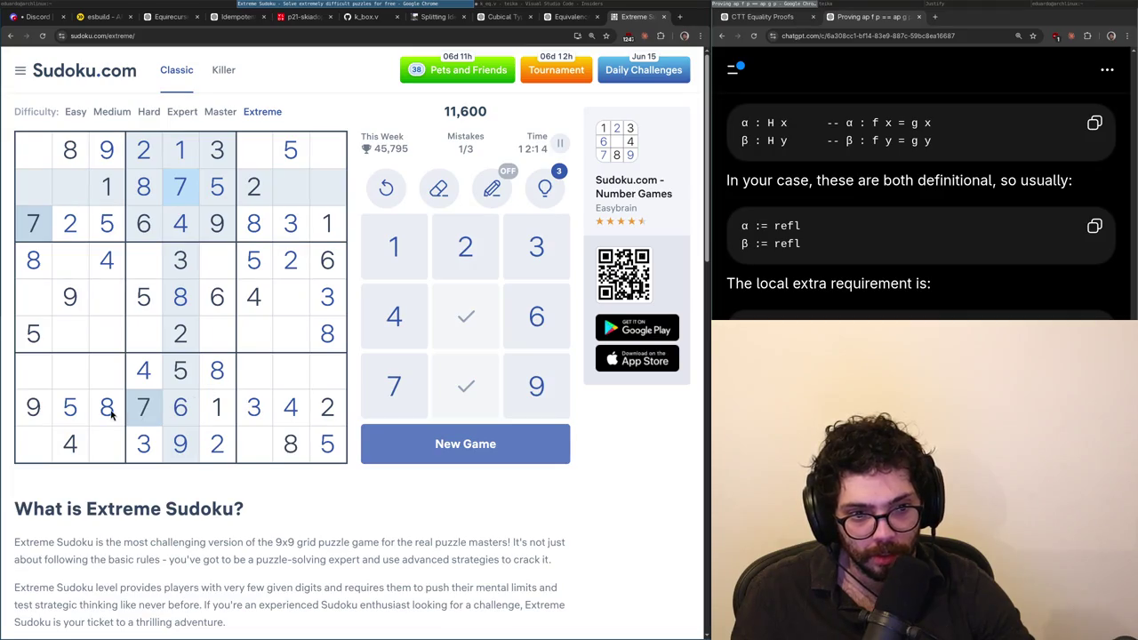
left_click(45, 412)
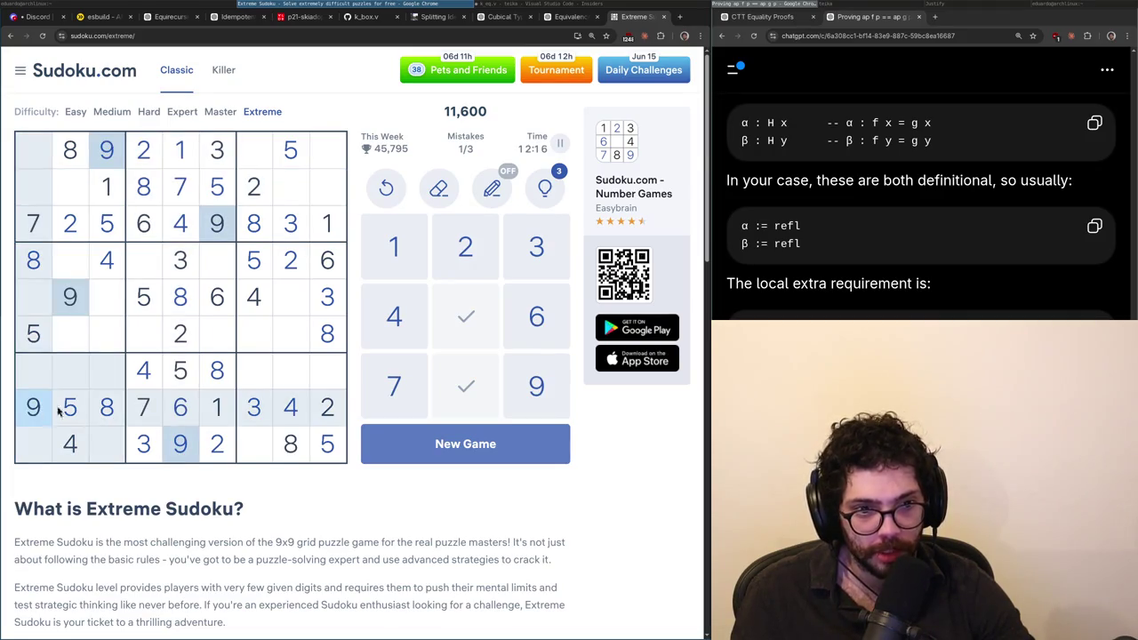
left_click(142, 267)
type("9")
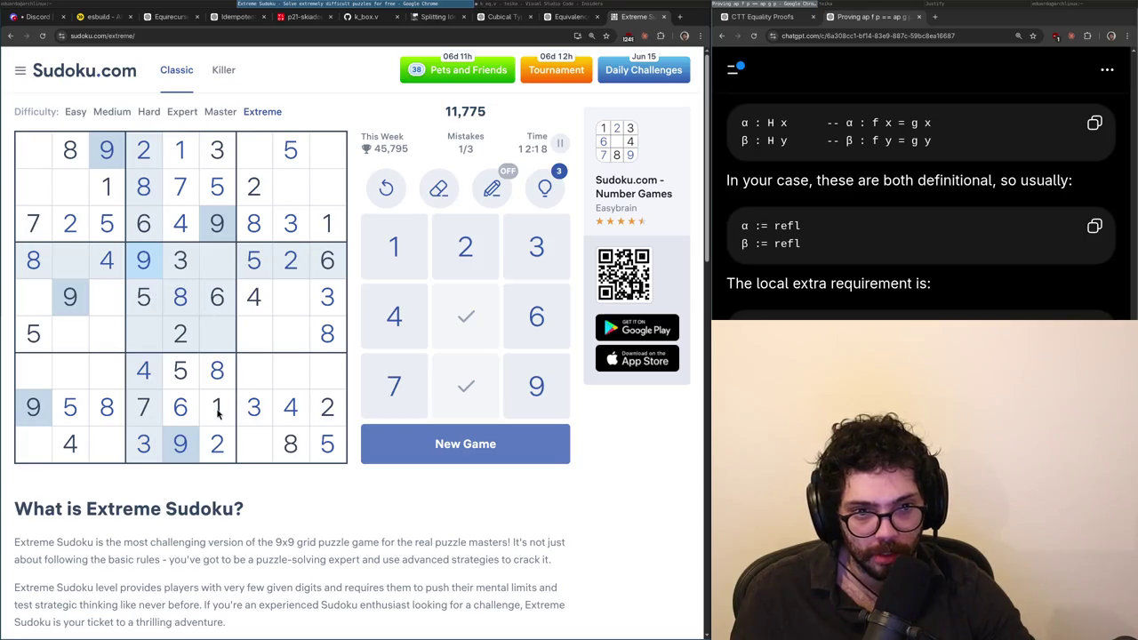
Place 1s at r6c4, r5c8 and r4c2
left_click(217, 409)
left_click(140, 335)
type("1")
left_click(298, 309)
type("1")
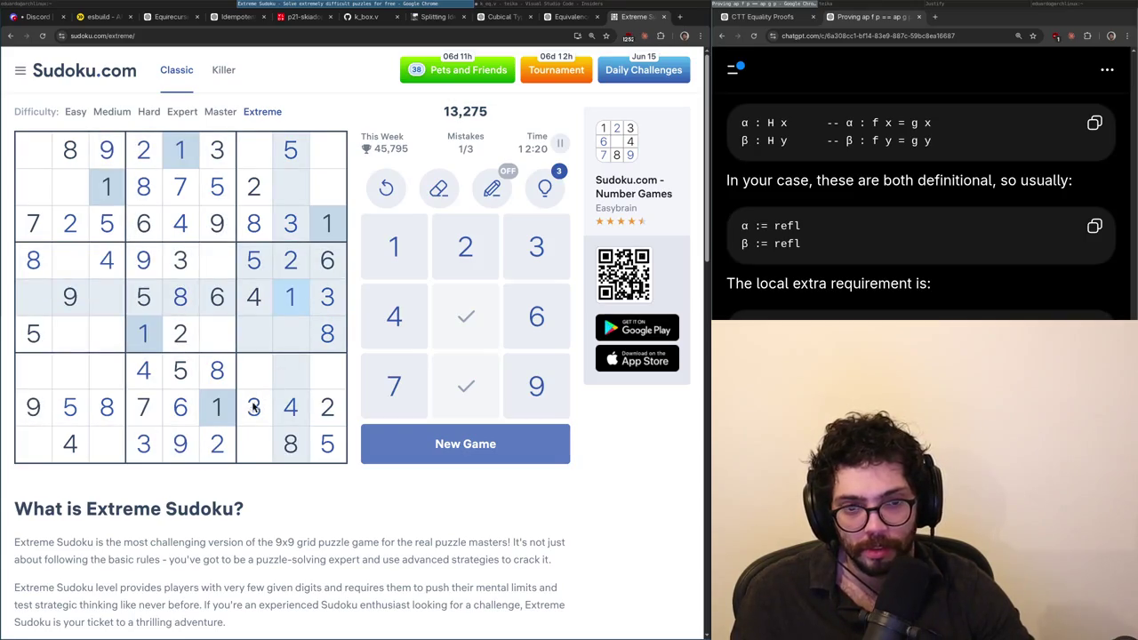
left_click(78, 268)
type("1")
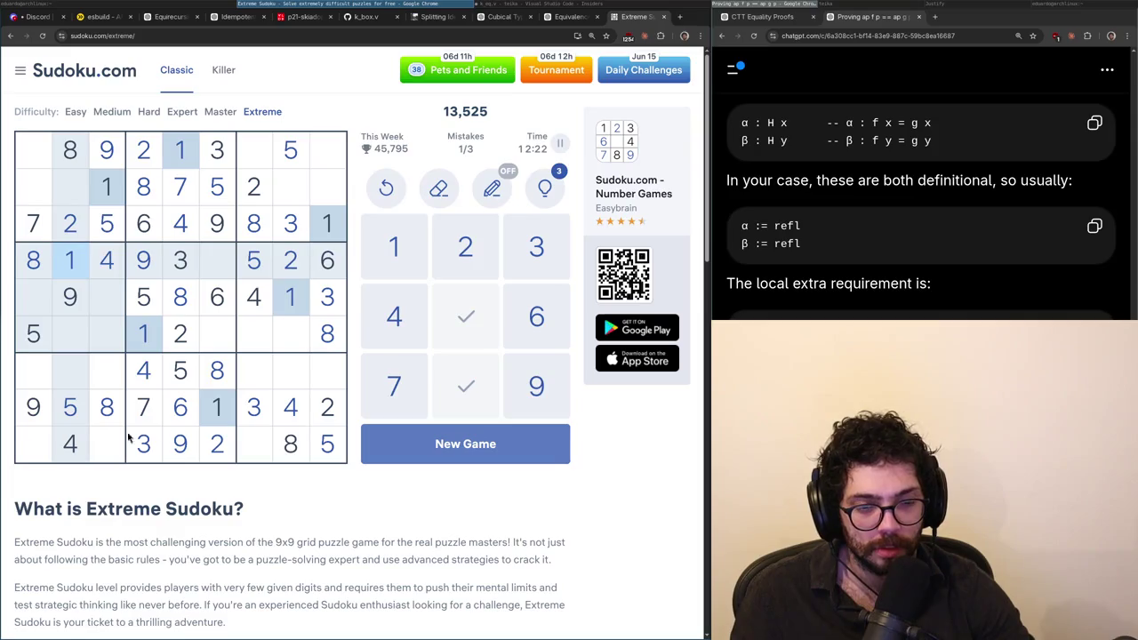
Check the 2s, 3s and 4s, then enter a 4 at row 6, column 6
left_click(253, 191)
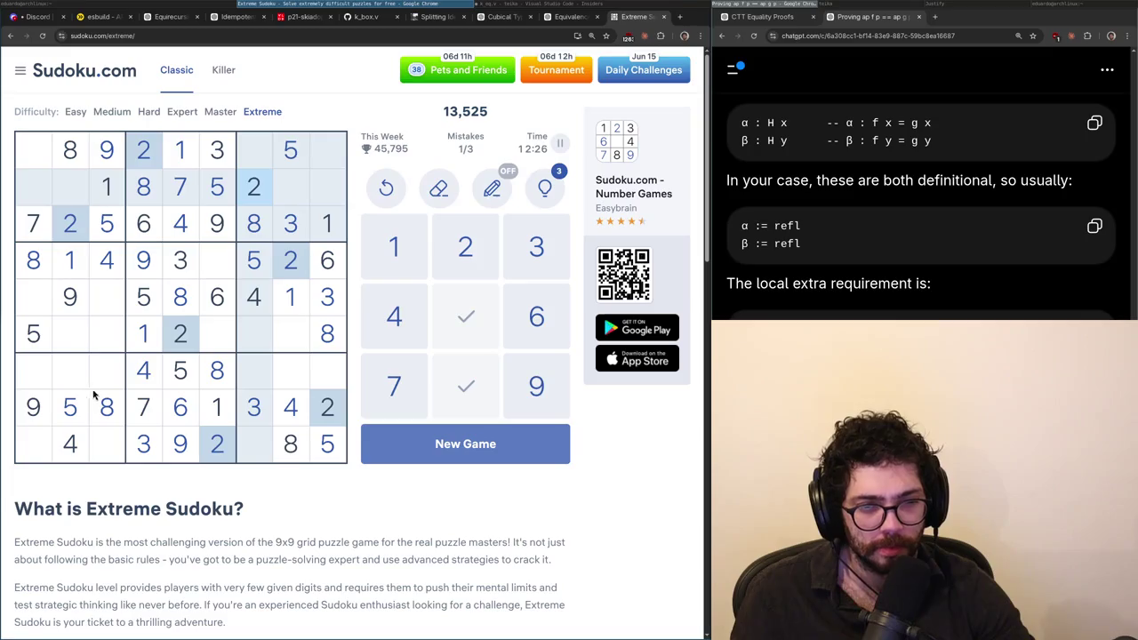
left_click(140, 441)
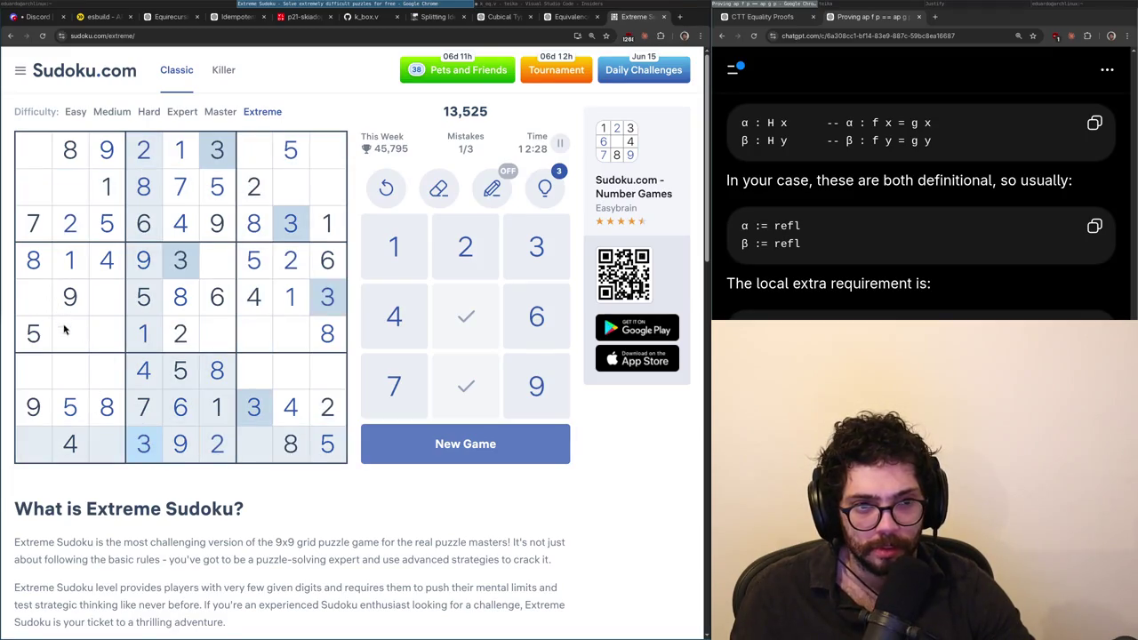
left_click(70, 449)
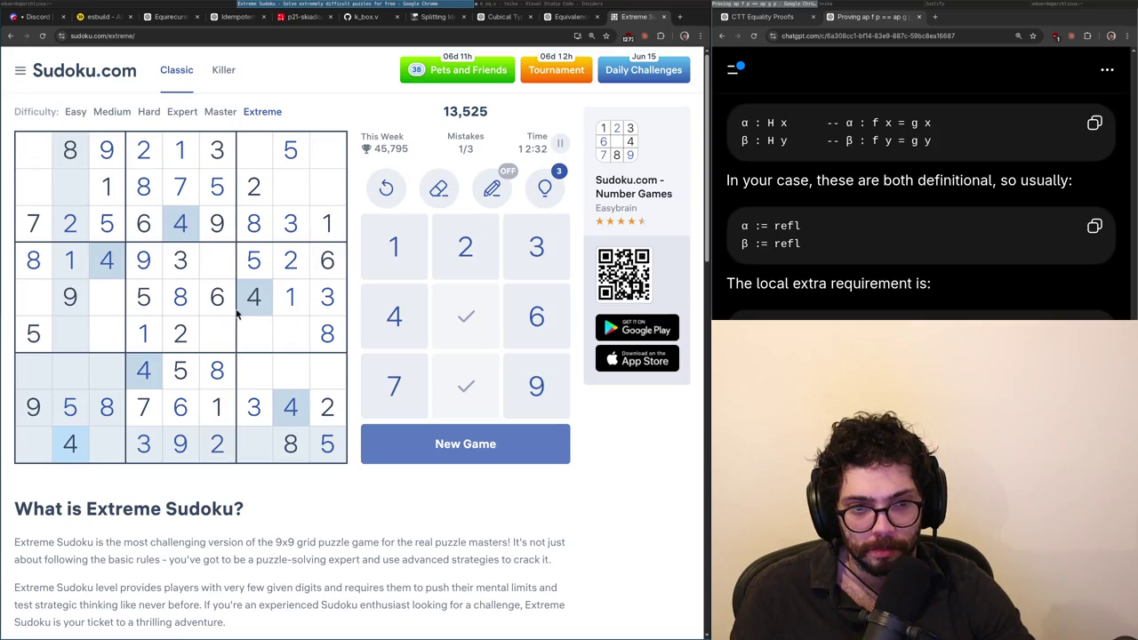
left_click(222, 336)
key("4")
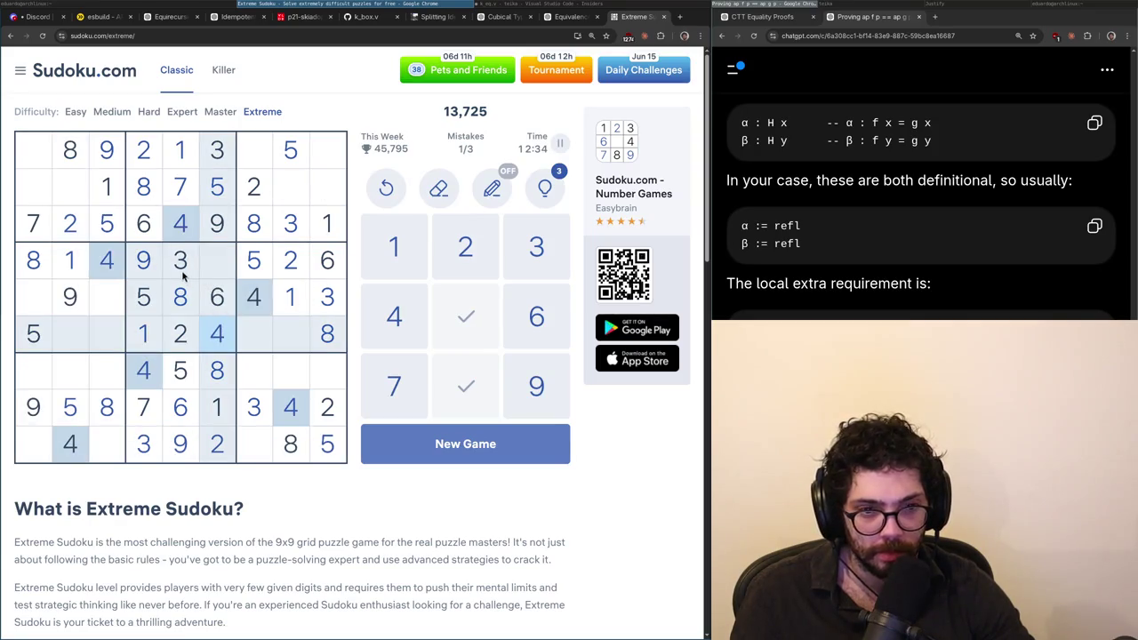
Enter 7s at r4c6, r5c3, r7c2 and r9c7, and 1s at r7c7 and r9c1
left_click(217, 259)
key("7")
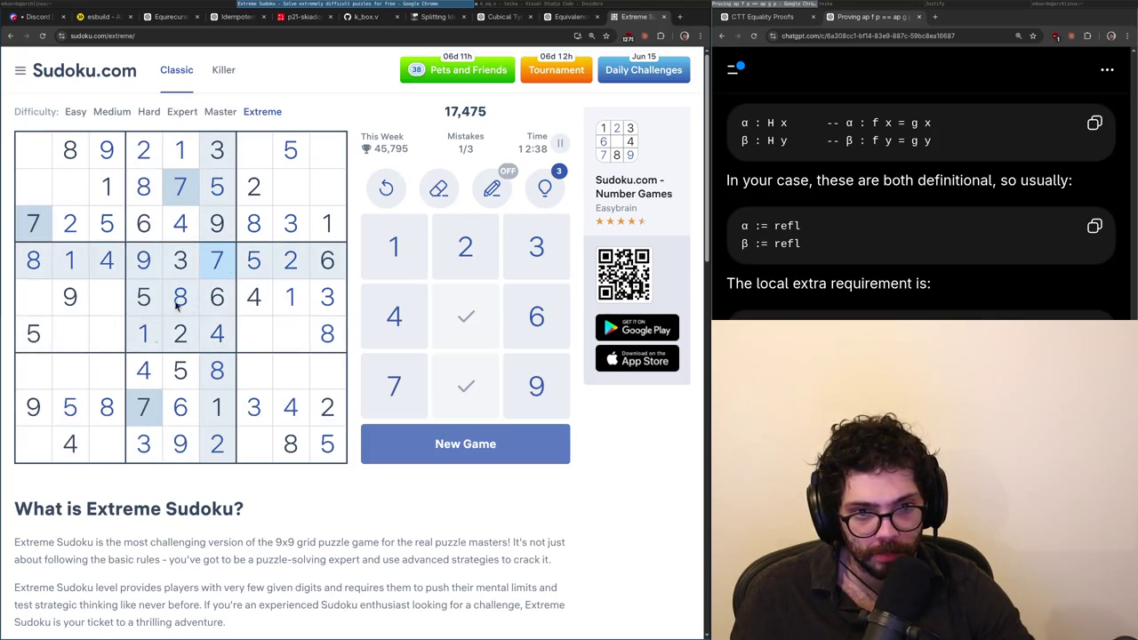
left_click(104, 306)
key("7")
left_click(71, 369)
key("7")
left_click(252, 439)
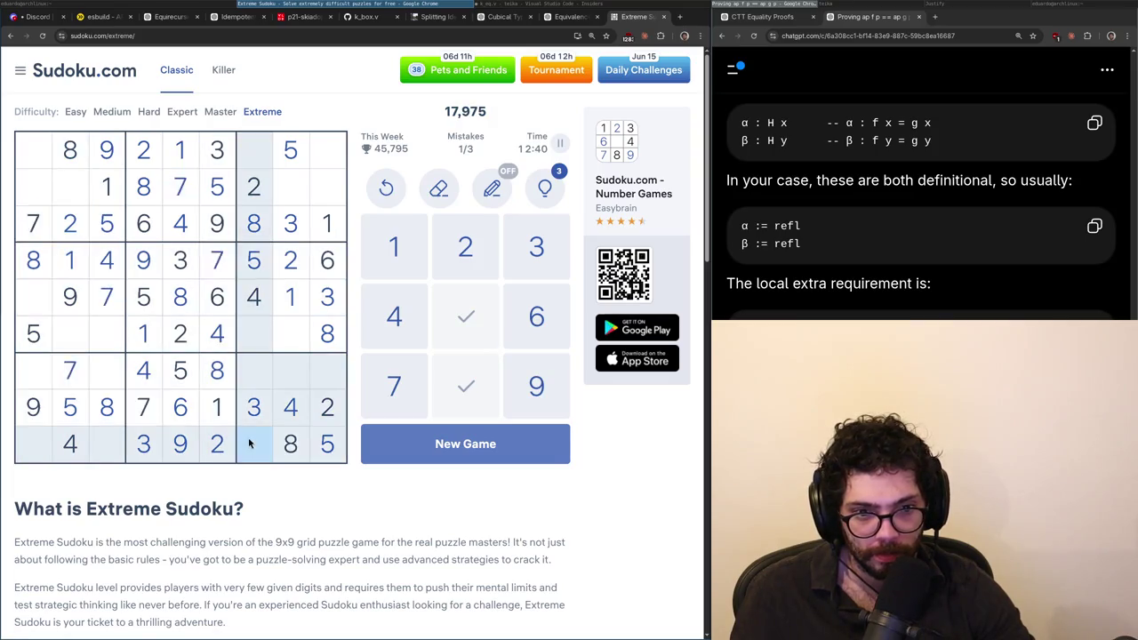
key("7")
left_click(253, 370)
key("1")
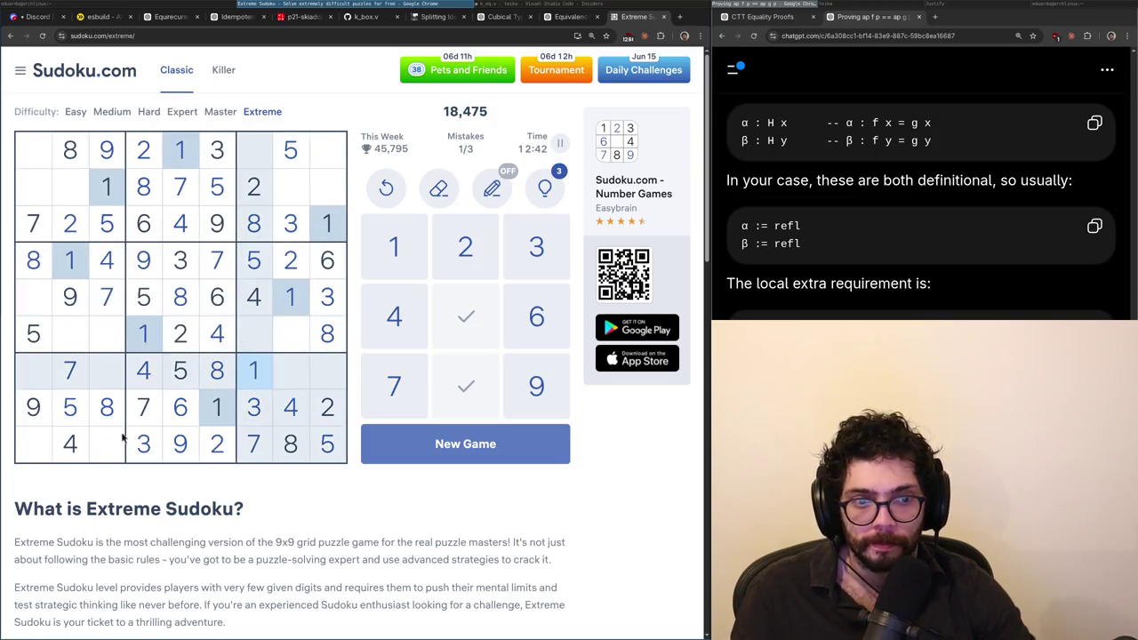
left_click(33, 444)
key("1")
Place 7 at r6c8, 9 at r6c7 and 7 at r1c9
left_click(253, 434)
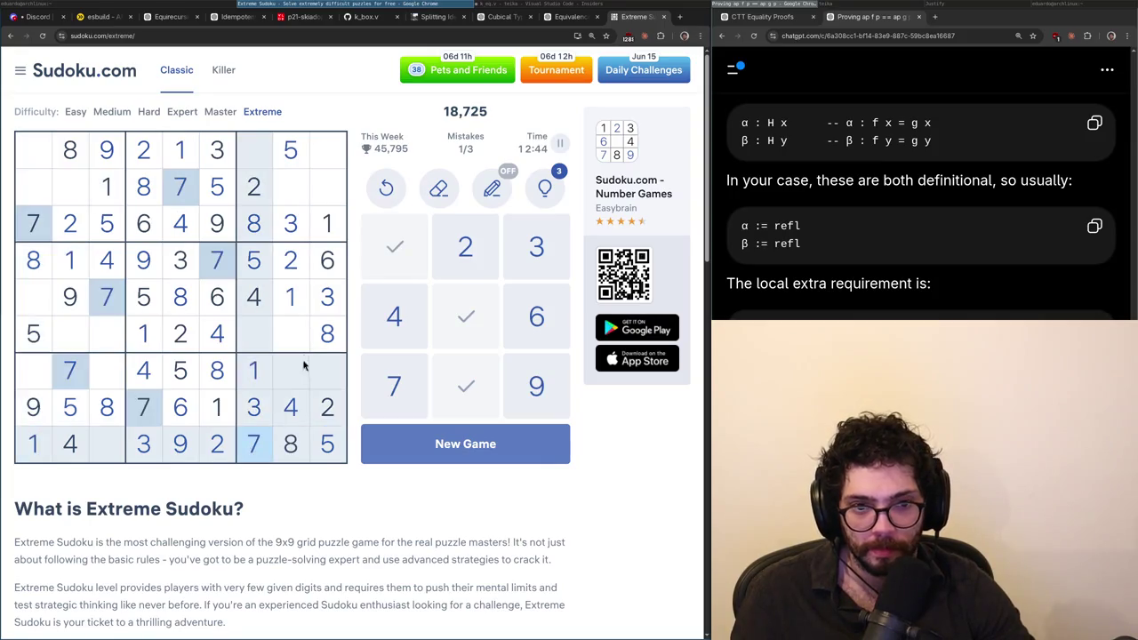
left_click(300, 337)
key("7")
left_click(264, 333)
key("9")
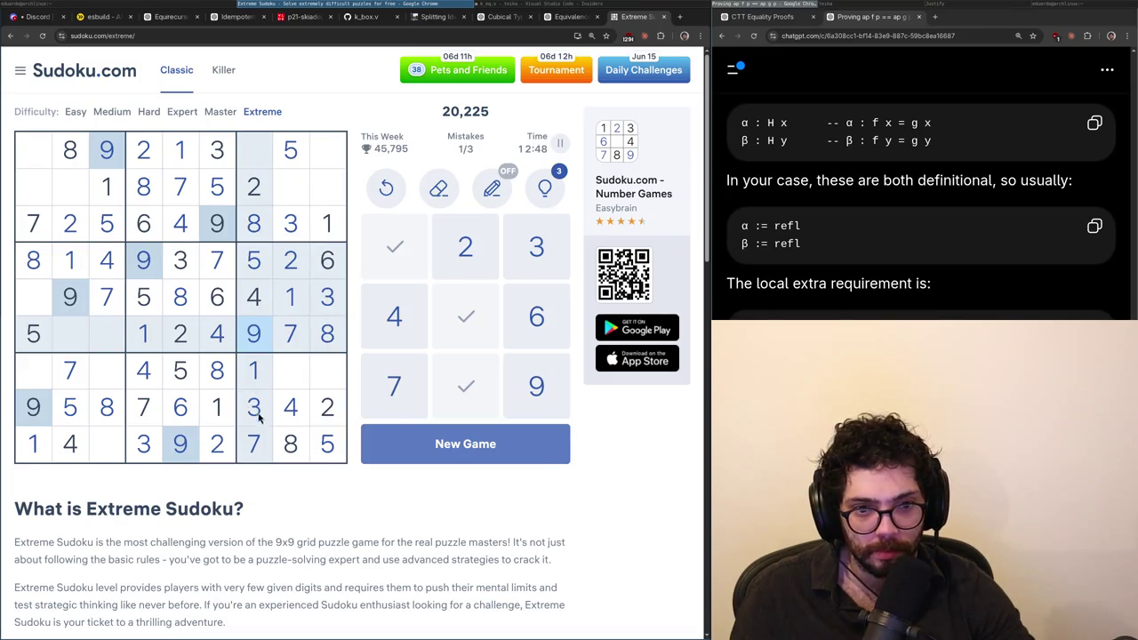
left_click(254, 452)
left_click(327, 151)
key("7")
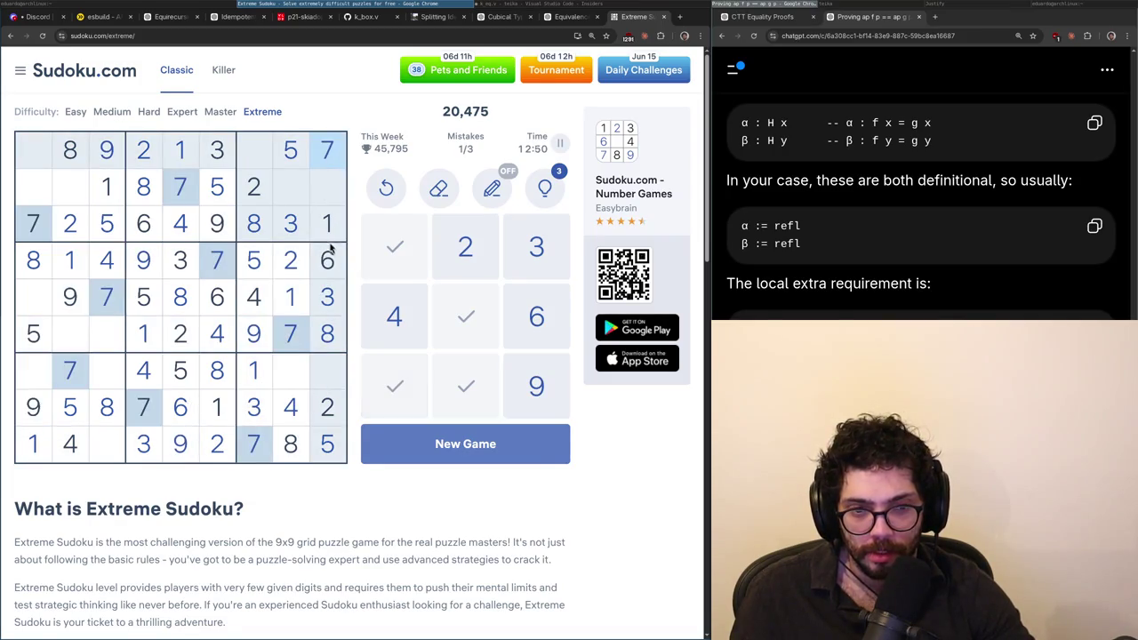
Enter 2s at r5c1 and r7c3, and 3s at r7c1, r2c2 and r6c3
left_click(256, 192)
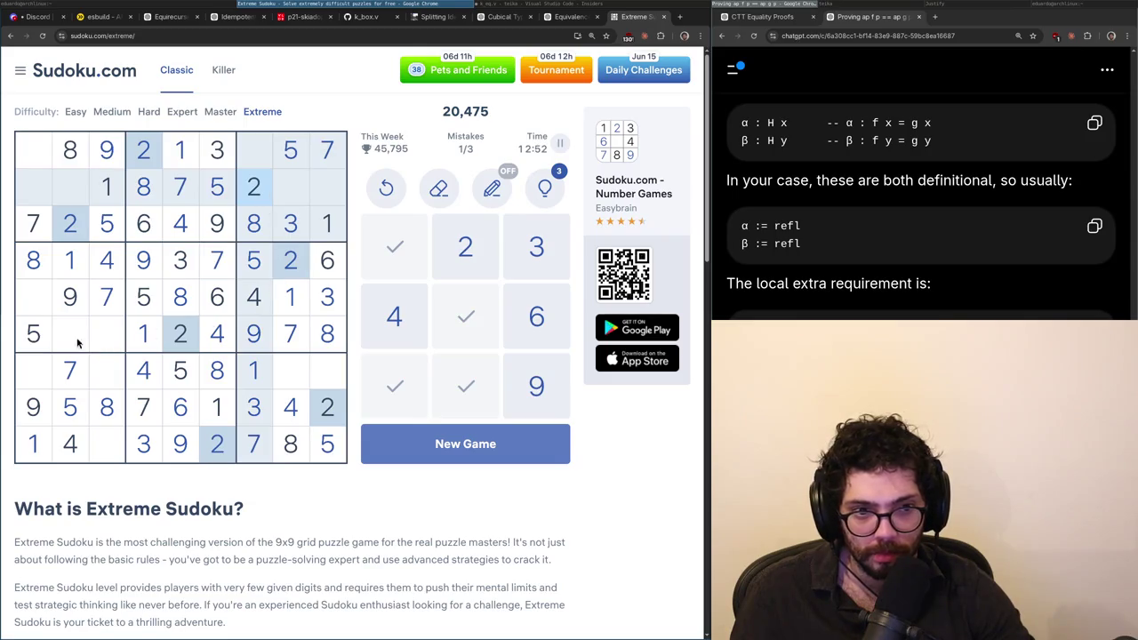
left_click(36, 299)
key("2")
left_click(105, 372)
key("2")
left_click(140, 445)
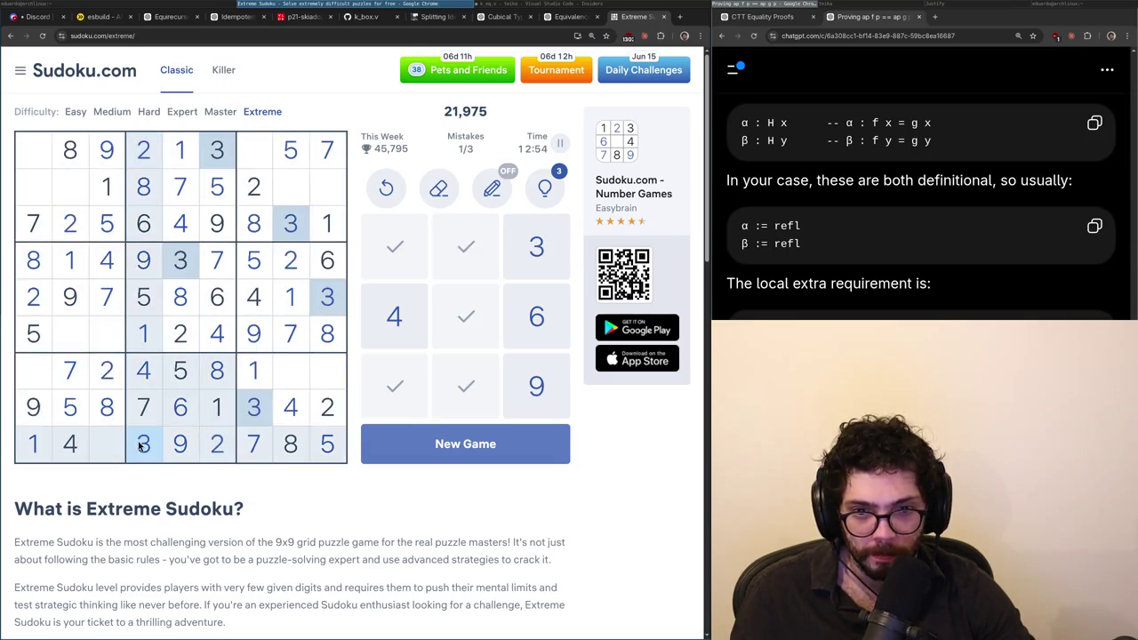
left_click(46, 370)
key("3")
left_click(70, 197)
key("3")
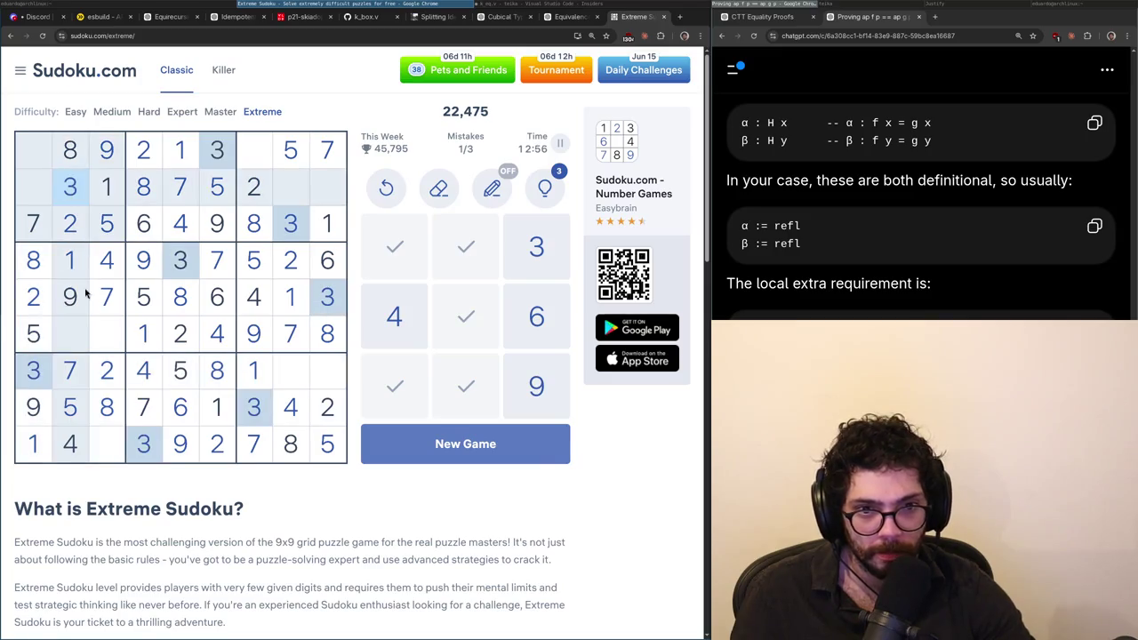
left_click(102, 331)
key("3")
Enter 6s at r6c2, r9c3, r7c8, r1c7 and r2c1
left_click(71, 333)
key("6")
left_click(102, 440)
key("6")
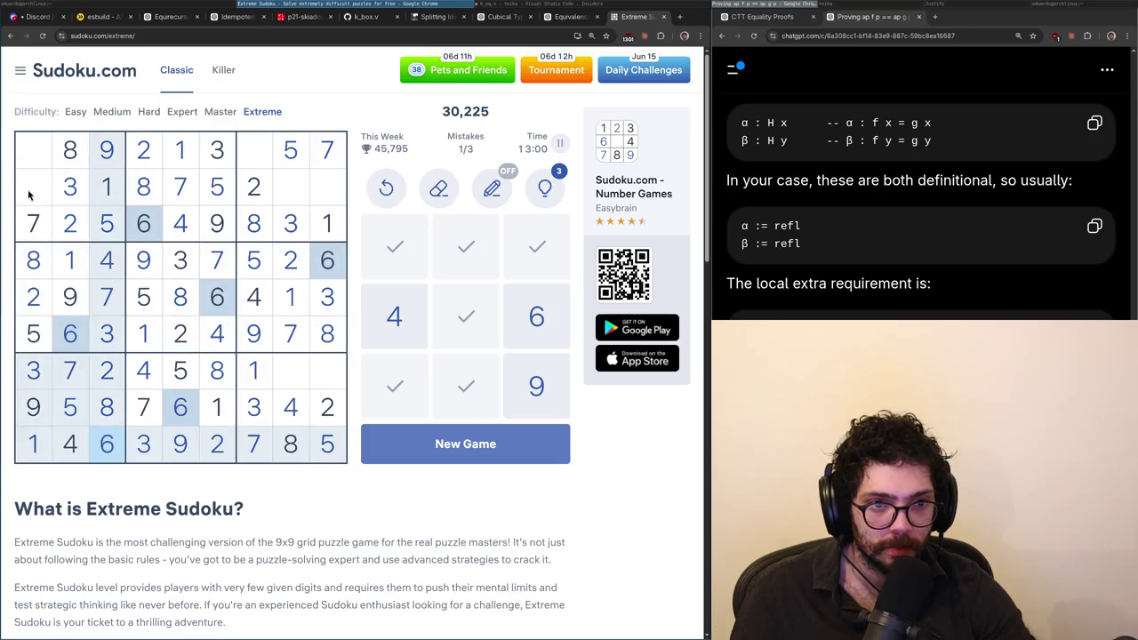
left_click(289, 370)
key("6")
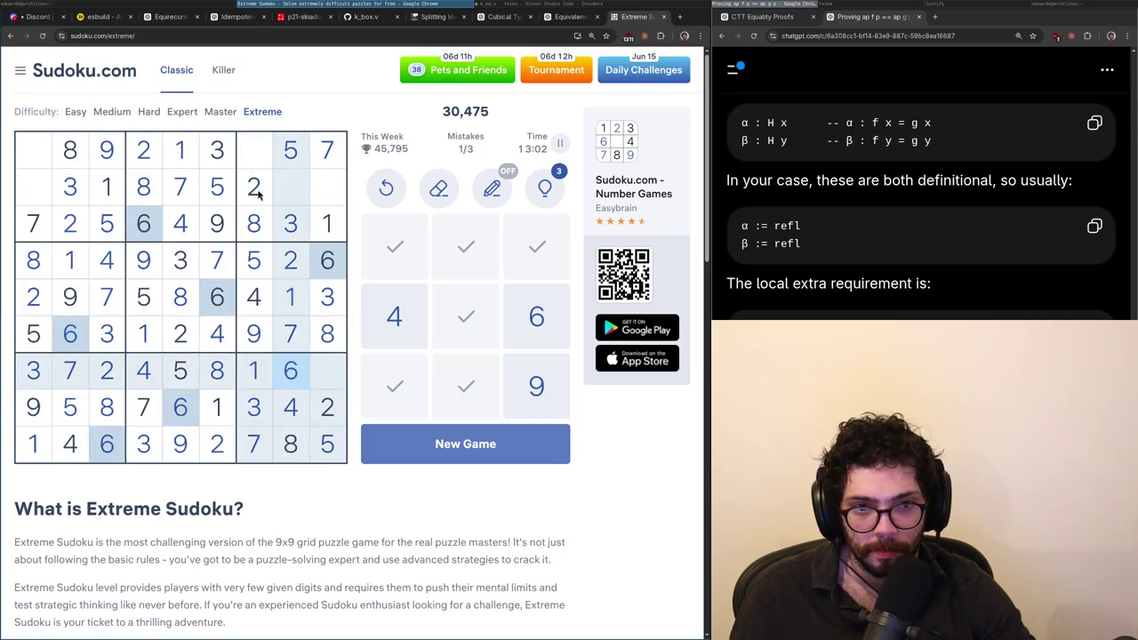
left_click(253, 150)
key("6")
left_click(35, 190)
key("6")
Finish the grid with 4 at r1c1, 9 at r2c8, 4 at r2c9, 9 at r7c9, then close the Sudoku tab
left_click(36, 166)
key("4")
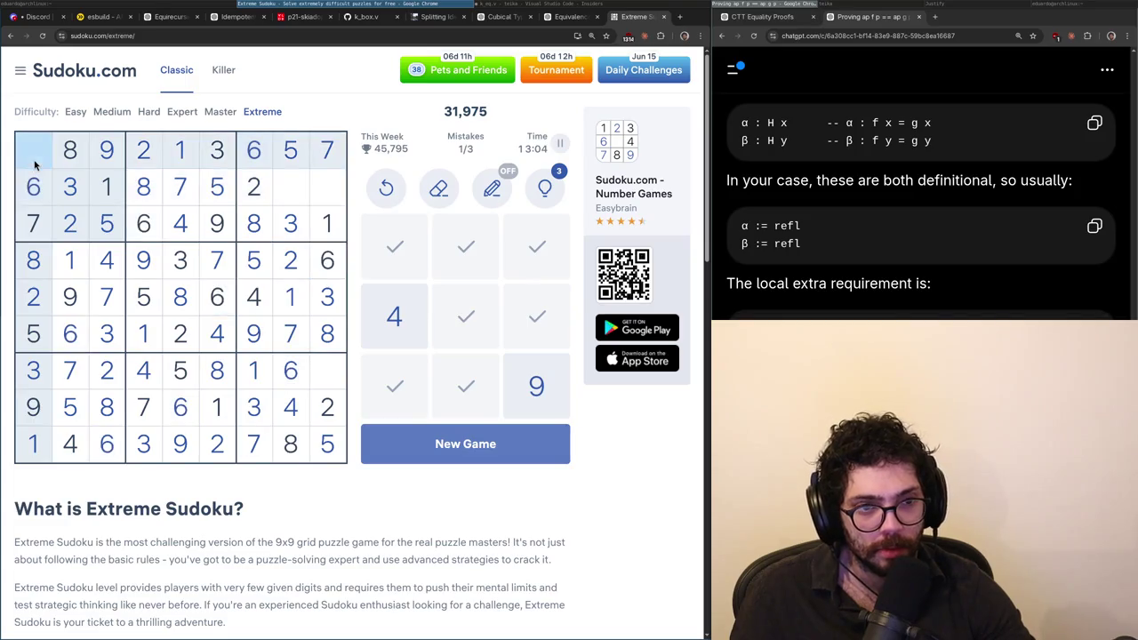
left_click(290, 187)
key("9")
left_click(327, 187)
key("4")
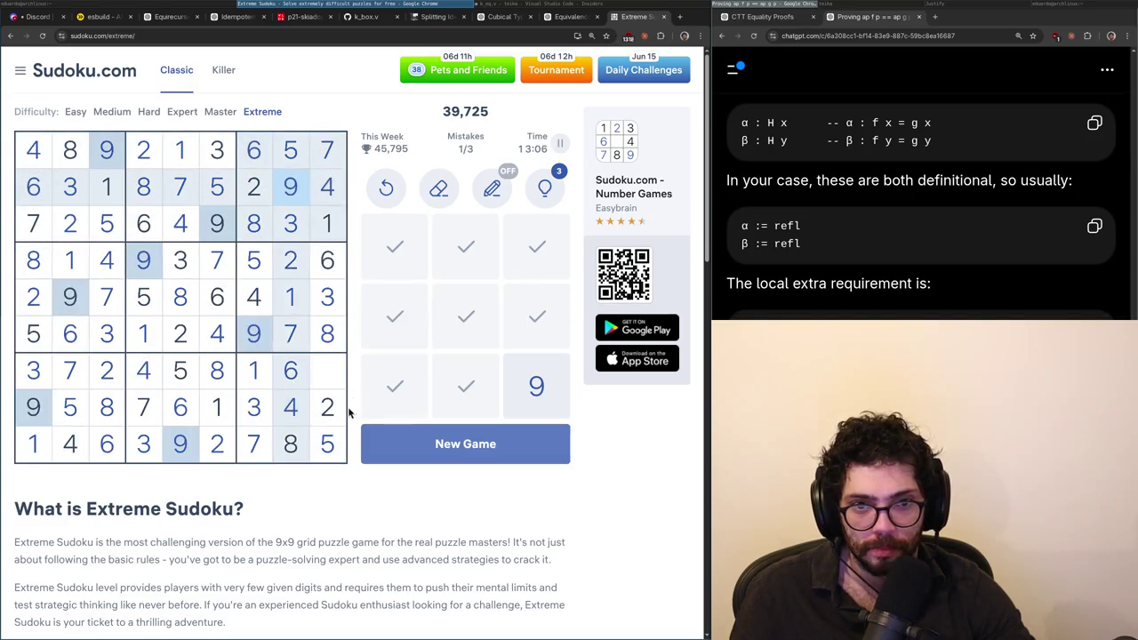
left_click(327, 370)
key("9")
key("ctrl+w")
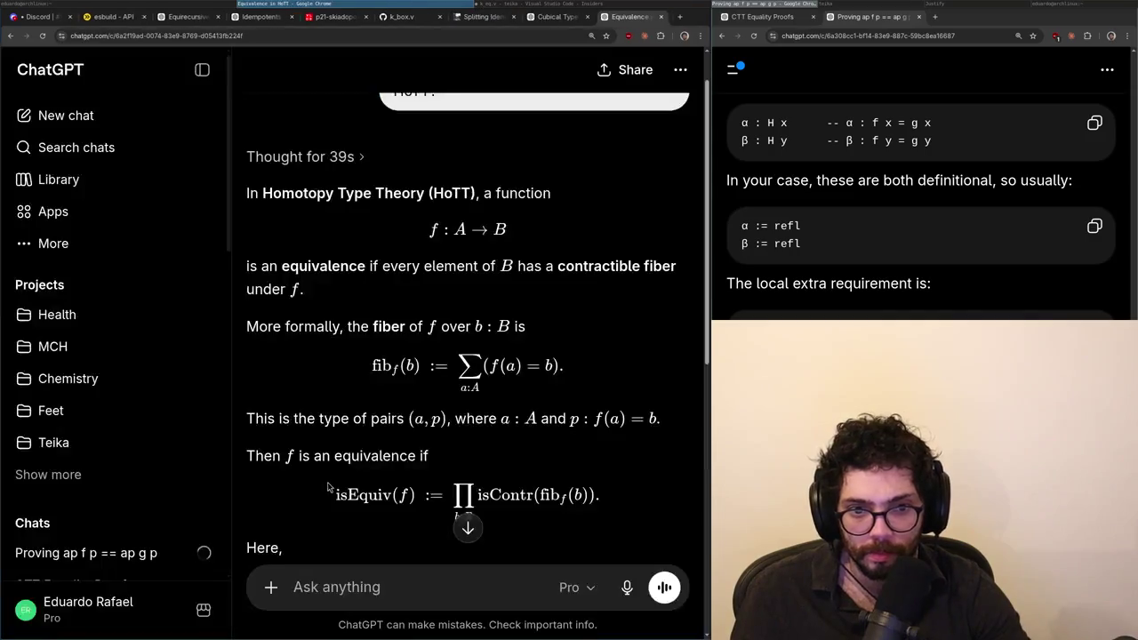
Load x.com in a new tab, then return to the ChatGPT Equivalence conversation tab
key("ctrl+t")
type("x.com")
key("Return")
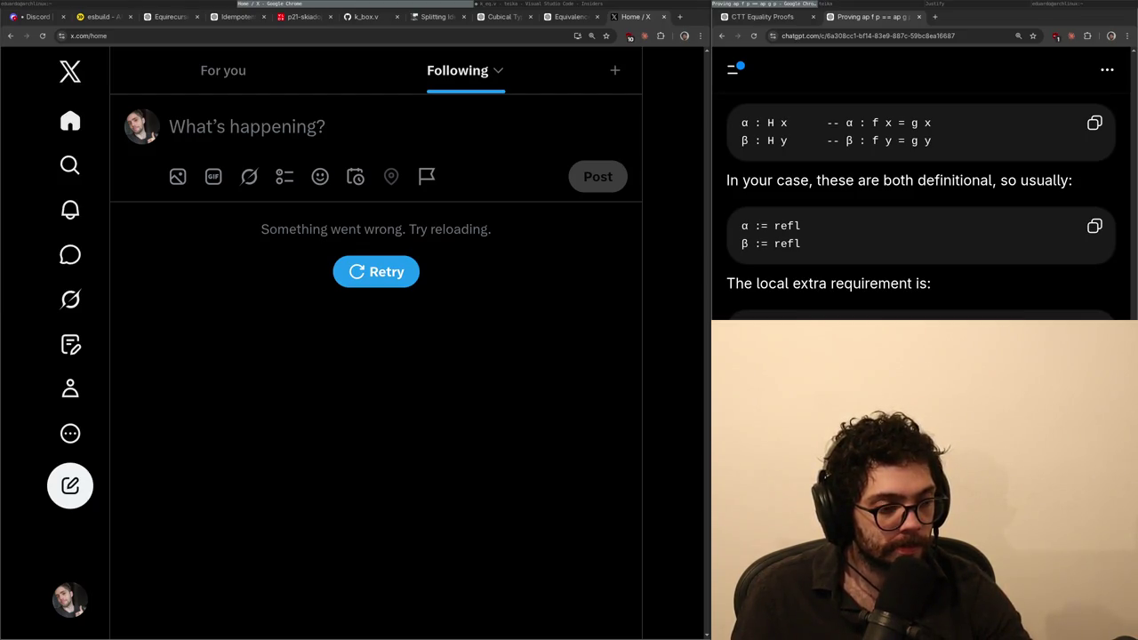
key("ctrl+Page_Up")
Cycle through the browser tabs, then switch to VS Code and maximize the k_eq.v editor
scroll(252, 510, "down", 10)
key("ctrl+Page_Down")
key("ctrl+Page_Down")
key("ctrl+Page_Up")
key("ctrl+Page_Up")
key("alt+Tab")
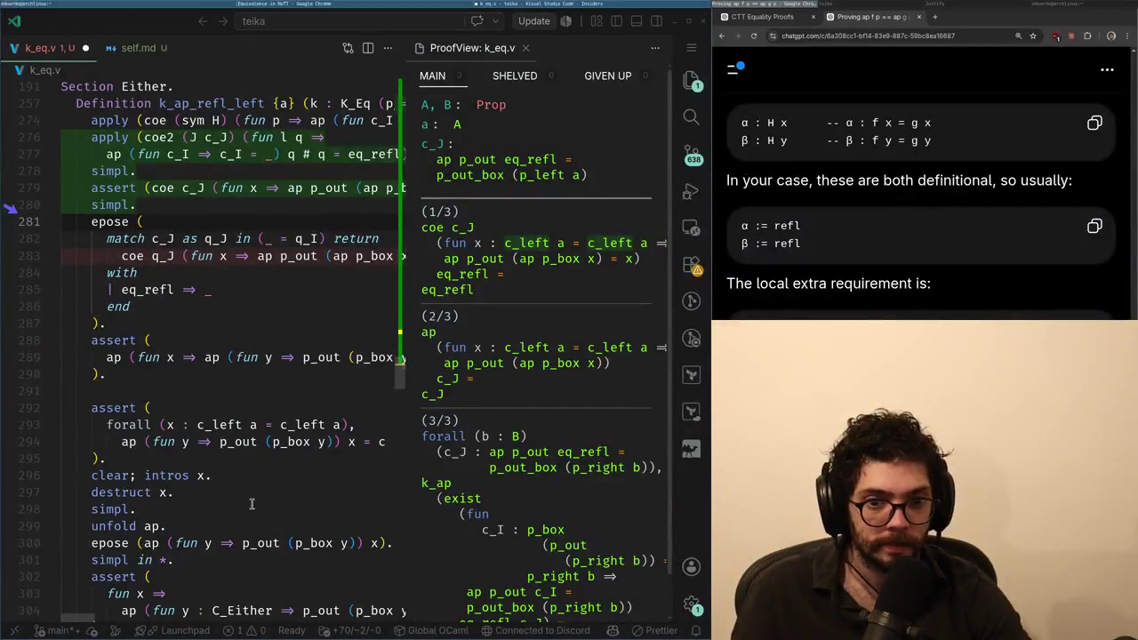
key("super+Up")
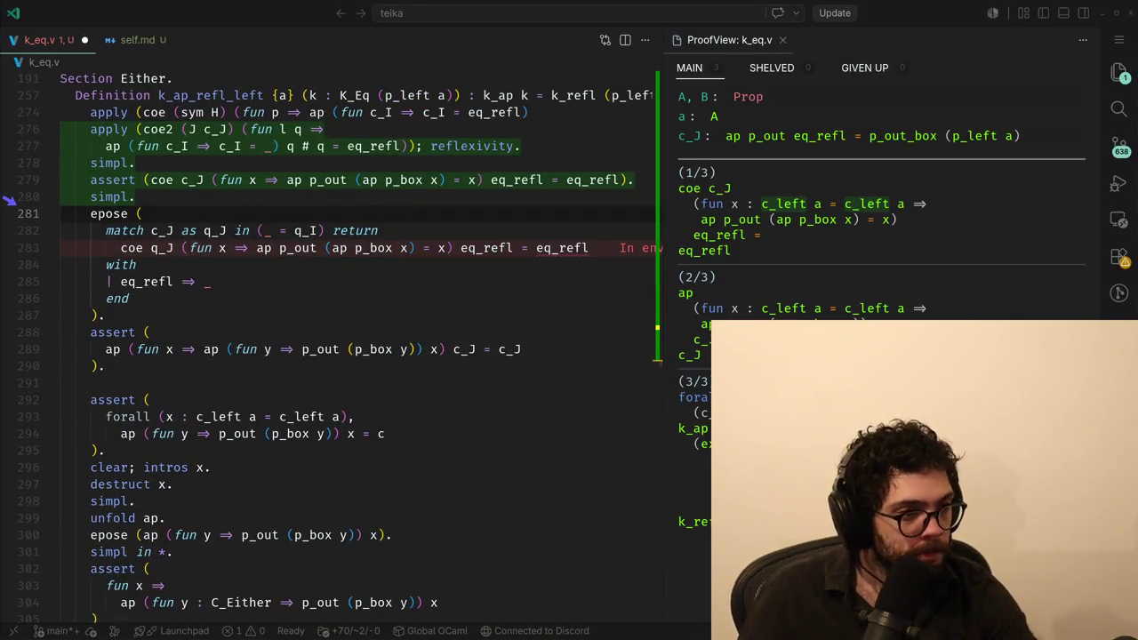
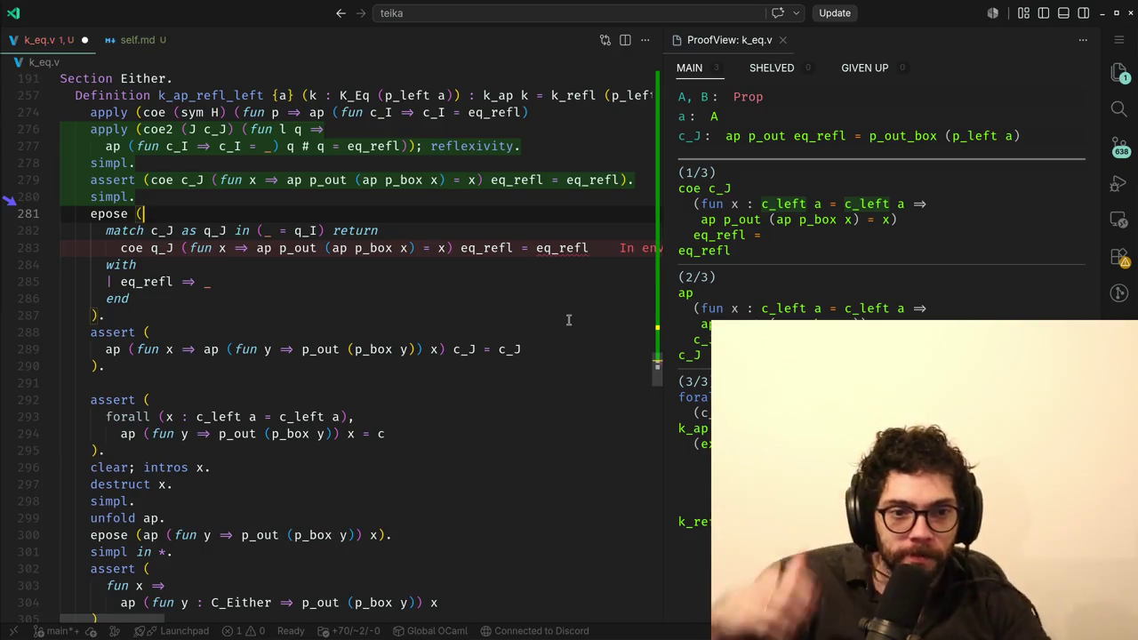
Step k_ap_refl_left to line 283, exposing the eq_refl unification error, and tile VS Code beside Chrome
key("Up")
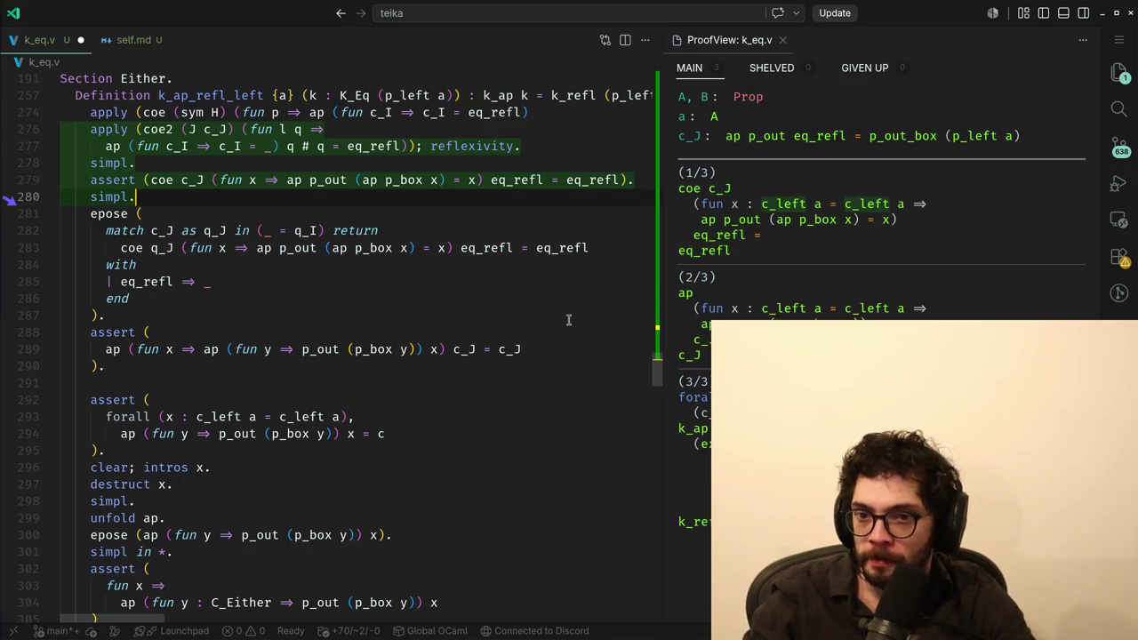
key("alt+Down")
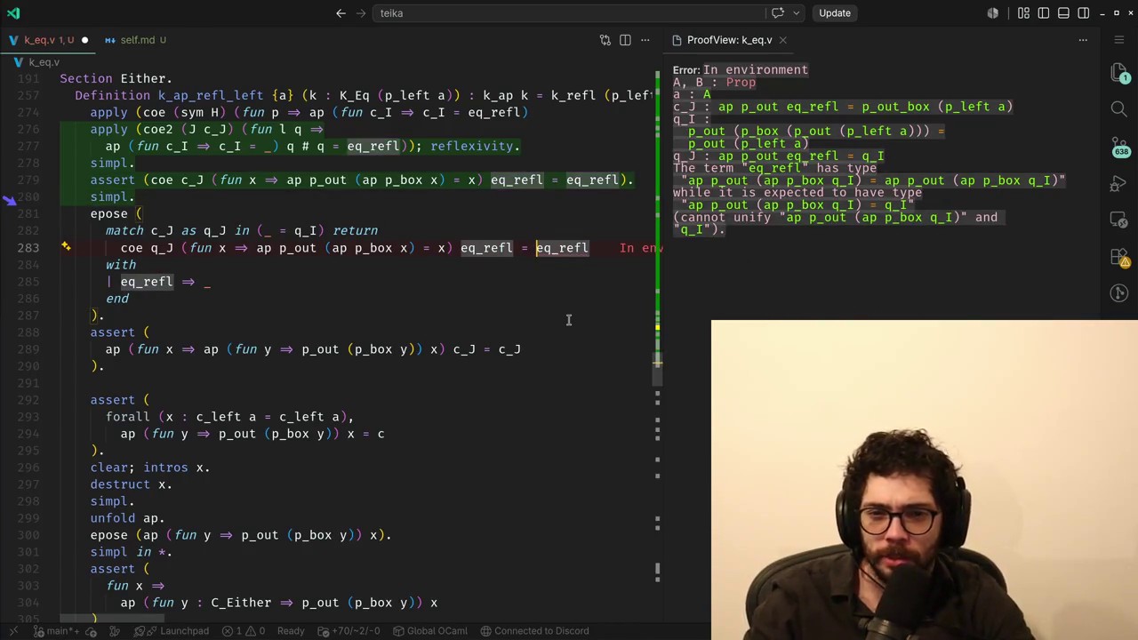
key("super+Left")
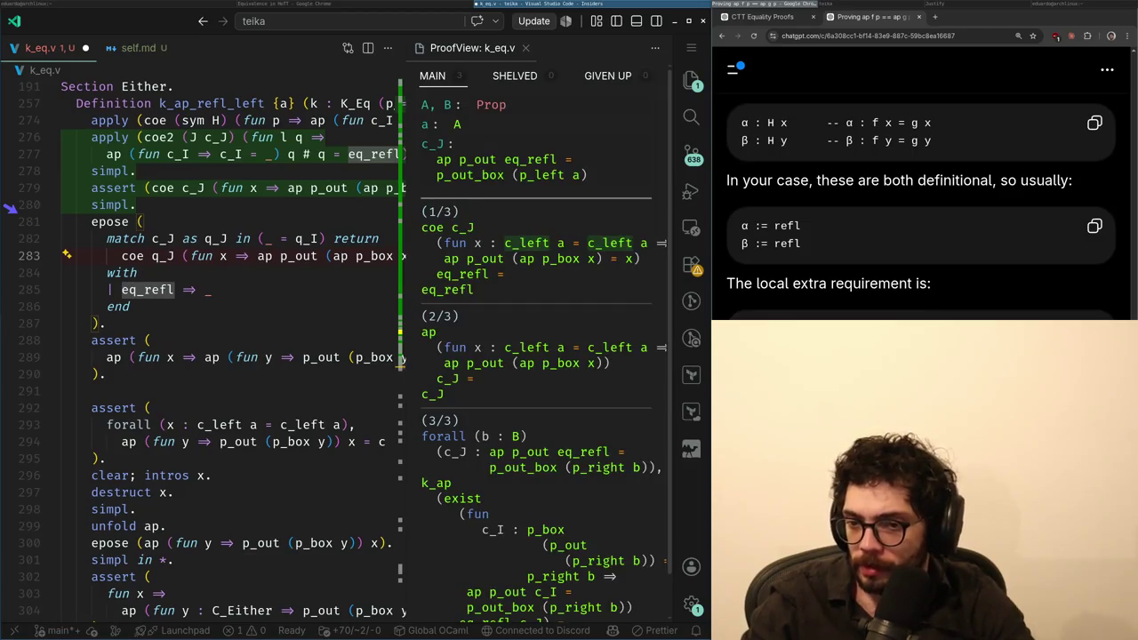
Scroll the ChatGPT answer to the ap g p = ap f p step, then put the caret on line 292's assert
scroll(921, 207, "down", 2)
scroll(921, 206, "down", 3)
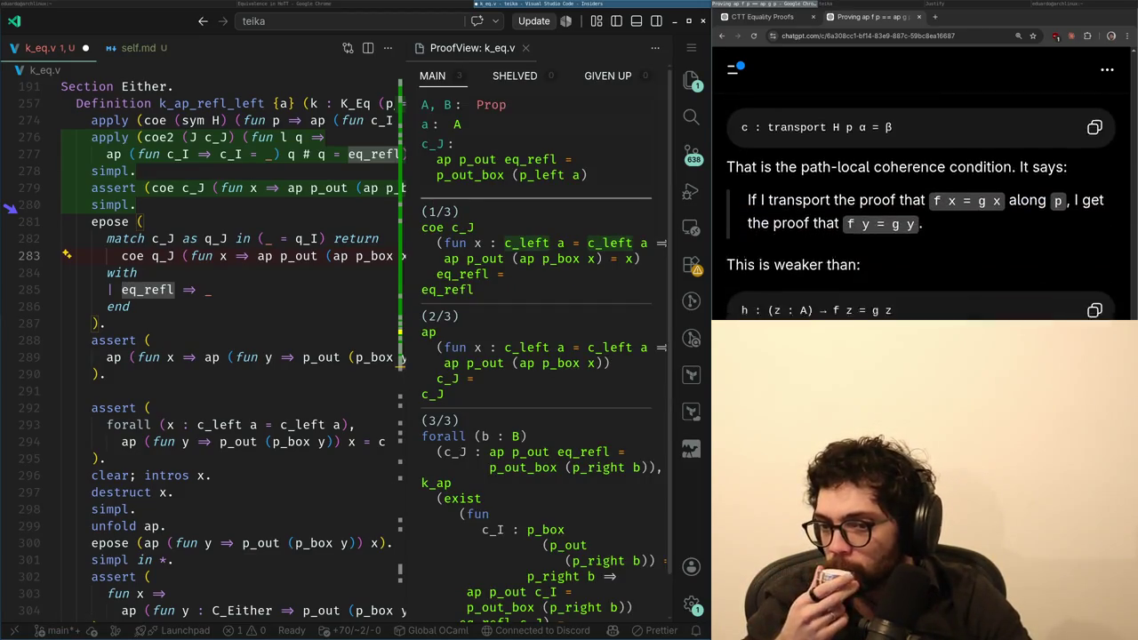
scroll(921, 206, "down", 3)
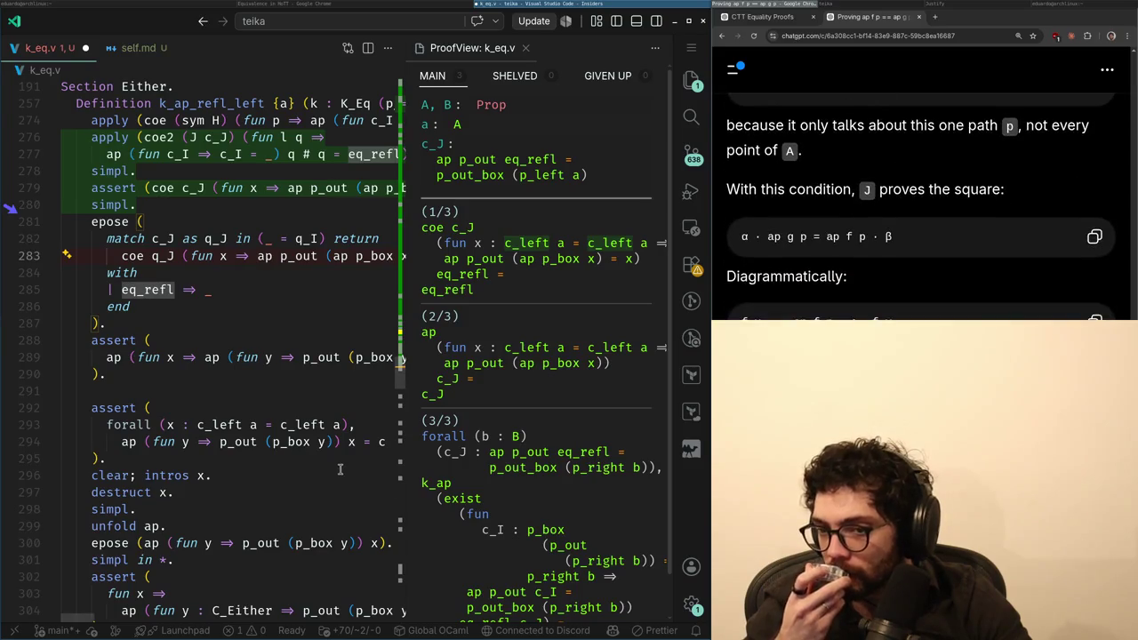
scroll(333, 447, "down", 1)
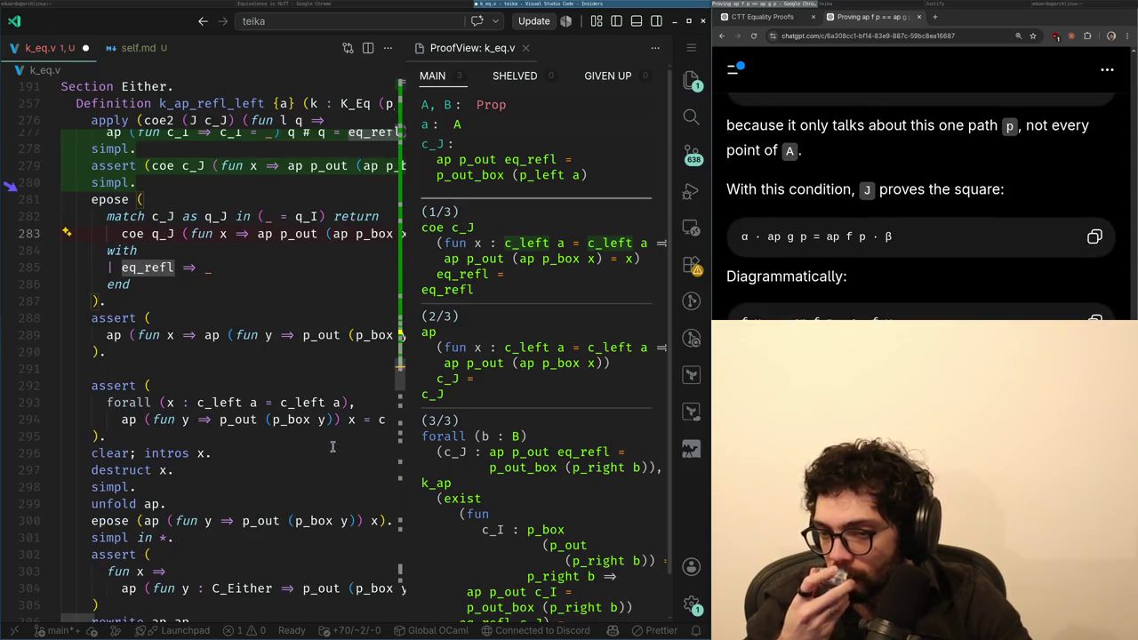
left_click(293, 389)
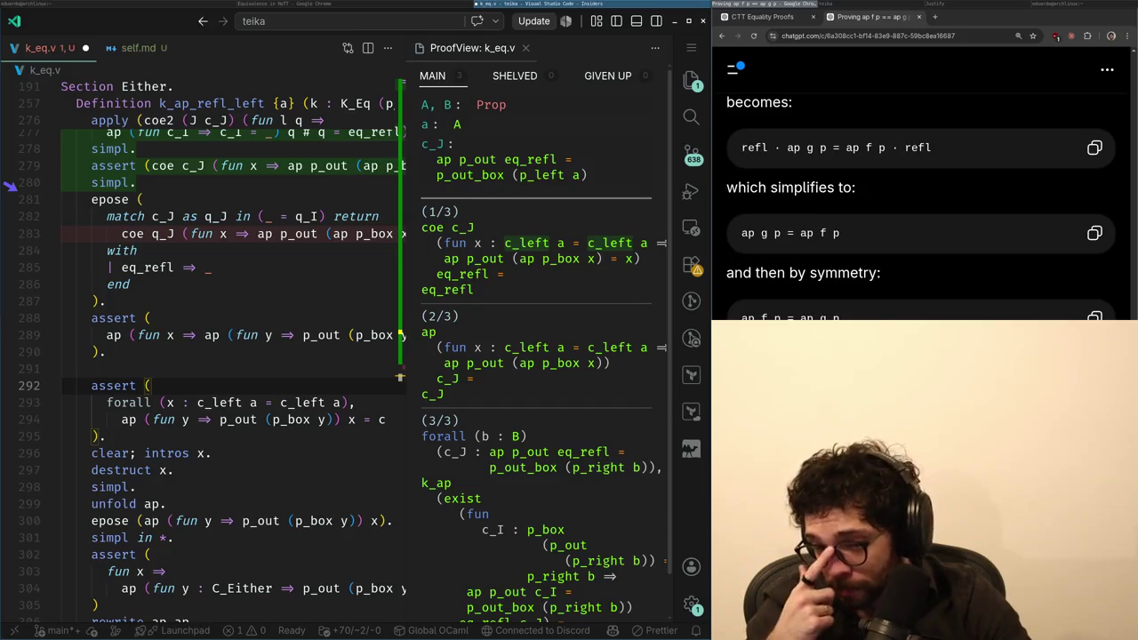
key("super+Up")
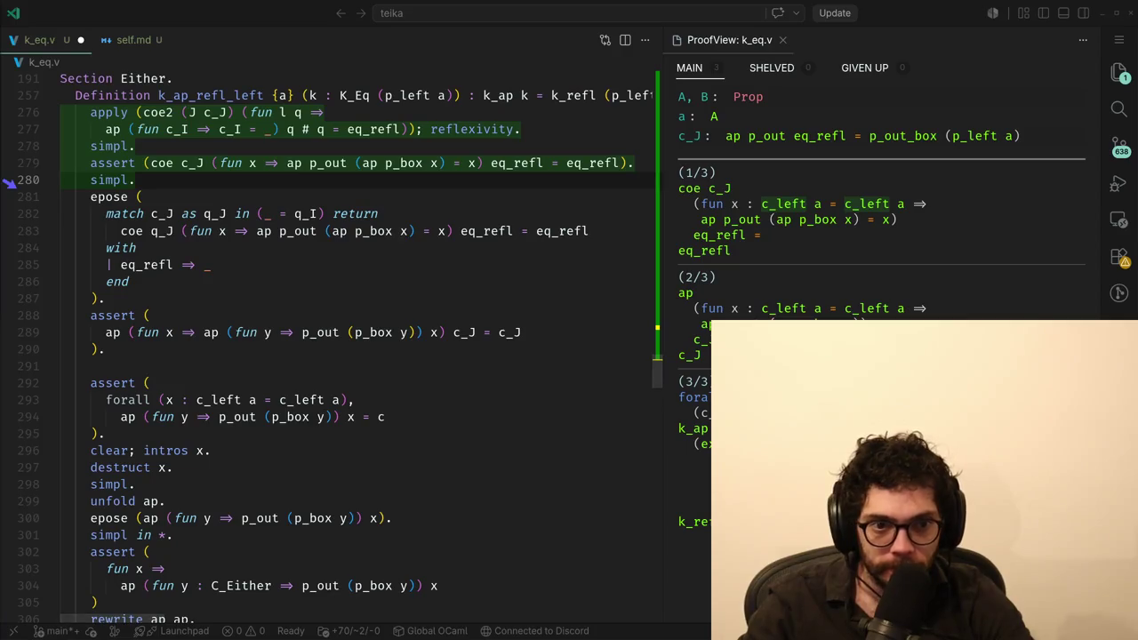
Inspect line 283's epose term, selecting ap p_out (ap p_box x) and the word p_box
key("Down")
key("Down")
key("Down")
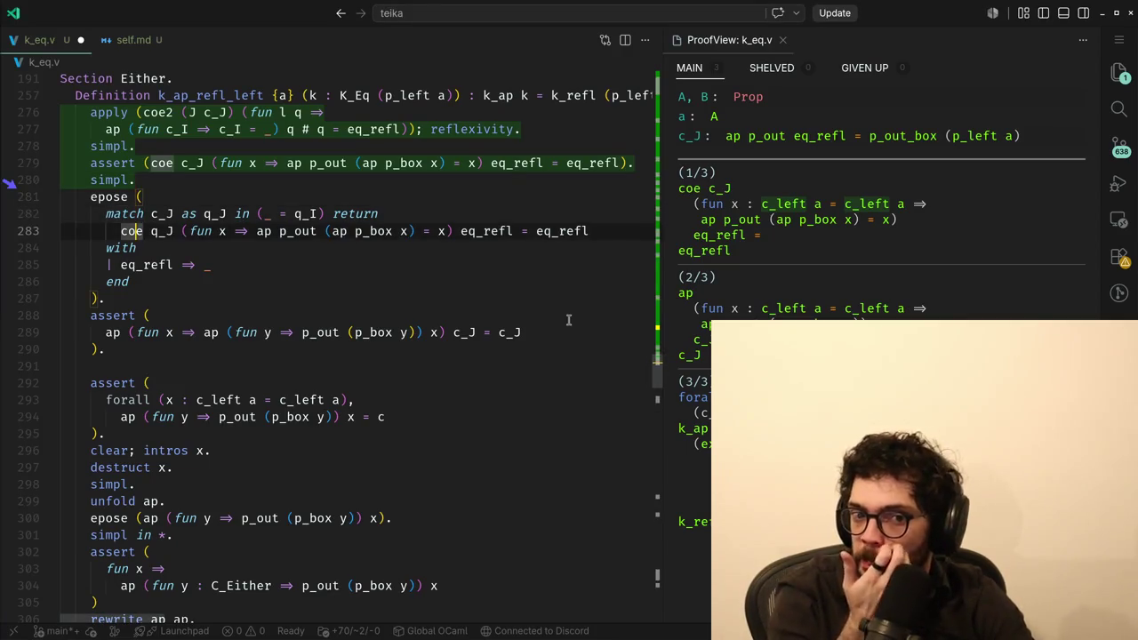
key("Right")
key("Right")
key("Right")
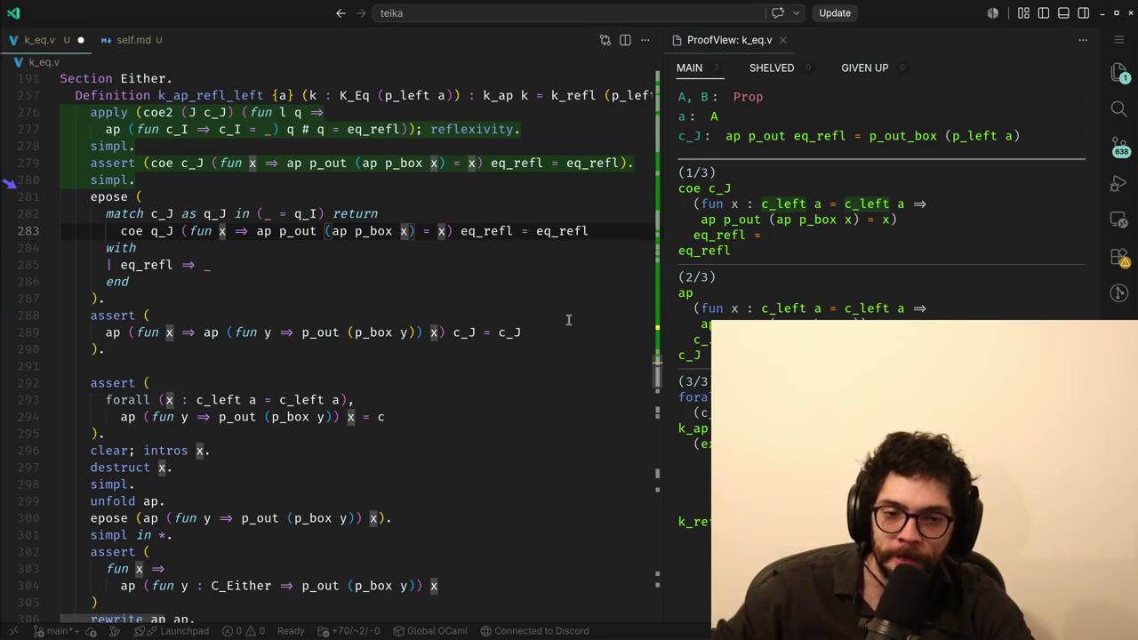
key("Left")
key("Left")
key("Left")
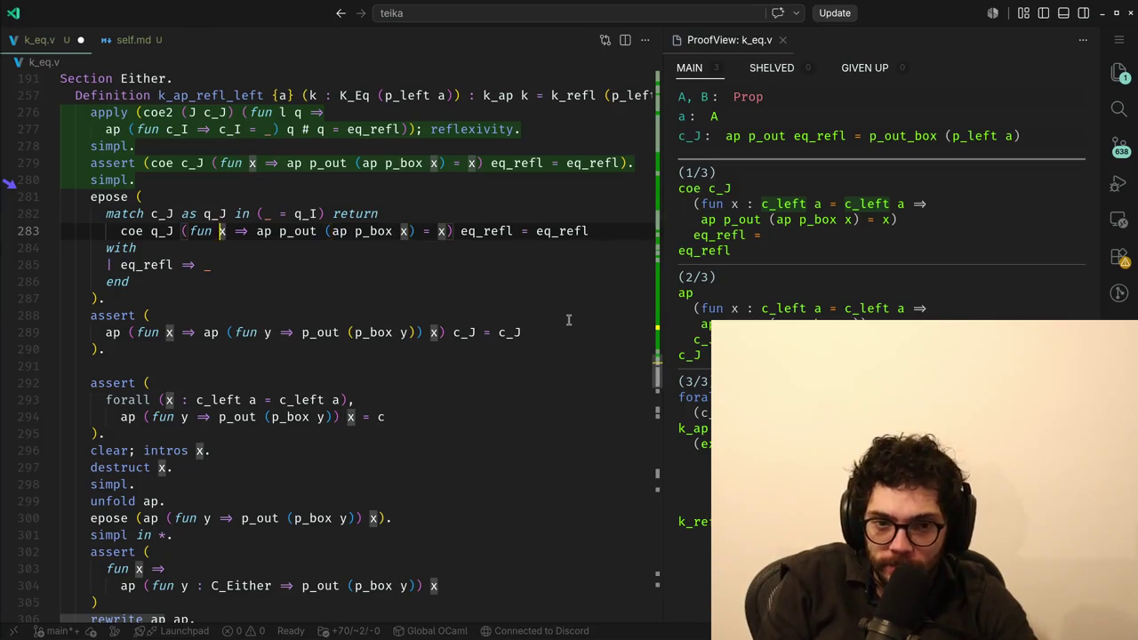
key("Left")
key("Left")
key("Right")
key("Right")
key("Right")
key("shift+alt+Right")
key("shift+alt+Right")
key("shift+alt+Right")
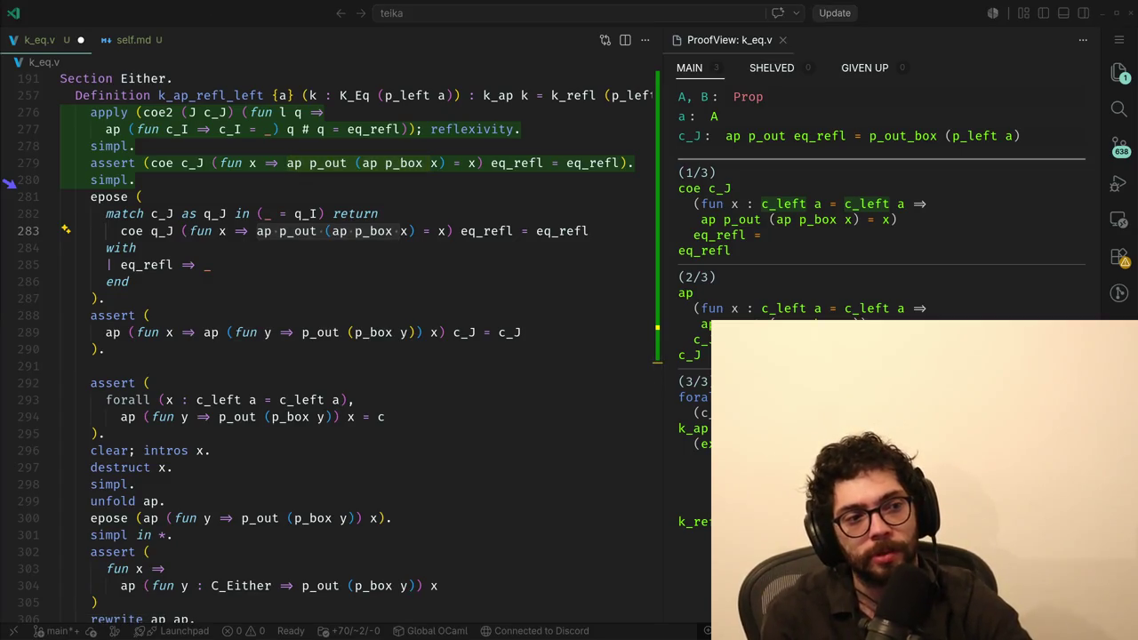
left_click(374, 231)
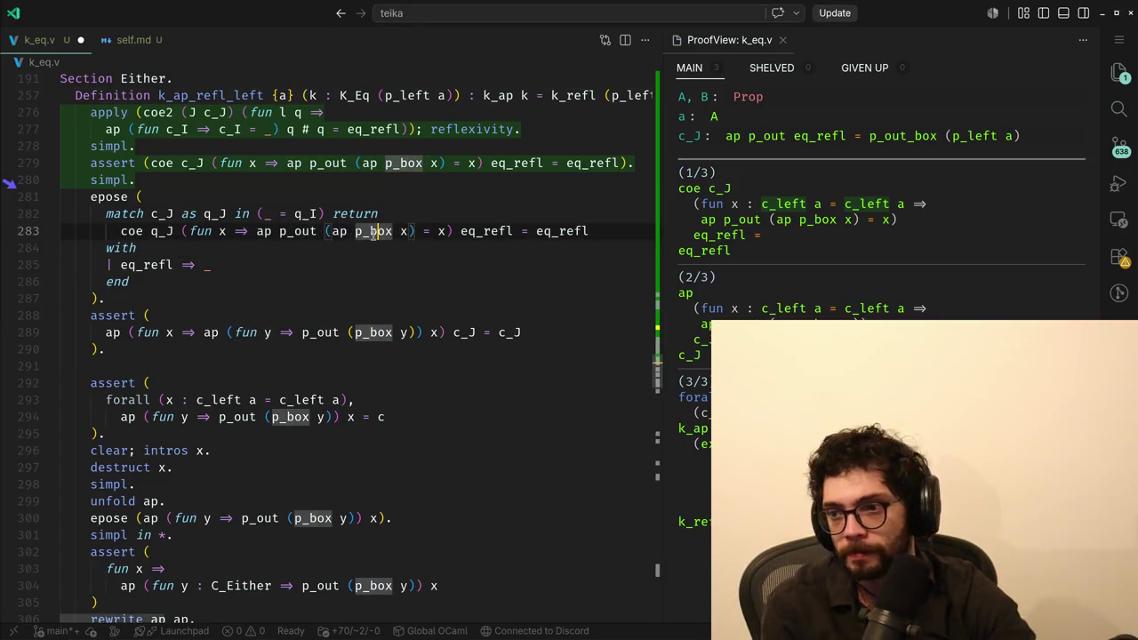
double_click(373, 231)
left_click(402, 231)
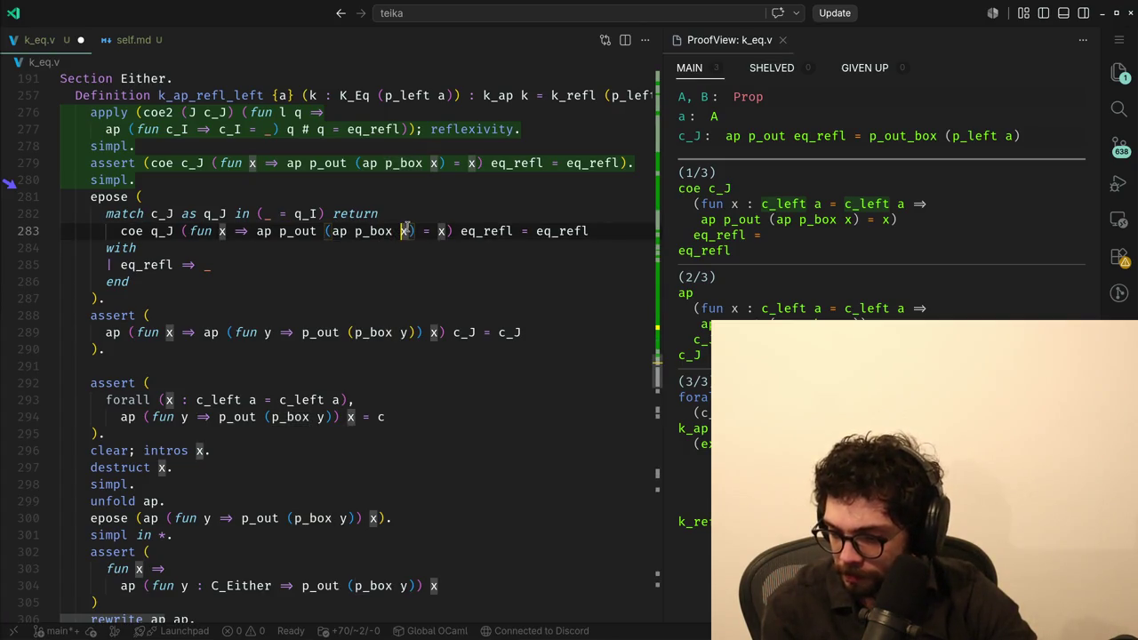
left_click(415, 284)
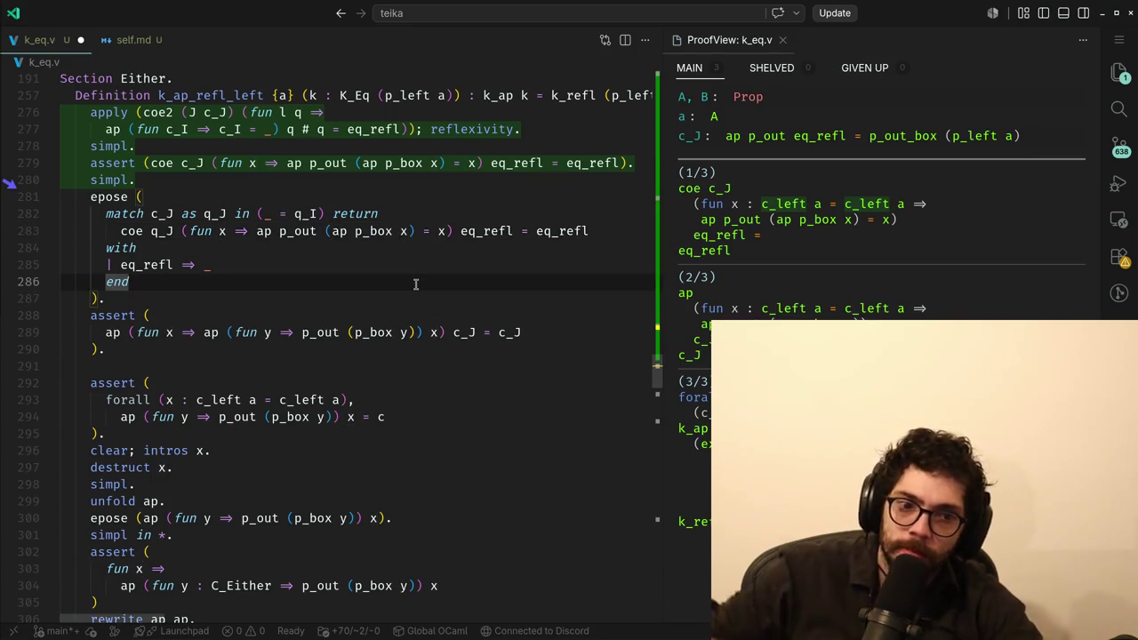
Load chess.com in a new Chrome tab
key("alt+Tab")
key("ctrl+t")
type("chess.com")
key("Return")
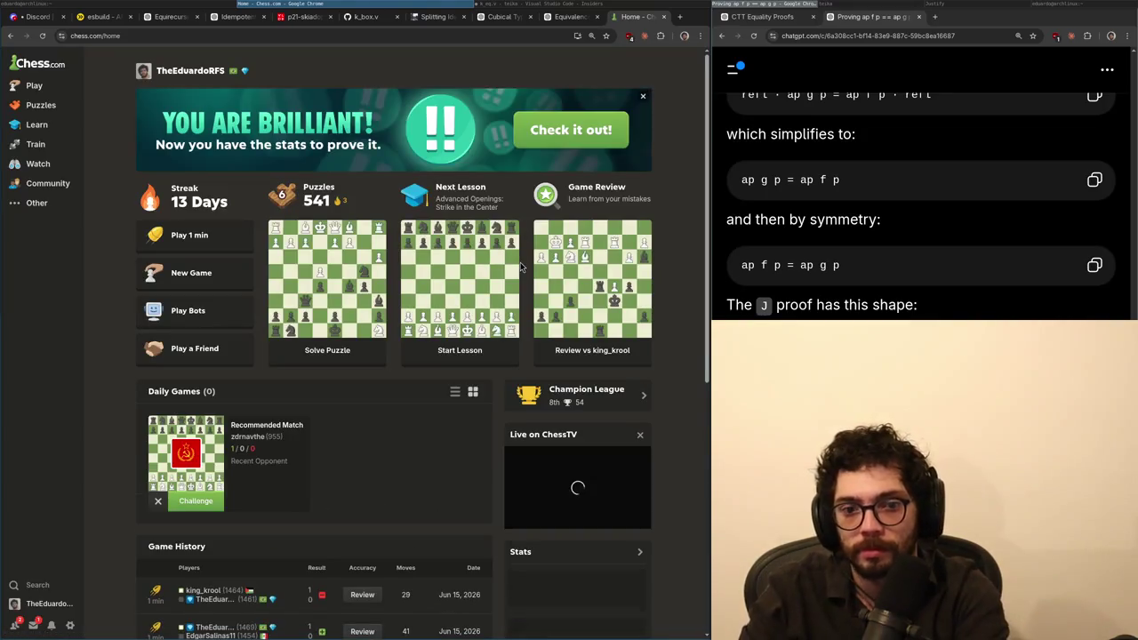
Start a 1-minute live game as White with d4, e3, Ne2, g3, Bg2 and kingside castling
left_click(188, 234)
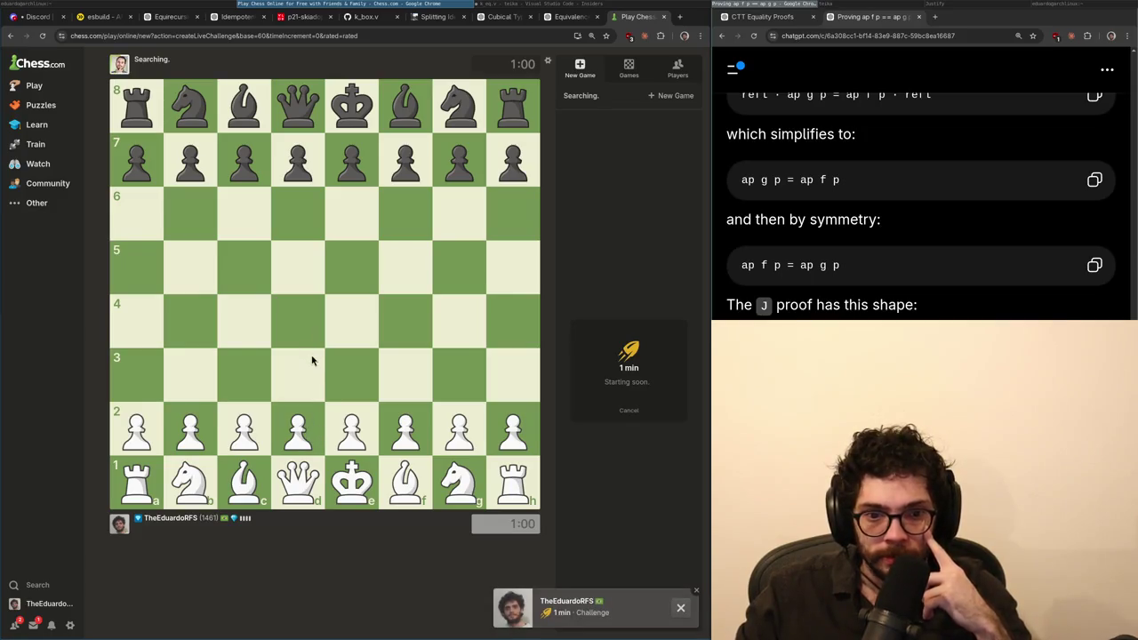
left_click_drag(305, 433, 311, 317)
right_click(297, 320)
left_click_drag(305, 433, 298, 321)
left_click_drag(352, 429, 352, 375)
left_click_drag(460, 483, 351, 429)
left_click_drag(460, 429, 460, 374)
left_click(406, 480)
left_click(472, 447)
left_click_drag(335, 475, 460, 480)
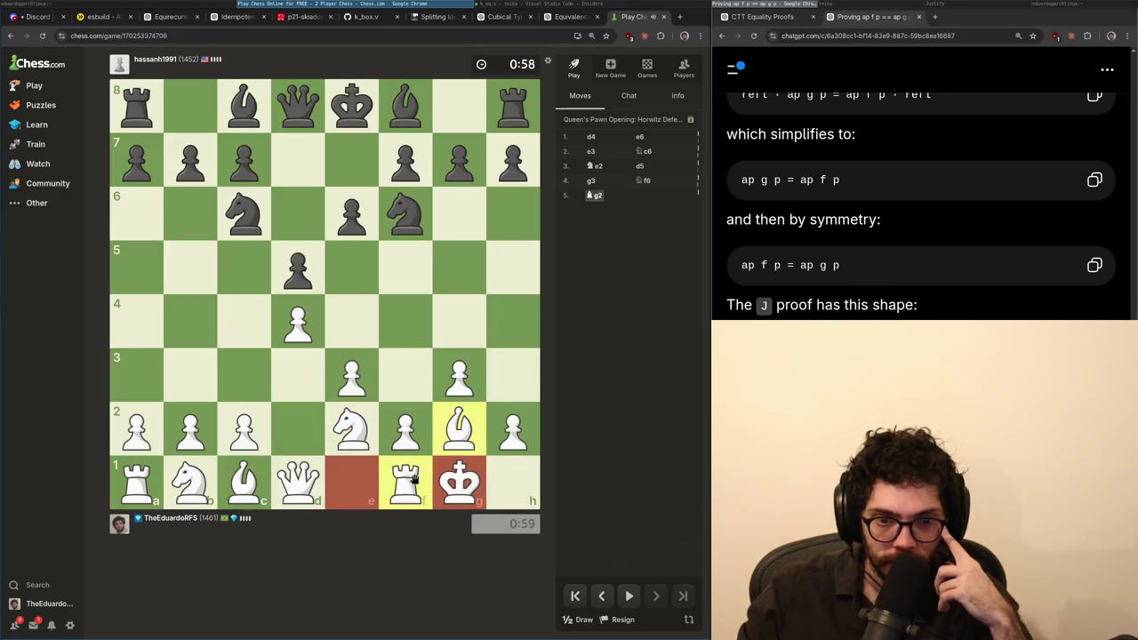
Continue with Nd2, exd4, b3, f3, Bb2, f4, Nc4 and bxc4
mouse_move(191, 481)
left_mouse_down()
mouse_move(298, 429)
mouse_move(347, 423)
mouse_move(309, 302)
left_mouse_up()
left_click_drag(328, 371, 305, 331)
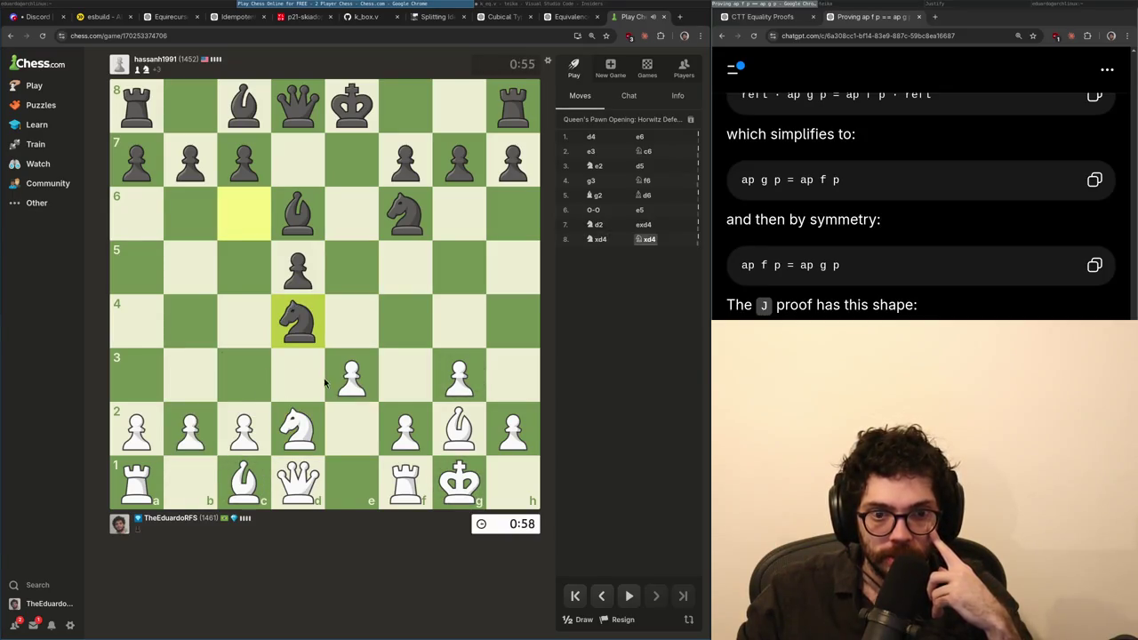
left_click_drag(186, 442, 190, 375)
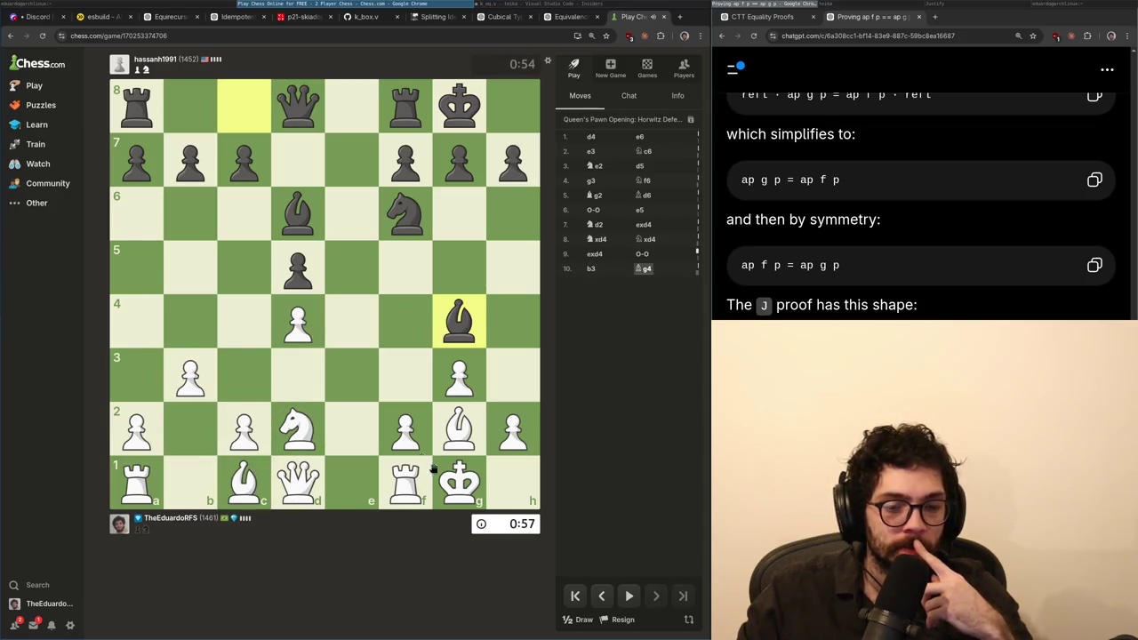
left_click_drag(406, 428, 409, 378)
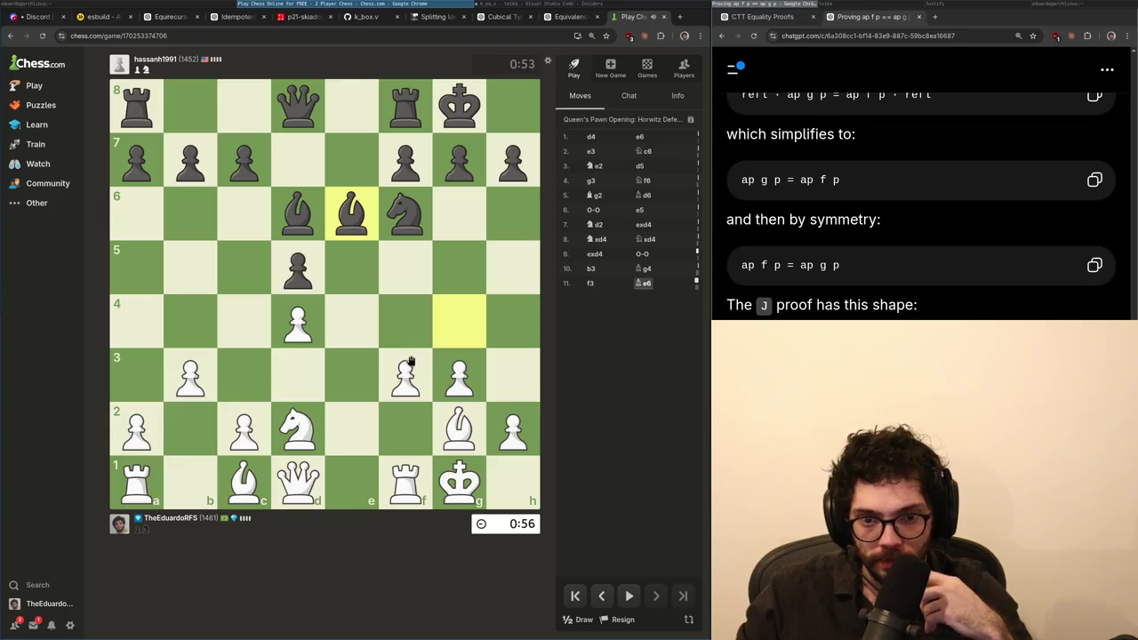
mouse_move(244, 481)
left_mouse_down()
mouse_move(201, 430)
mouse_move(244, 375)
left_mouse_up()
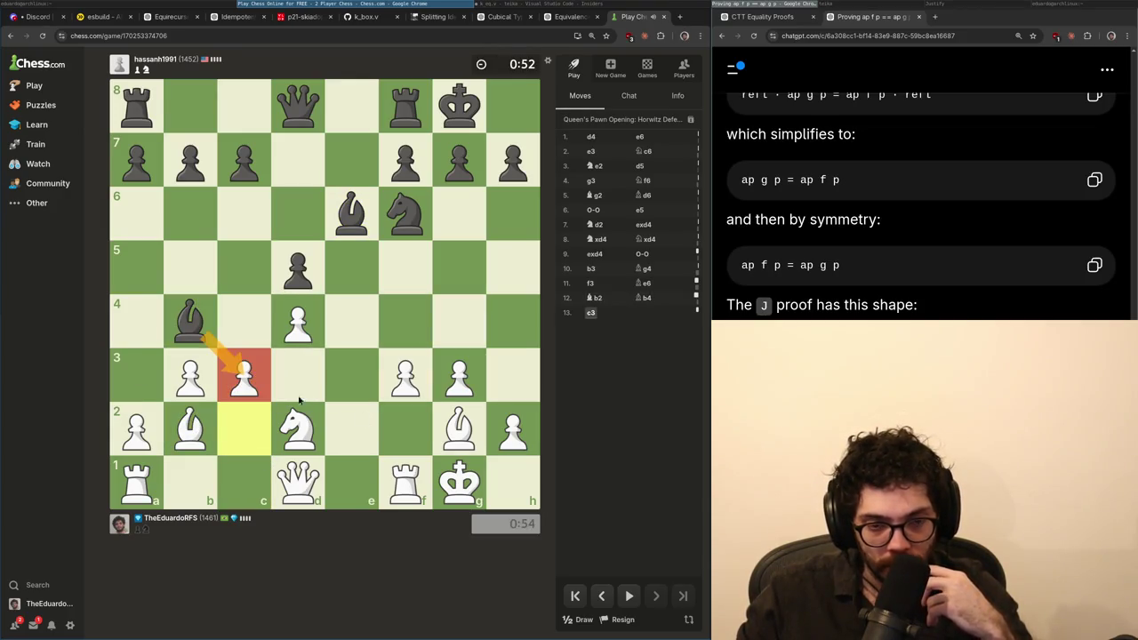
left_click_drag(405, 375, 405, 321)
mouse_move(298, 429)
left_mouse_down()
mouse_move(249, 387)
mouse_move(246, 313)
left_mouse_up()
mouse_move(190, 375)
left_mouse_down()
mouse_move(238, 320)
mouse_move(263, 320)
left_mouse_up()
Play Bxb7, Qf3, Bxc6, c5 and Ba3, then push 23. d5 and premove Rd1
right_click(298, 263)
mouse_move(459, 433)
left_mouse_down()
mouse_move(226, 226)
mouse_move(180, 157)
left_mouse_up()
mouse_move(285, 298)
left_mouse_down()
mouse_move(297, 271)
mouse_move(297, 300)
left_mouse_up()
left_click(194, 162)
mouse_move(298, 484)
left_mouse_down()
mouse_move(278, 502)
mouse_move(405, 376)
left_mouse_up()
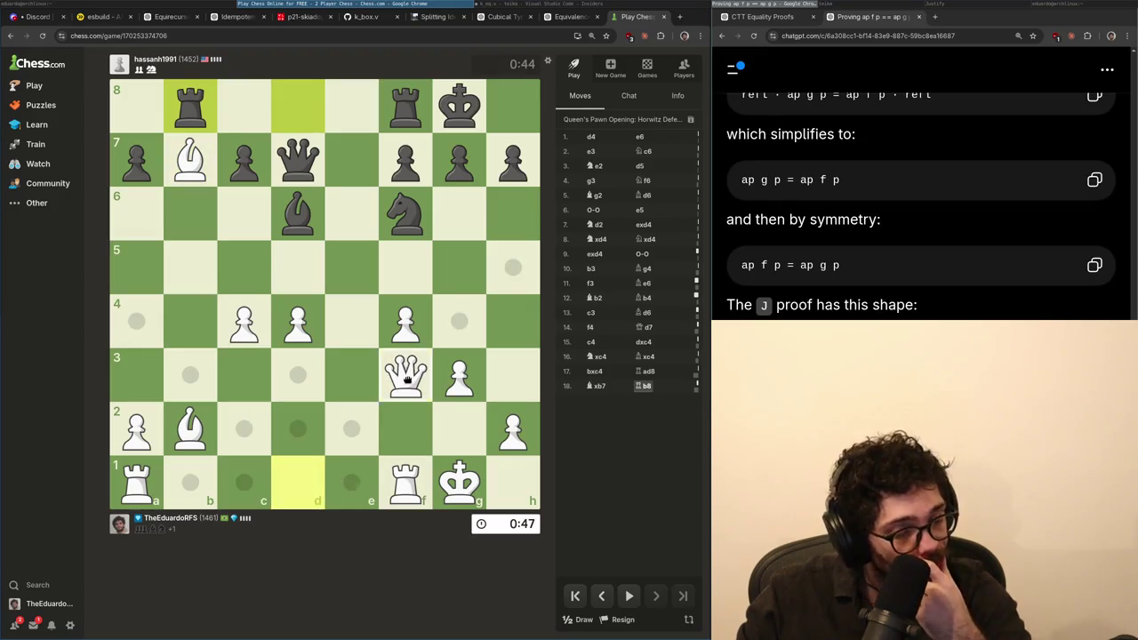
right_click(191, 160)
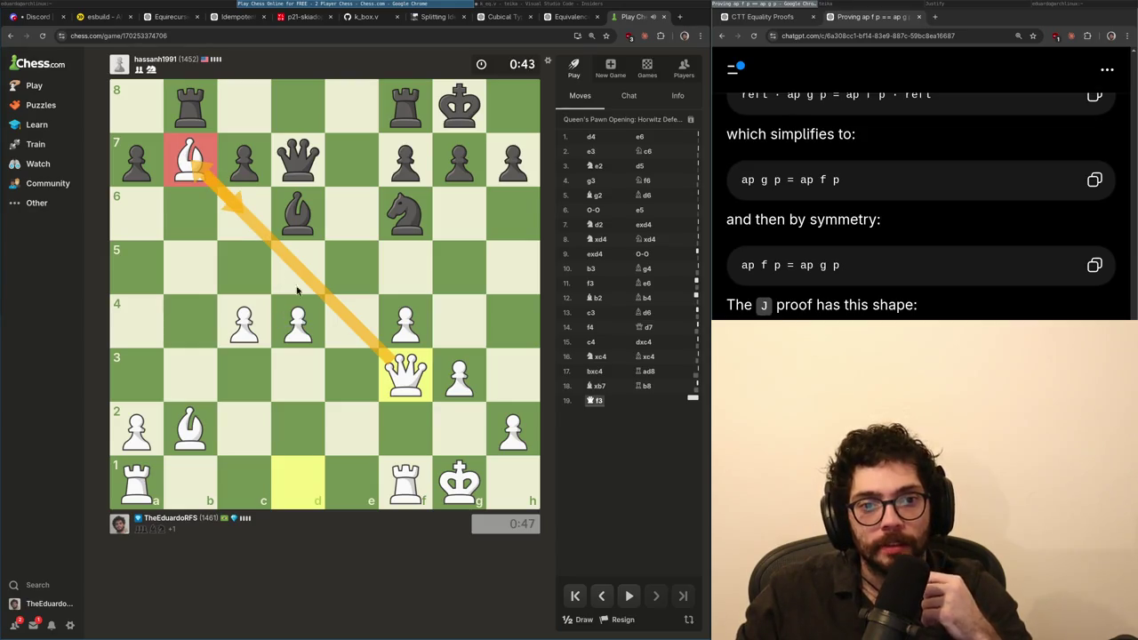
left_click_drag(190, 162, 244, 213)
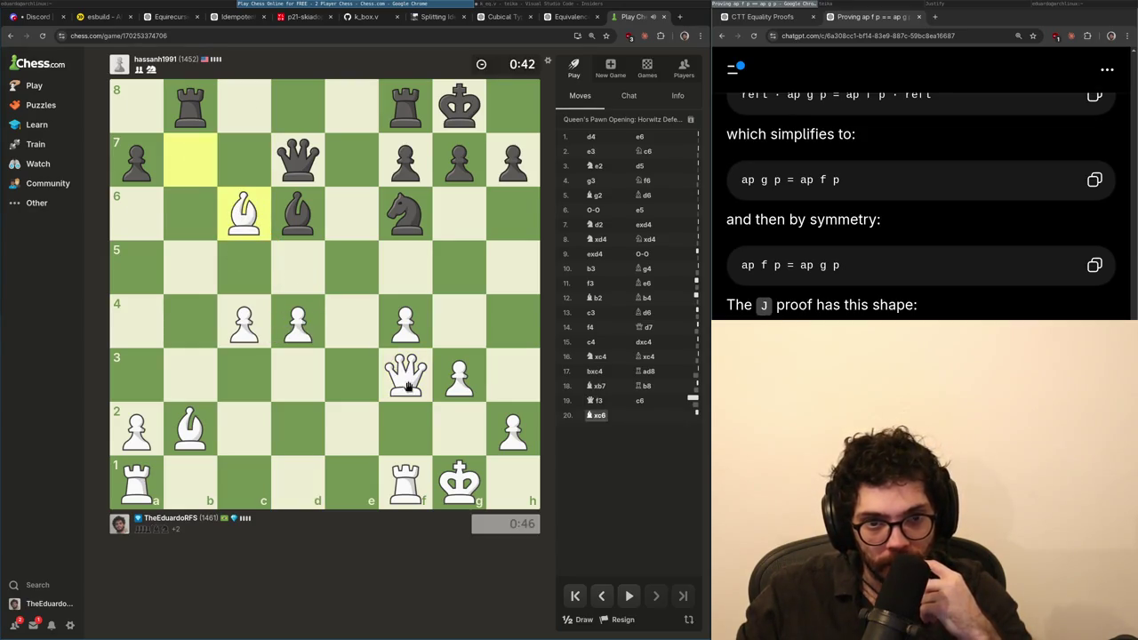
left_click_drag(244, 322, 264, 269)
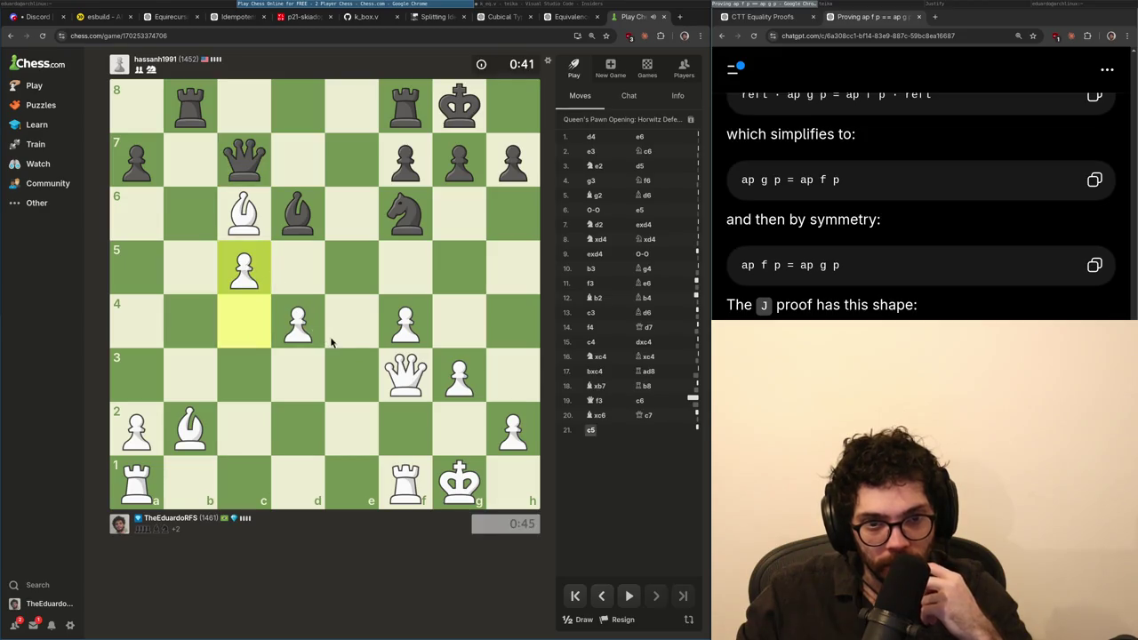
right_click(304, 271)
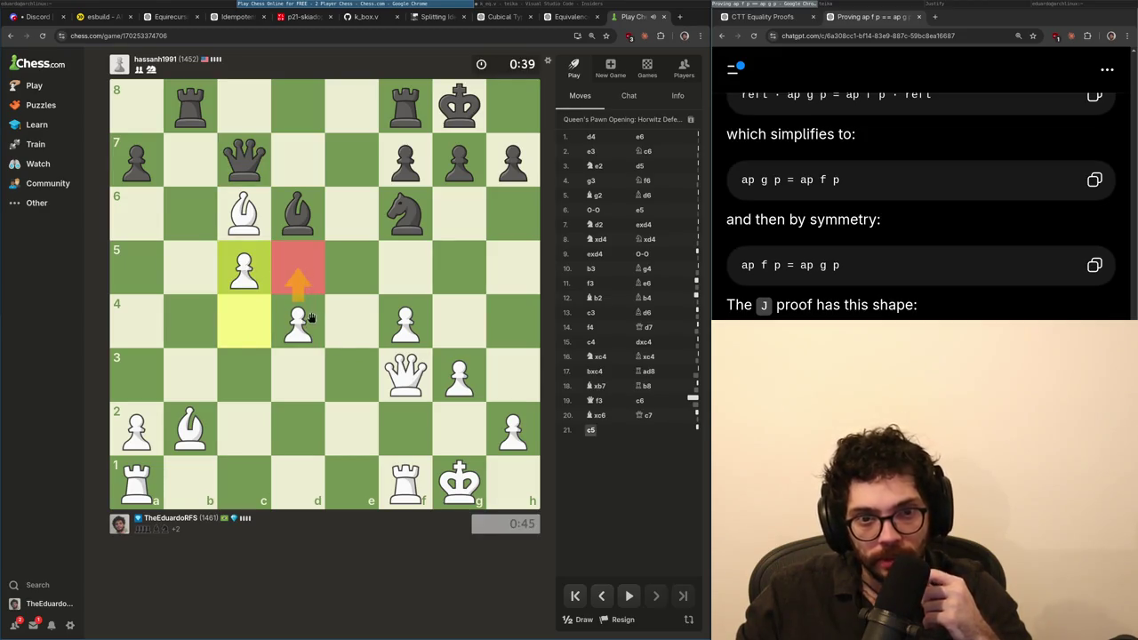
left_click_drag(190, 430, 137, 376)
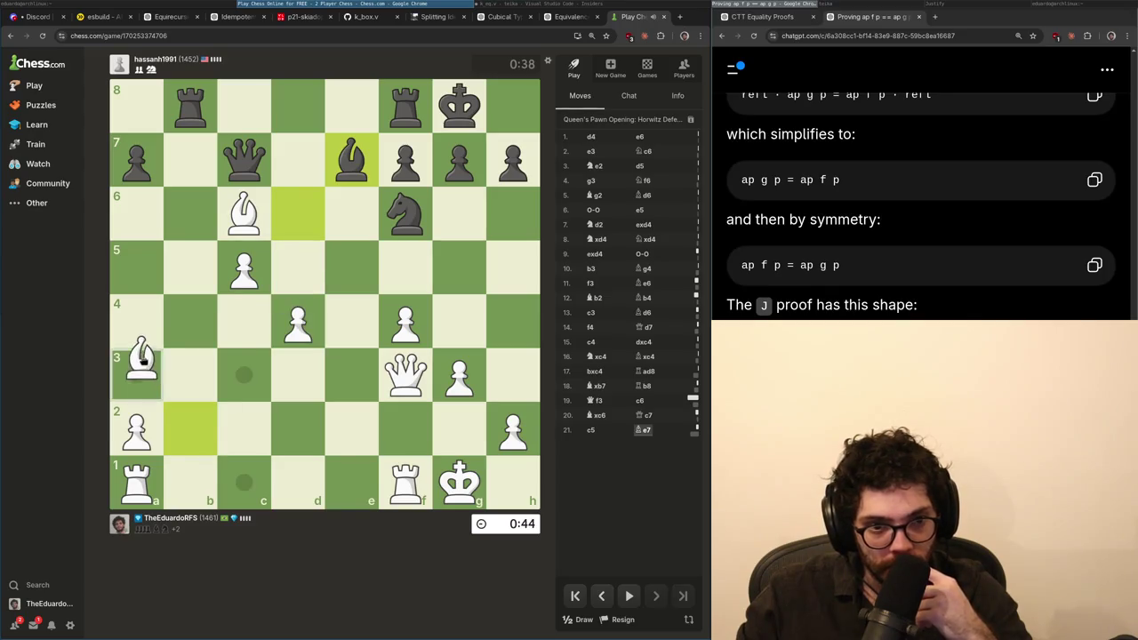
right_click(295, 307)
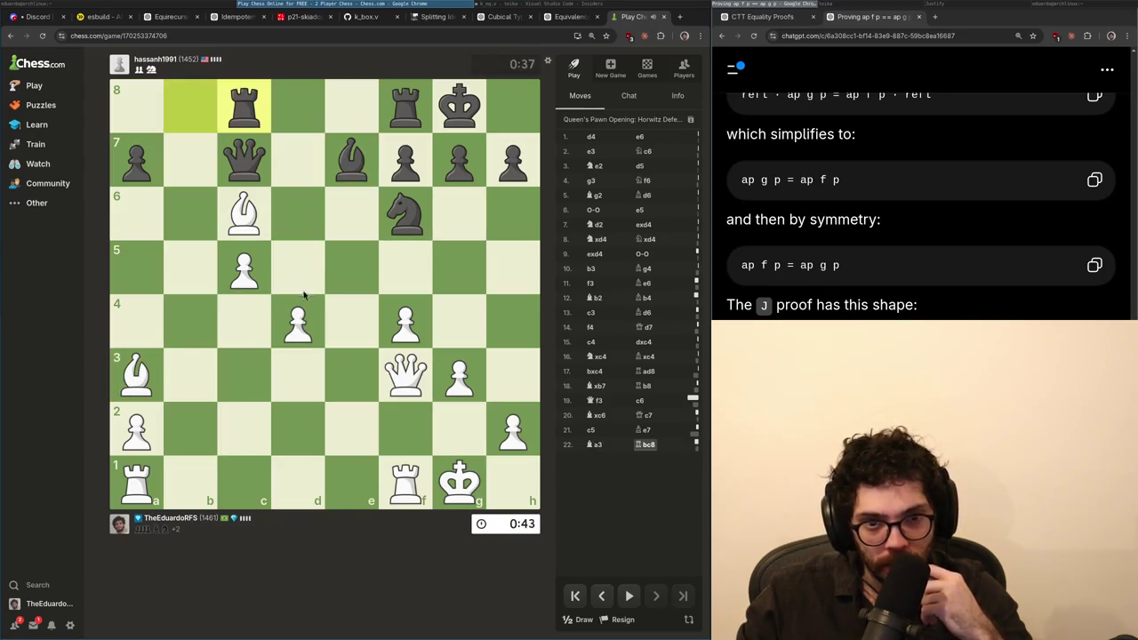
left_click_drag(300, 305, 297, 274)
mouse_move(137, 483)
left_mouse_down()
mouse_move(330, 478)
mouse_move(297, 481)
mouse_move(307, 485)
left_mouse_up()
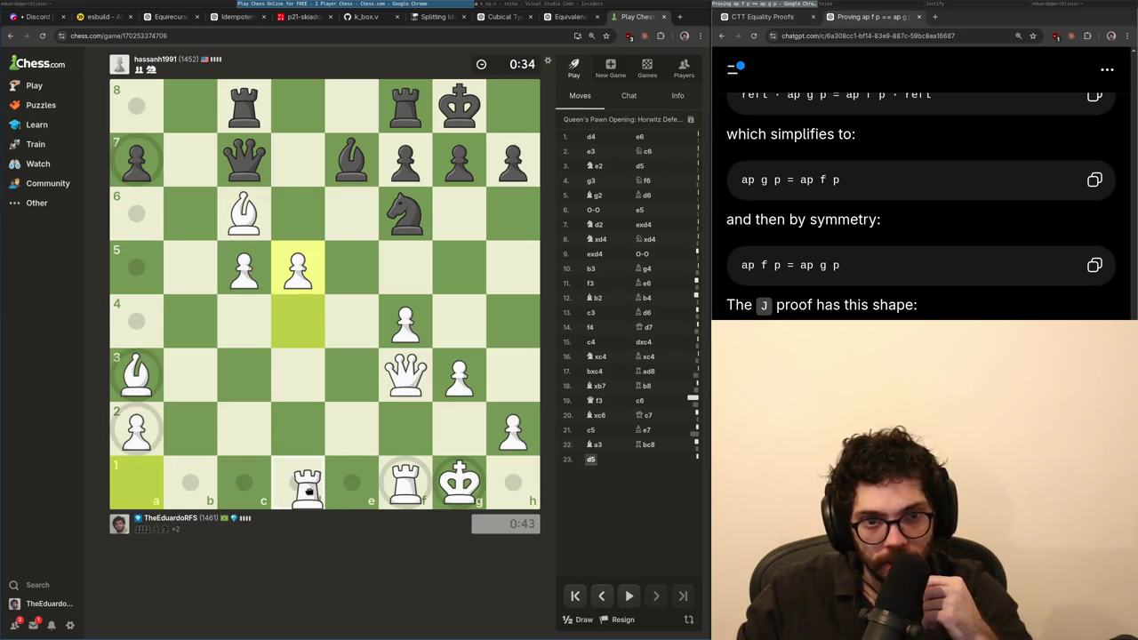
Cancel the rook premove, then play Rd1, Ba4, d6 and cxd6
right_click(234, 500)
mouse_move(137, 483)
left_mouse_down()
mouse_move(338, 480)
mouse_move(311, 482)
left_mouse_up()
mouse_move(302, 266)
left_mouse_down()
mouse_move(300, 221)
mouse_move(262, 212)
left_mouse_up()
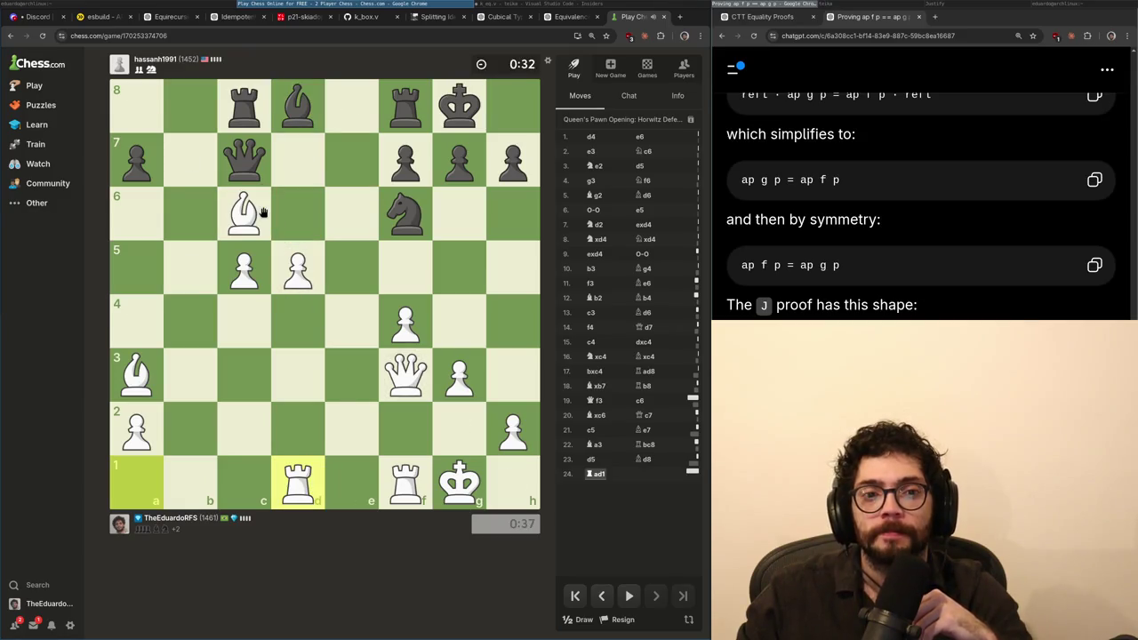
left_click_drag(405, 480, 357, 481)
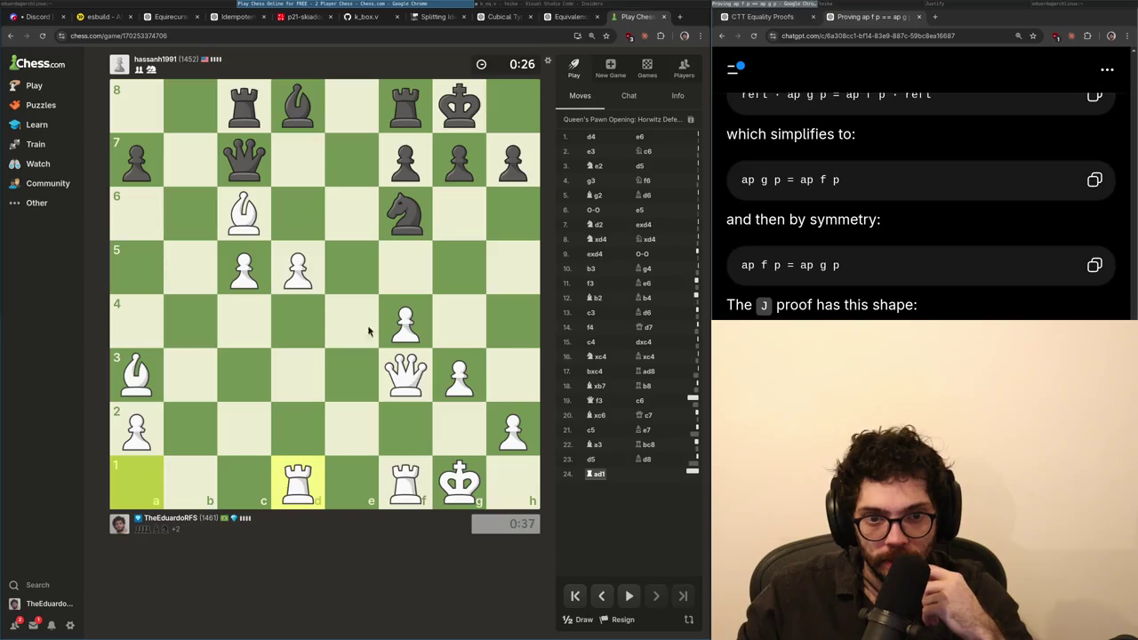
mouse_move(243, 213)
left_mouse_down()
mouse_move(184, 269)
mouse_move(252, 260)
mouse_move(127, 338)
mouse_move(133, 331)
left_mouse_up()
right_click(304, 209)
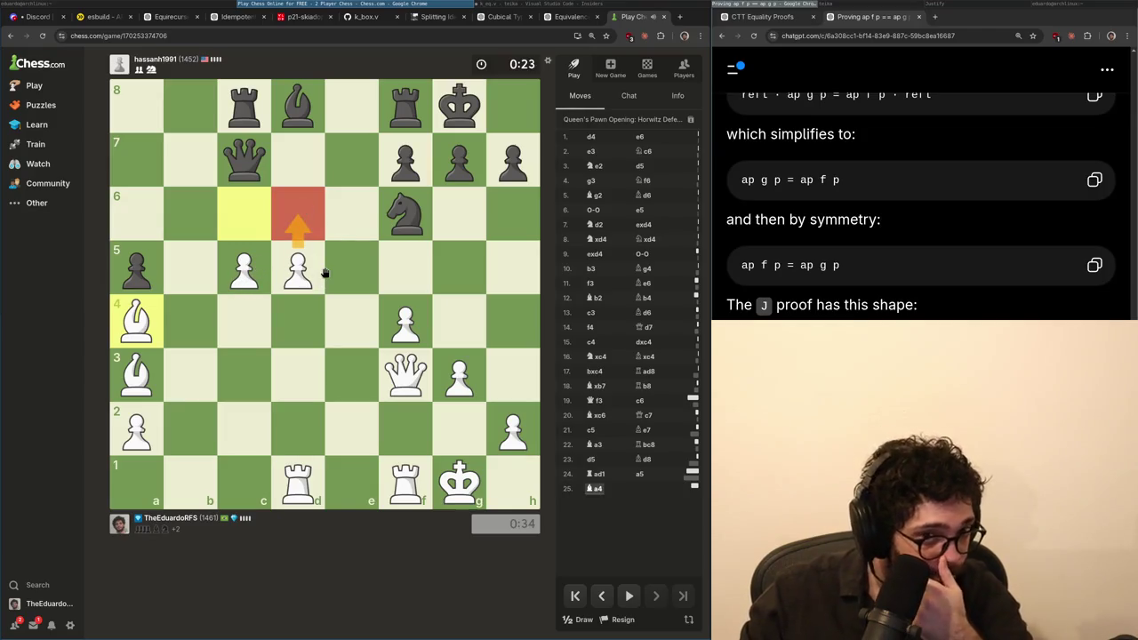
left_click(364, 252)
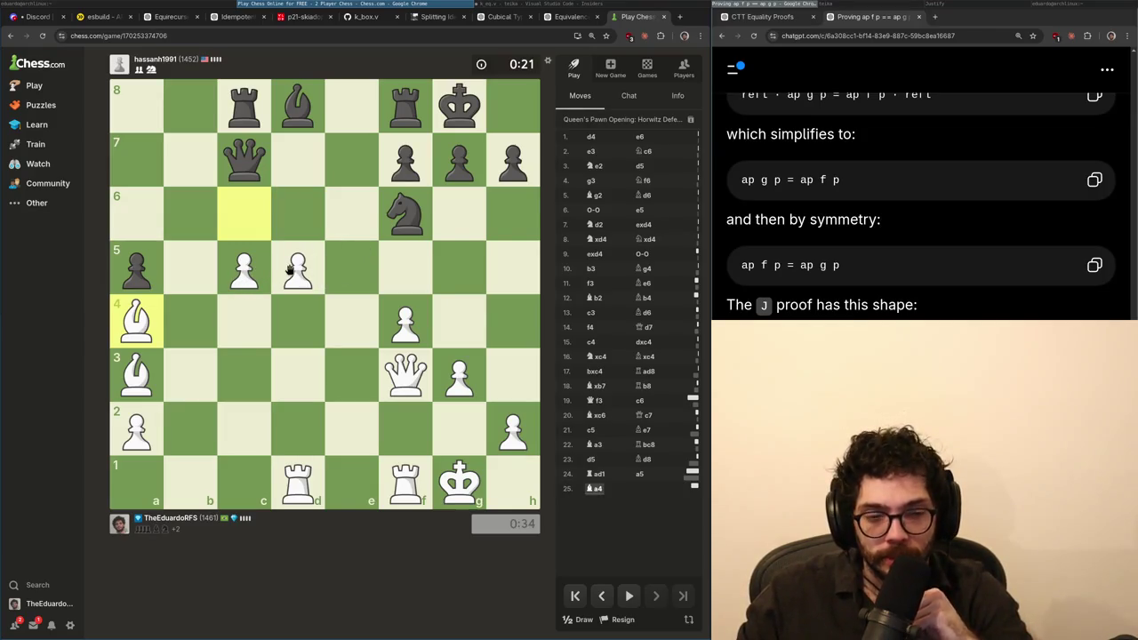
left_click_drag(298, 218, 298, 218)
mouse_move(241, 287)
left_mouse_down()
mouse_move(293, 210)
mouse_move(303, 216)
left_mouse_up()
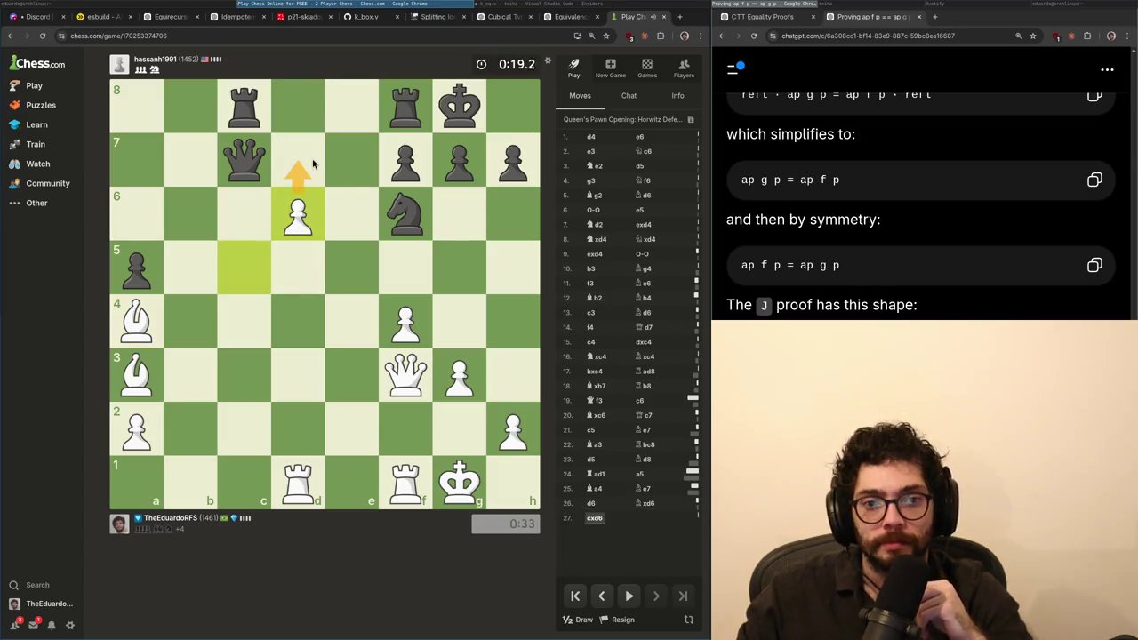
Play Rd3, d7, Rxf3 and Bxf8, marking the pawn's path toward d8
right_click(303, 173)
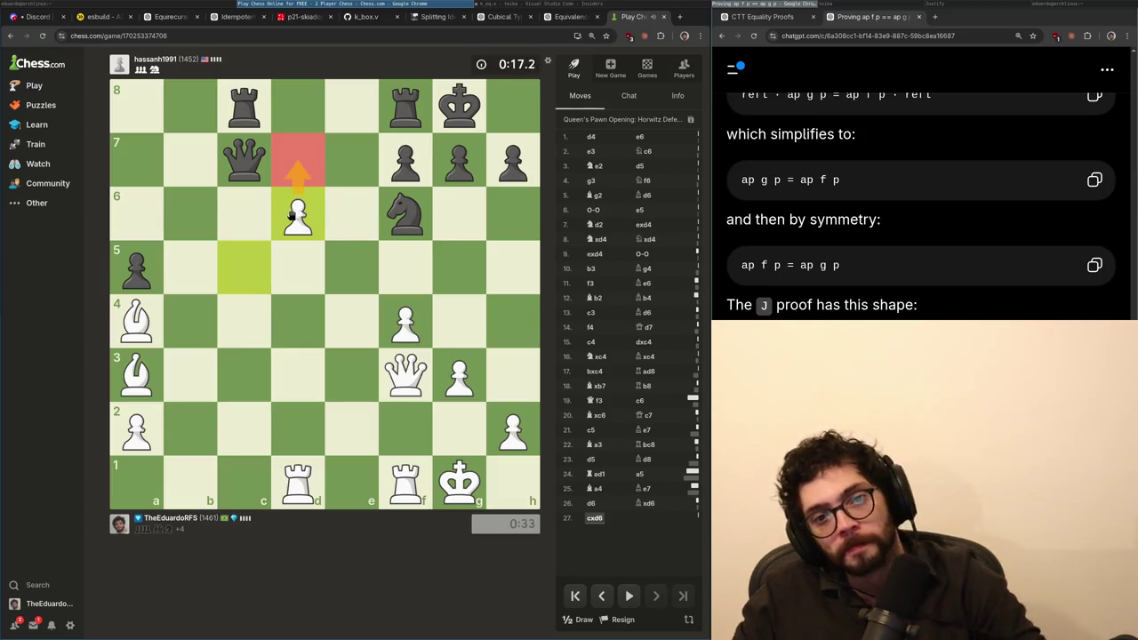
mouse_move(298, 485)
left_mouse_down()
mouse_move(305, 364)
mouse_move(299, 471)
mouse_move(314, 378)
mouse_move(130, 393)
left_mouse_up()
left_click_drag(314, 491, 258, 480)
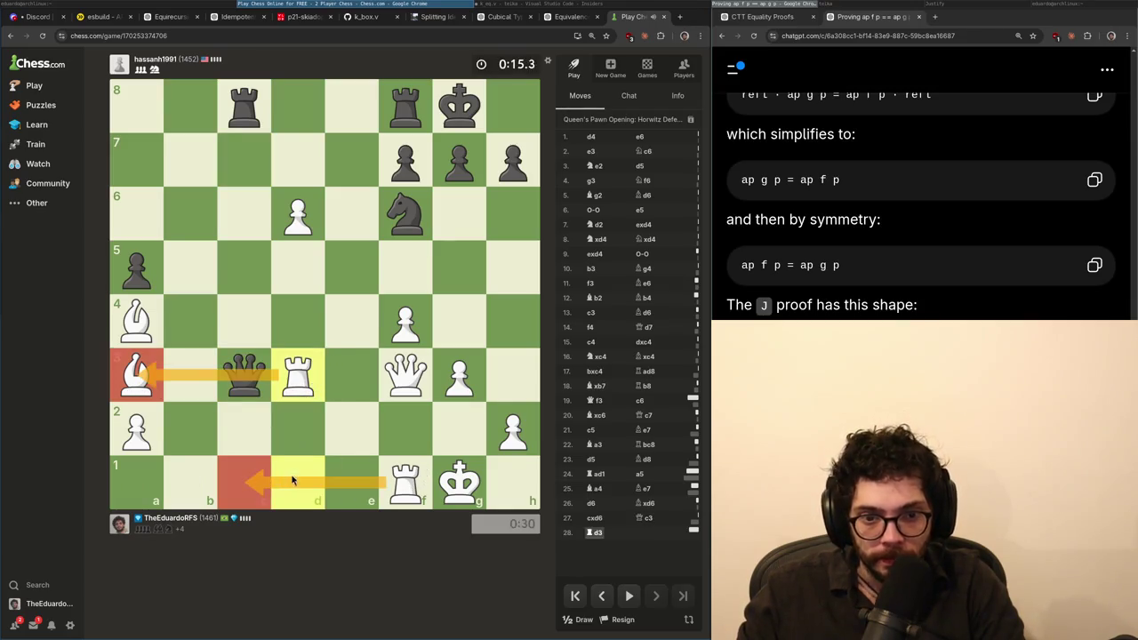
left_click(340, 407)
left_click_drag(414, 476, 285, 480)
left_click_drag(295, 199, 303, 157)
left_click_drag(235, 227, 147, 311)
mouse_move(394, 474)
left_mouse_down()
mouse_move(406, 371)
mouse_move(414, 377)
left_mouse_up()
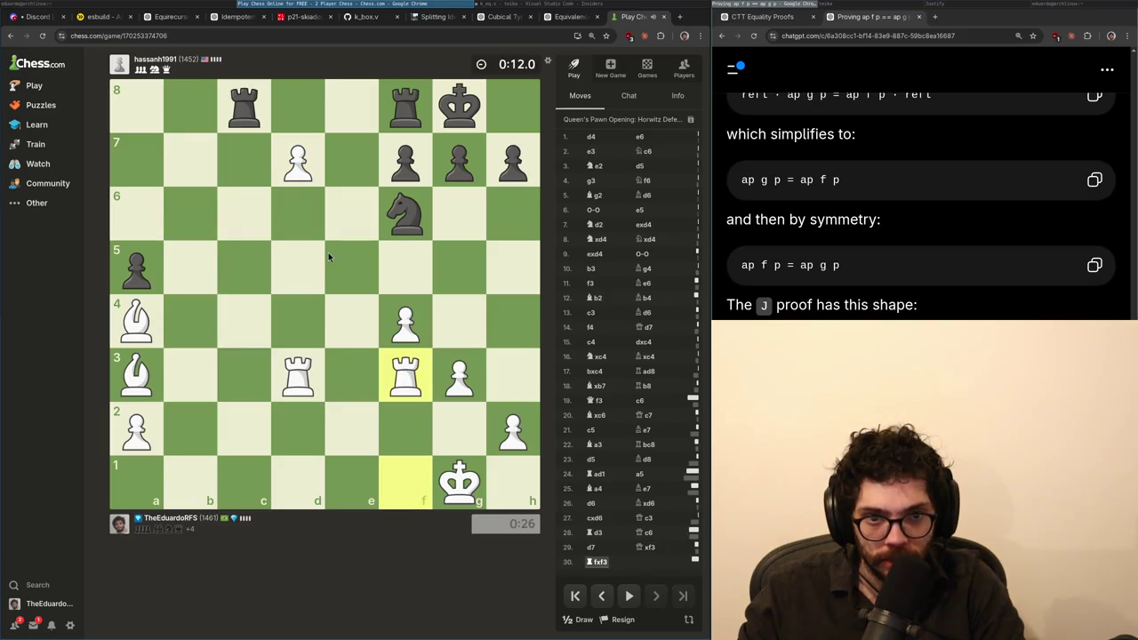
right_click(294, 121)
mouse_move(137, 374)
left_mouse_down()
mouse_move(391, 96)
mouse_move(405, 105)
left_mouse_up()
Finish with Re3, Rd6, Re8+, dxe8=Q+, Qe5+ and Rd5+, then start a new 1-minute game
left_click(406, 374)
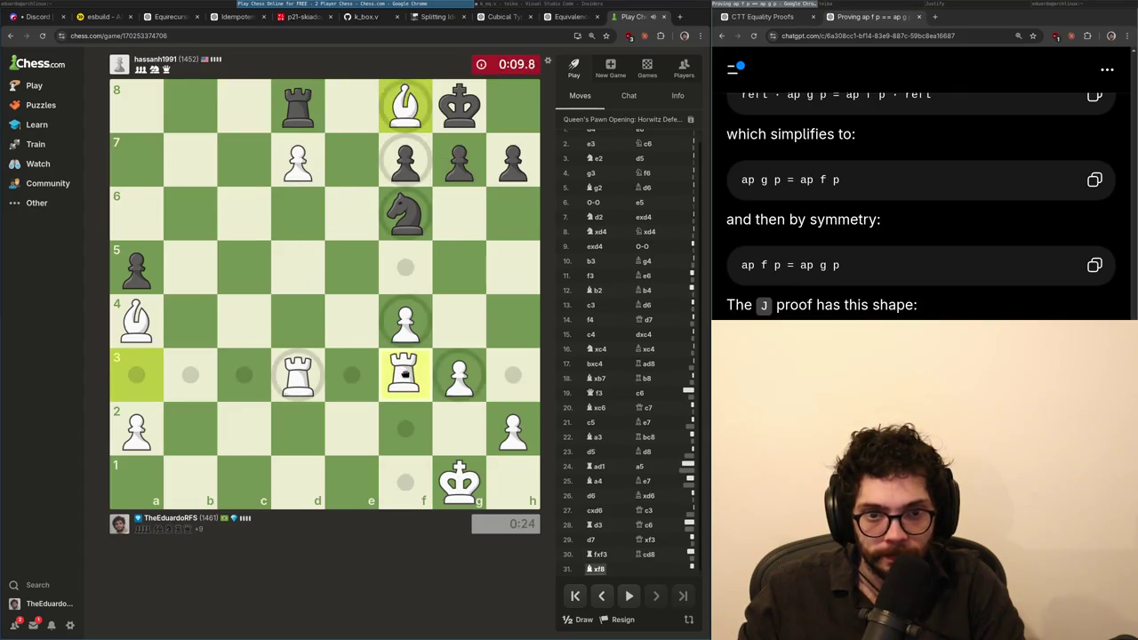
mouse_move(406, 375)
left_mouse_down()
mouse_move(386, 402)
mouse_move(352, 381)
mouse_move(347, 110)
left_mouse_up()
left_click_drag(309, 380, 311, 213)
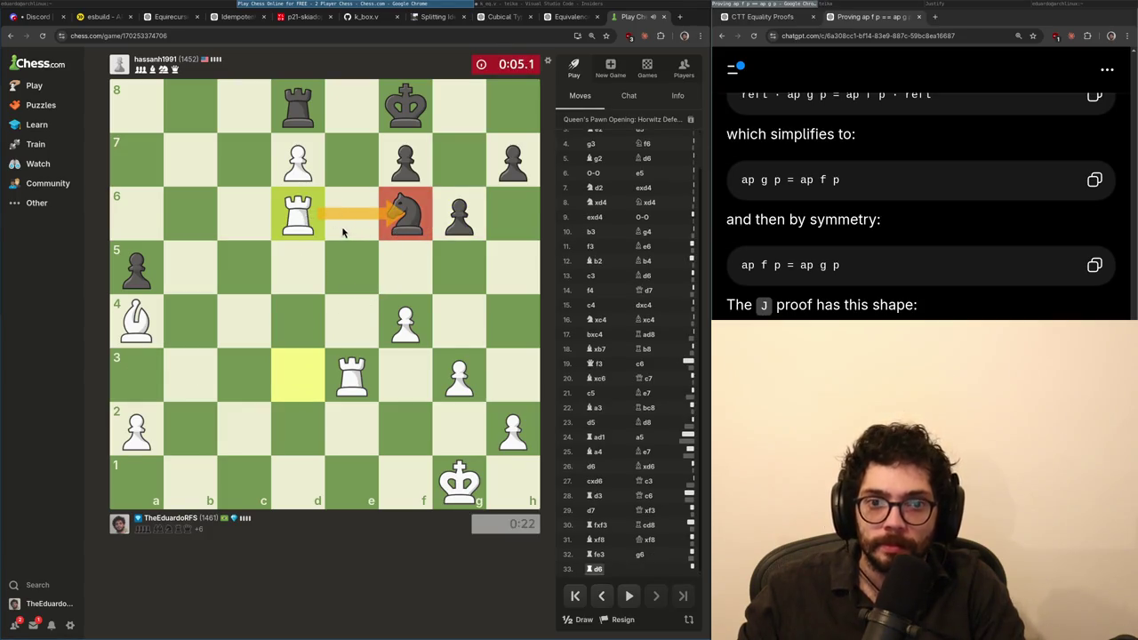
mouse_move(354, 365)
left_mouse_down()
mouse_move(351, 102)
mouse_move(340, 200)
mouse_move(353, 111)
left_mouse_up()
mouse_move(299, 162)
left_mouse_down()
mouse_move(368, 102)
mouse_move(350, 107)
mouse_move(355, 280)
left_mouse_up()
mouse_move(405, 325)
left_mouse_down()
mouse_move(345, 283)
mouse_move(342, 158)
mouse_move(406, 108)
left_mouse_up()
mouse_move(322, 222)
left_mouse_down()
mouse_move(307, 256)
mouse_move(315, 270)
left_mouse_up()
left_click(411, 103)
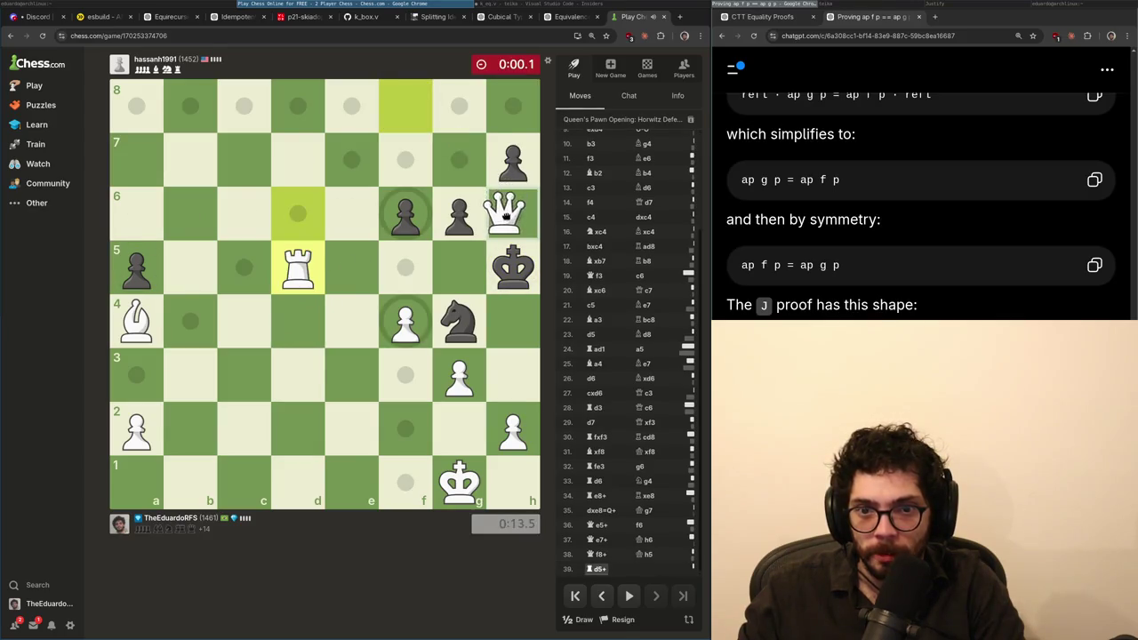
left_click(309, 383)
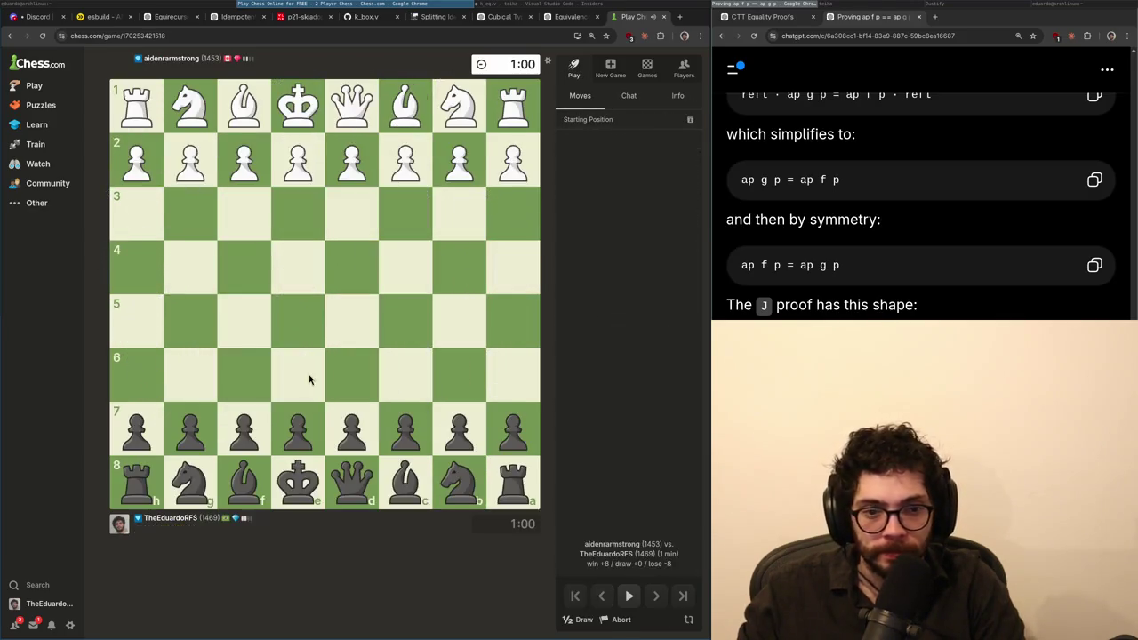
Open as Black with d5, e6, b6, Bb7, exd5, Ne7, g6, Bg7 and kingside castling
left_click_drag(351, 429, 351, 320)
mouse_move(351, 483)
left_mouse_down()
mouse_move(305, 389)
mouse_move(214, 389)
left_mouse_up()
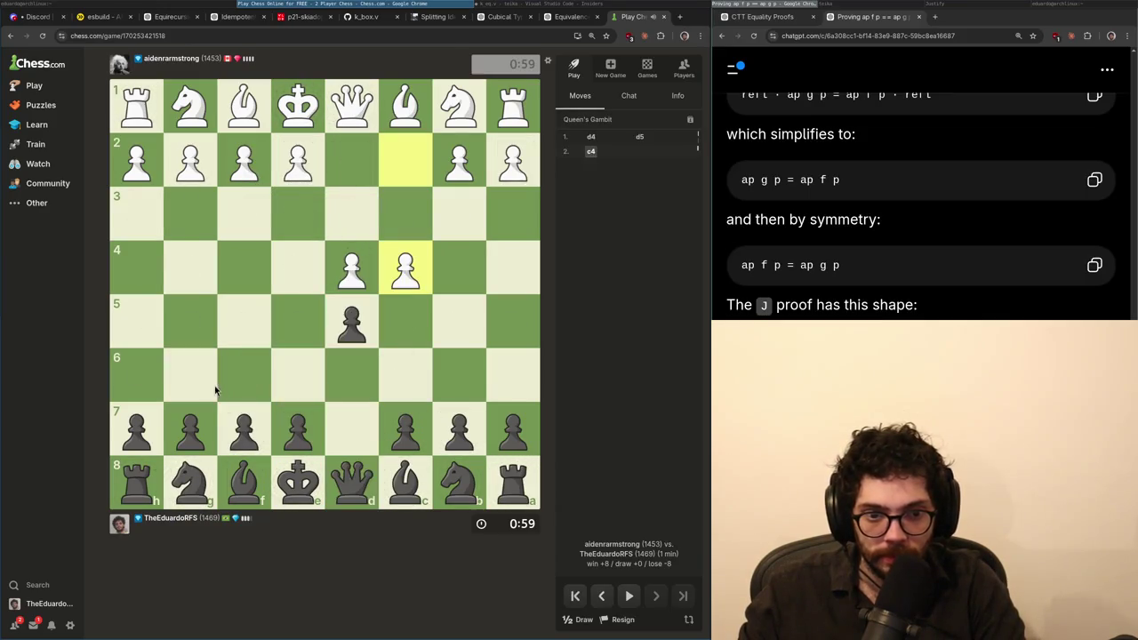
left_click_drag(289, 425, 297, 373)
left_click(458, 429)
left_click(459, 374)
left_click_drag(405, 483, 459, 429)
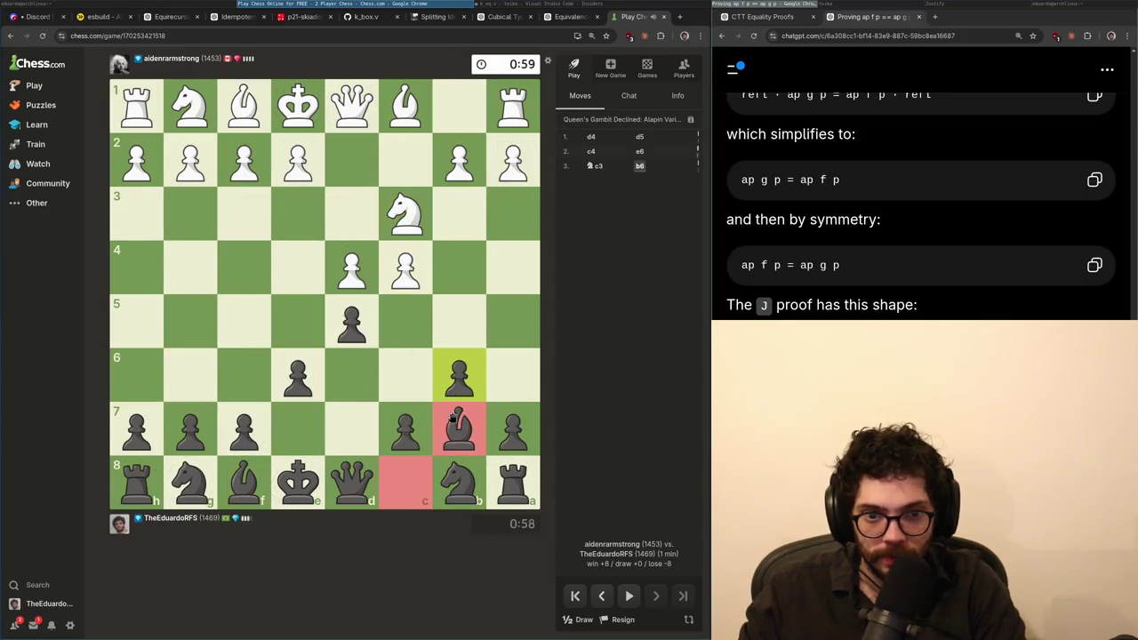
left_click_drag(307, 358, 352, 322)
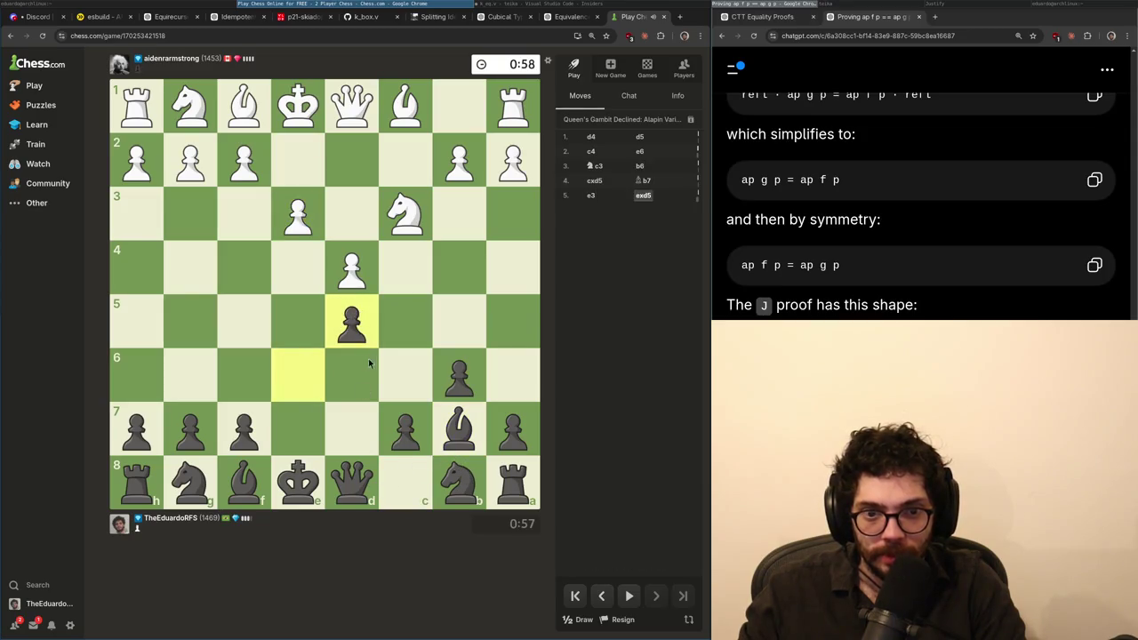
left_click_drag(199, 503, 282, 446)
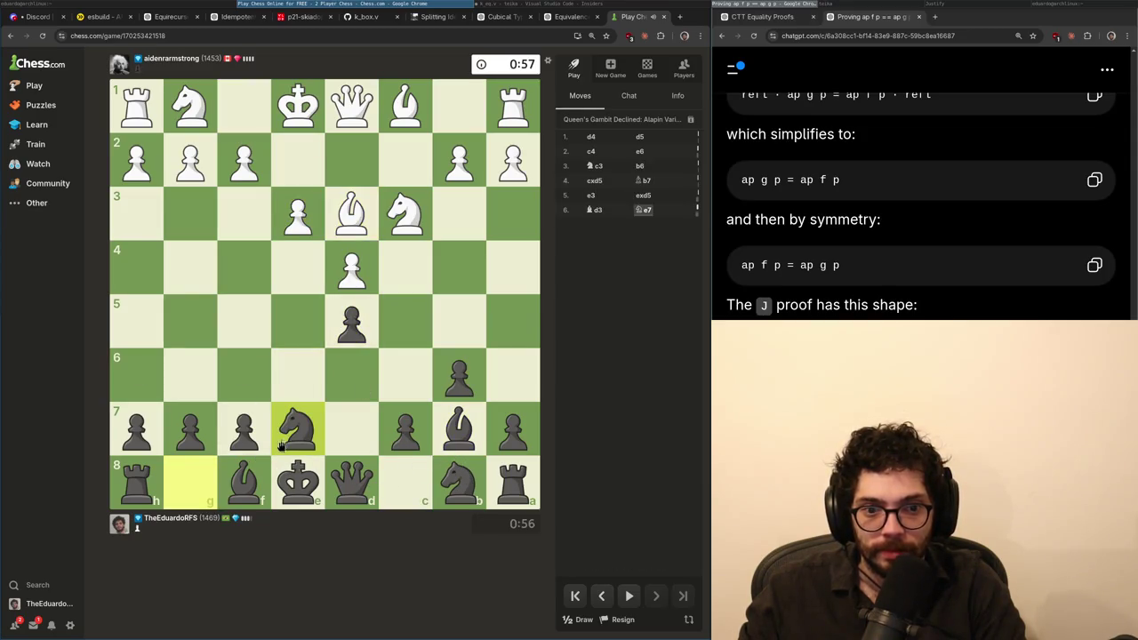
left_click_drag(190, 429, 191, 373)
left_click_drag(244, 485, 190, 428)
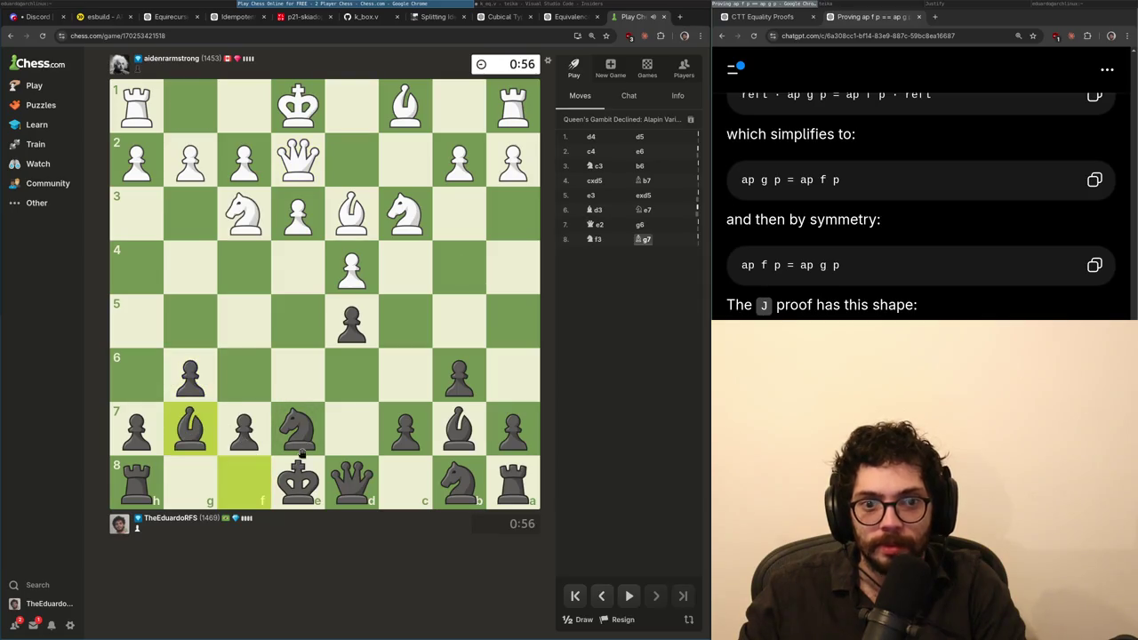
left_click_drag(298, 485, 199, 481)
Continue with f5, c5, bxc5, Nc6 and a6
left_click_drag(244, 429, 246, 325)
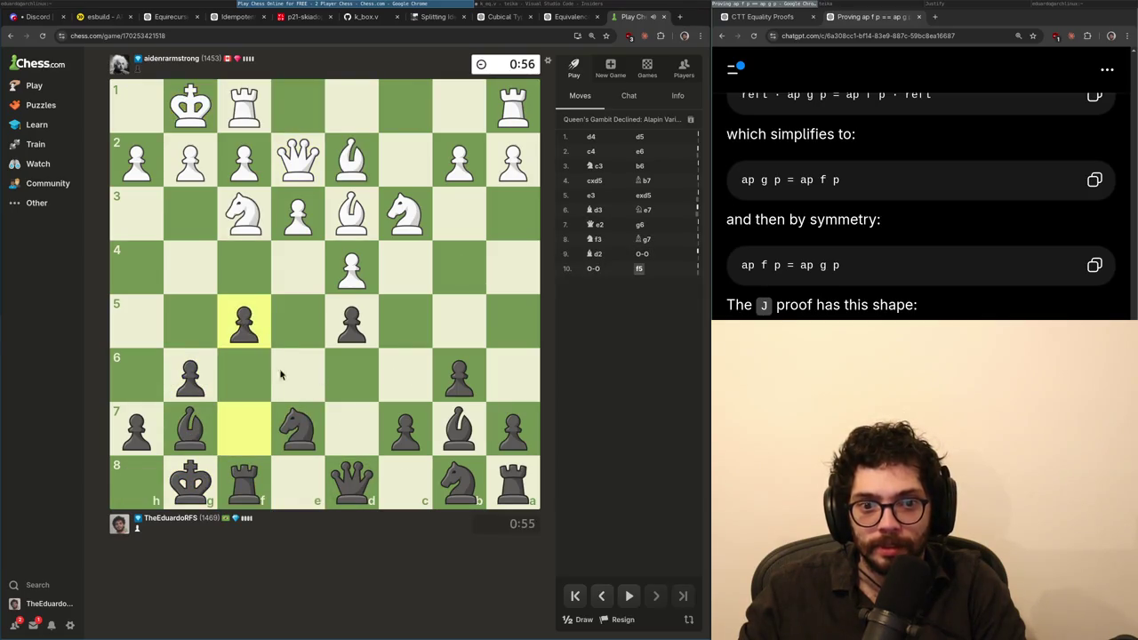
left_click_drag(411, 429, 406, 329)
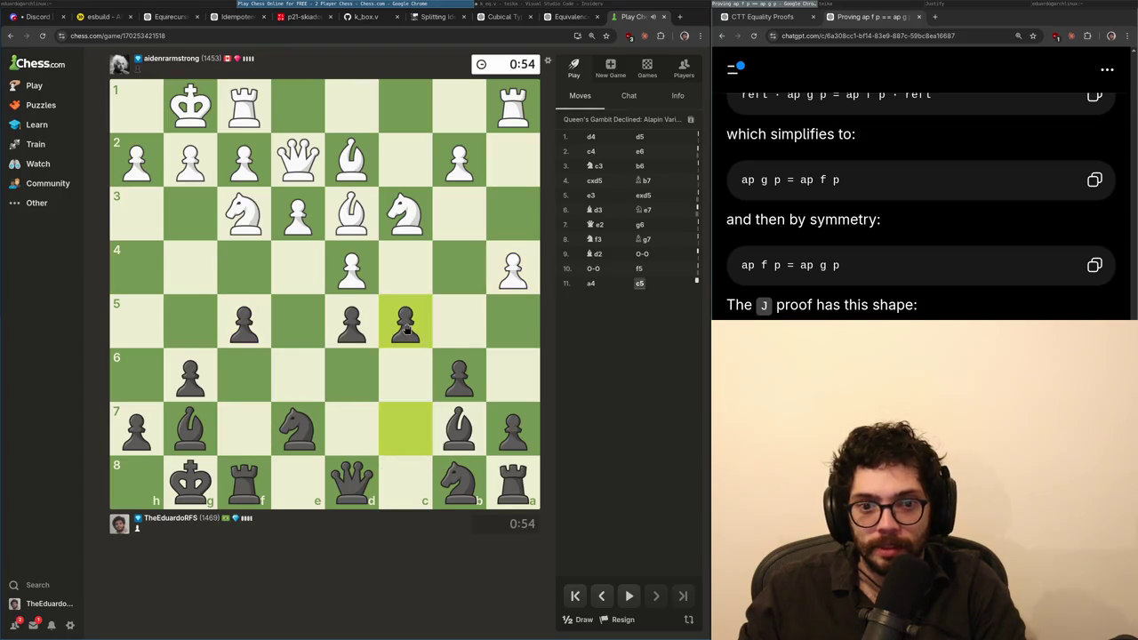
mouse_move(459, 374)
left_mouse_down()
mouse_move(381, 318)
mouse_move(406, 323)
mouse_move(418, 271)
left_mouse_up()
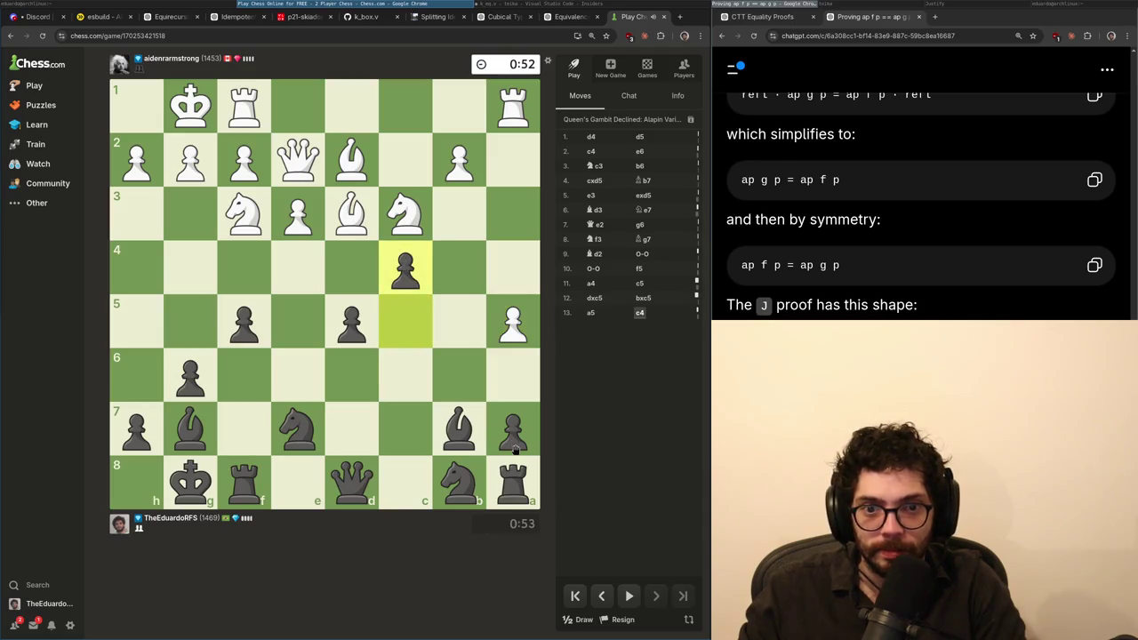
mouse_move(463, 471)
left_mouse_down()
mouse_move(454, 436)
mouse_move(405, 374)
left_mouse_up()
right_click(510, 331)
left_click_drag(514, 436, 513, 378)
Play Rf7, then capture the a5 pawn with the c6 knight
left_click_drag(405, 374, 470, 269)
right_click(471, 268)
left_click(243, 467)
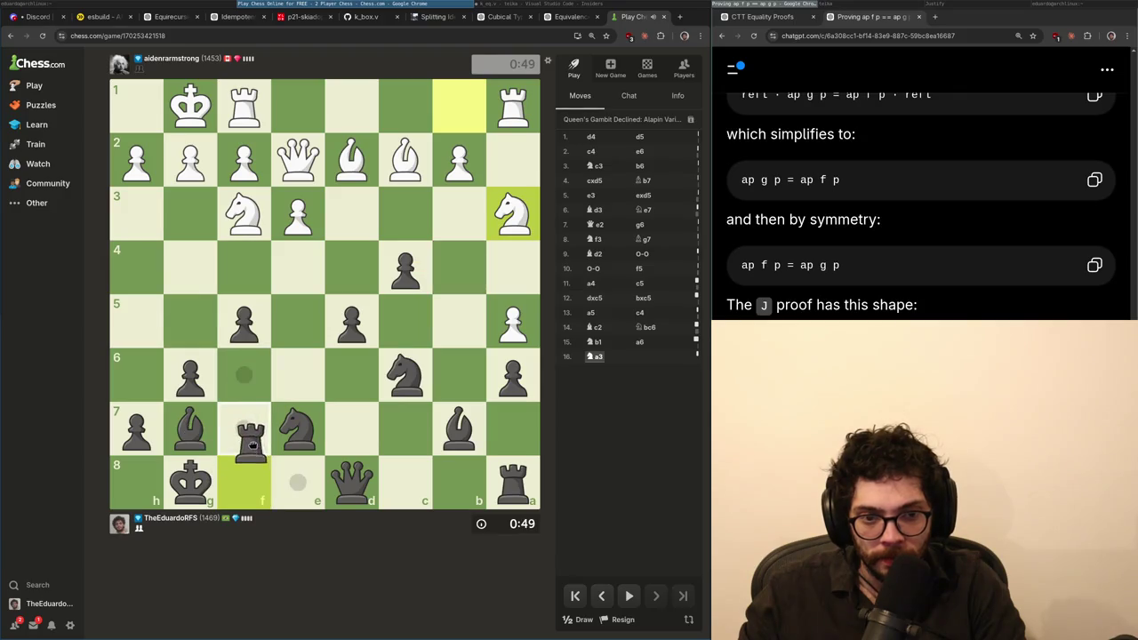
left_click(244, 429)
left_click(411, 265)
left_click(406, 375)
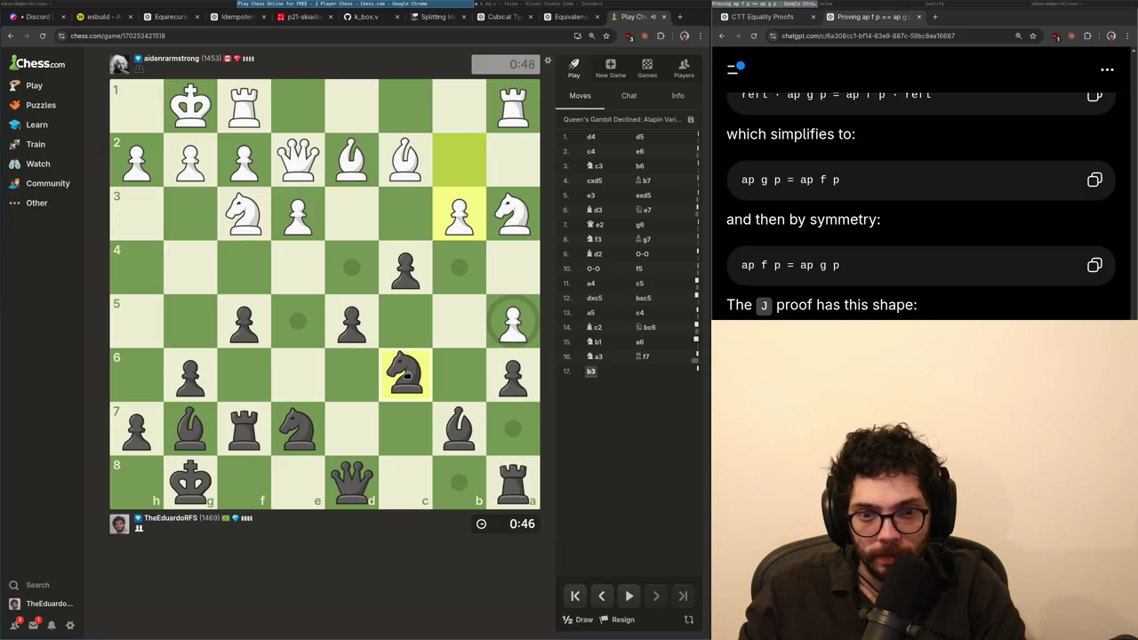
mouse_move(407, 376)
left_mouse_down()
mouse_move(505, 306)
mouse_move(512, 317)
mouse_move(392, 265)
mouse_move(459, 213)
left_mouse_up()
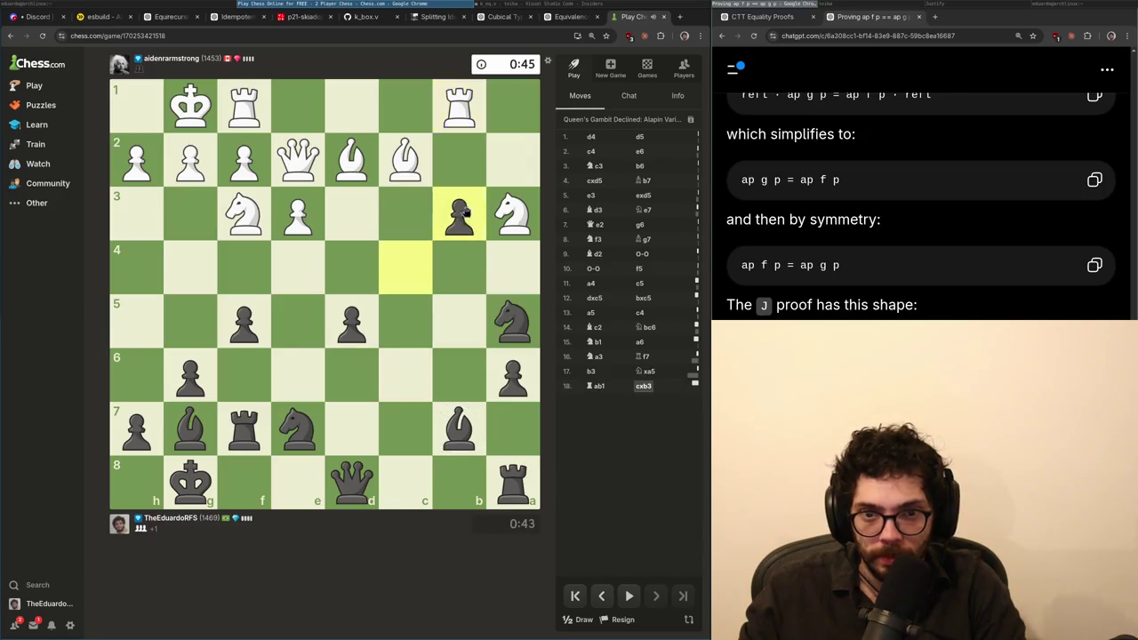
Play Nxb3, Nc6 and Rb8, sketching and clearing board arrows along the way
mouse_move(512, 320)
left_mouse_down()
mouse_move(498, 322)
mouse_move(461, 213)
left_mouse_up()
mouse_move(298, 428)
left_mouse_down()
mouse_move(422, 384)
mouse_move(406, 378)
left_mouse_up()
left_click_drag(352, 485, 352, 266)
left_click(350, 340)
left_click(501, 489)
left_click(459, 482)
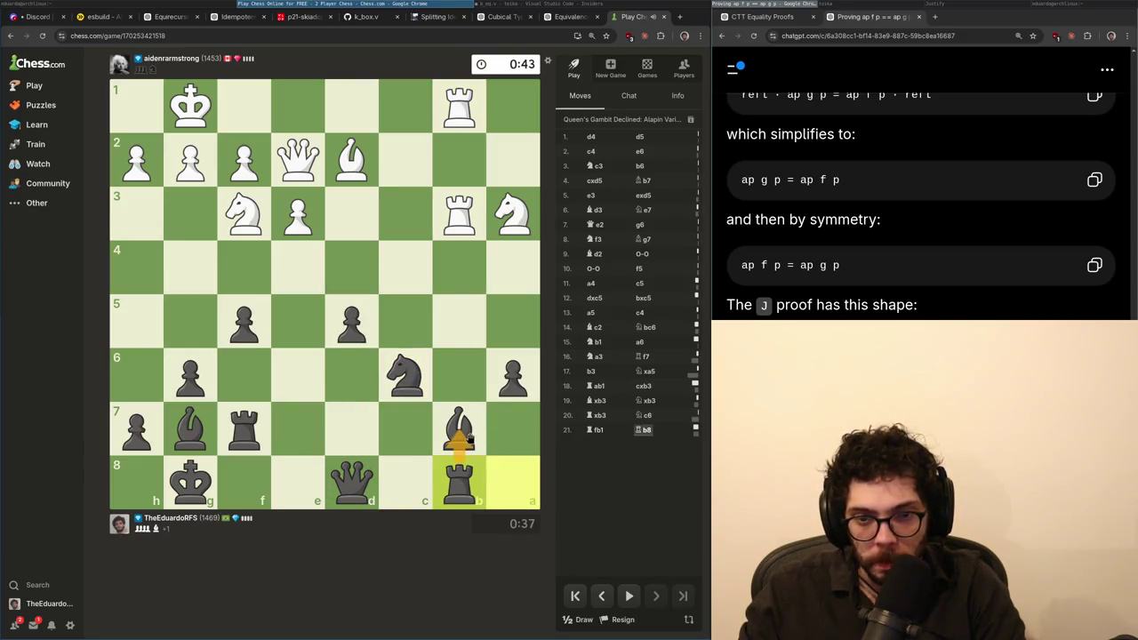
left_click_drag(466, 471, 468, 421)
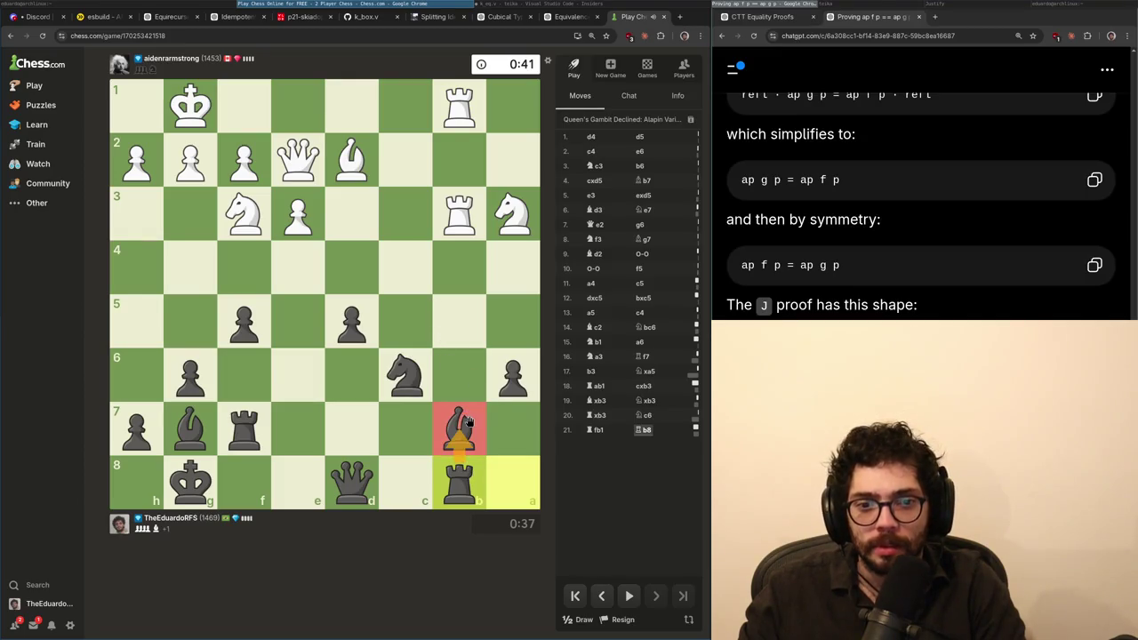
left_click(448, 388)
Trade on d4 with d4, Nd4, Bxd4 and Nxd4, marking f3 and e2 as knight targets
mouse_move(367, 313)
left_mouse_down()
mouse_move(362, 260)
mouse_move(353, 269)
left_mouse_up()
mouse_move(394, 371)
left_mouse_down()
mouse_move(338, 262)
mouse_move(351, 255)
mouse_move(378, 286)
left_mouse_up()
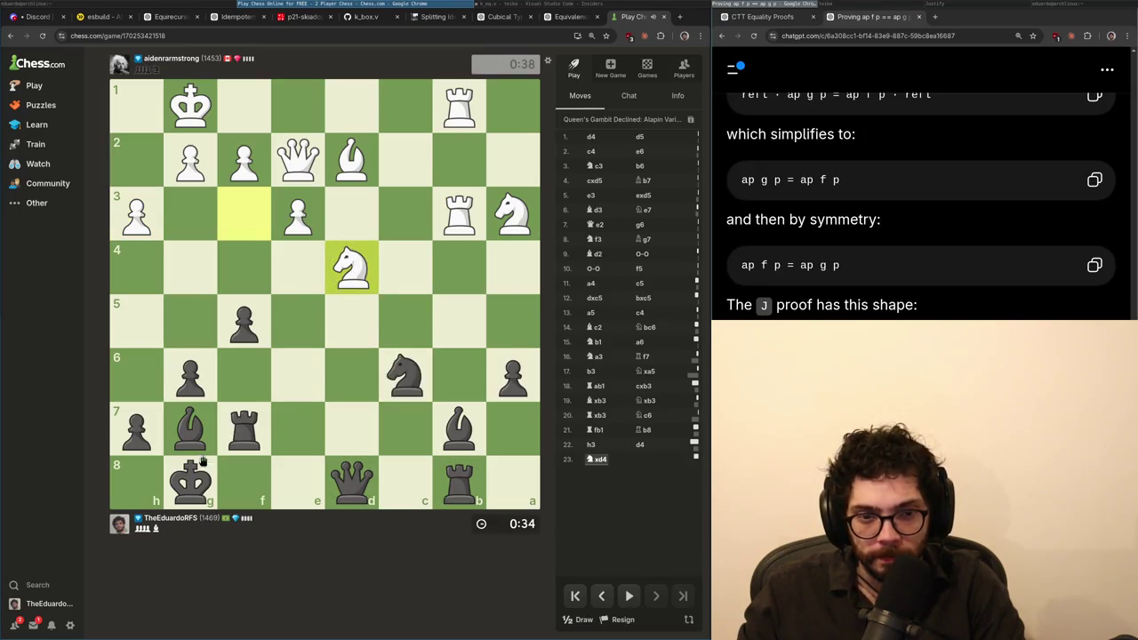
left_click_drag(191, 427, 341, 281)
mouse_move(412, 363)
left_mouse_down()
mouse_move(318, 246)
mouse_move(350, 265)
left_mouse_up()
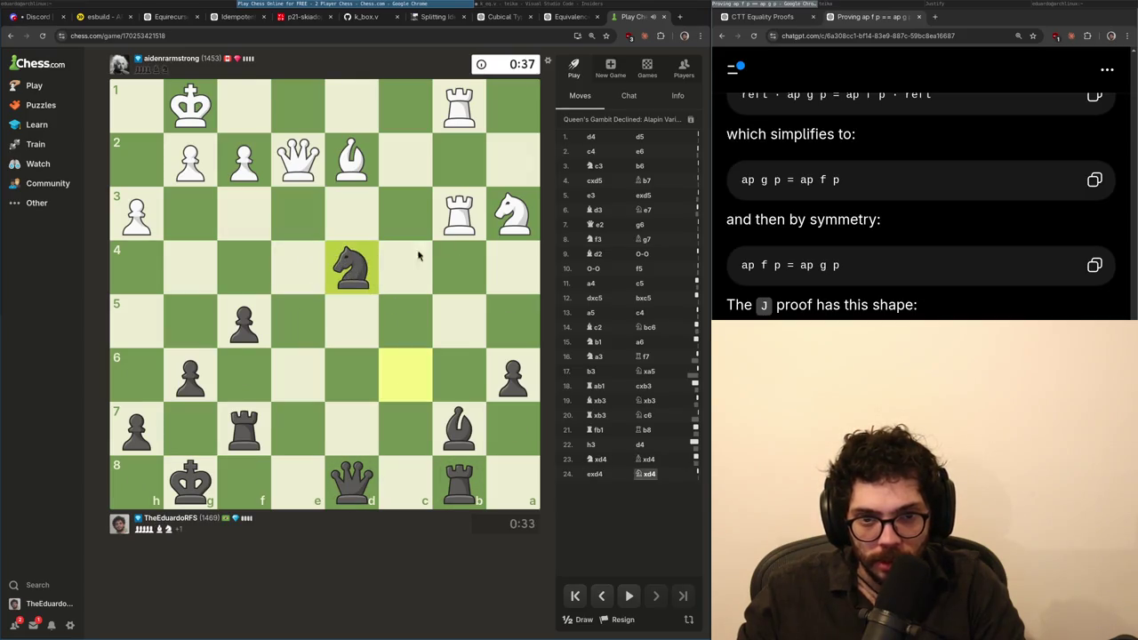
right_click(459, 213)
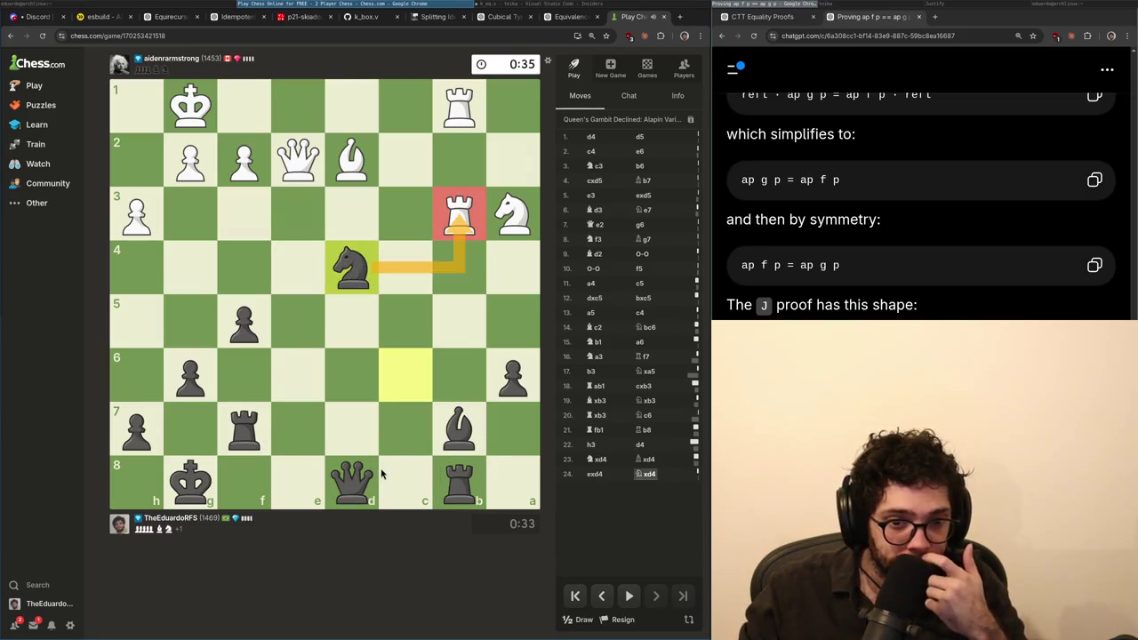
left_click(382, 257)
left_click_drag(365, 263, 305, 162)
left_click(376, 262)
mouse_move(376, 261)
left_mouse_down()
mouse_move(460, 222)
mouse_move(352, 213)
left_mouse_up()
right_click(460, 218)
Win White's queen with Nxe2+ and the rook with Qxd3, then seek a new 1-minute game
left_click_drag(374, 291, 298, 160)
left_click(360, 491)
left_click_drag(360, 491, 354, 225)
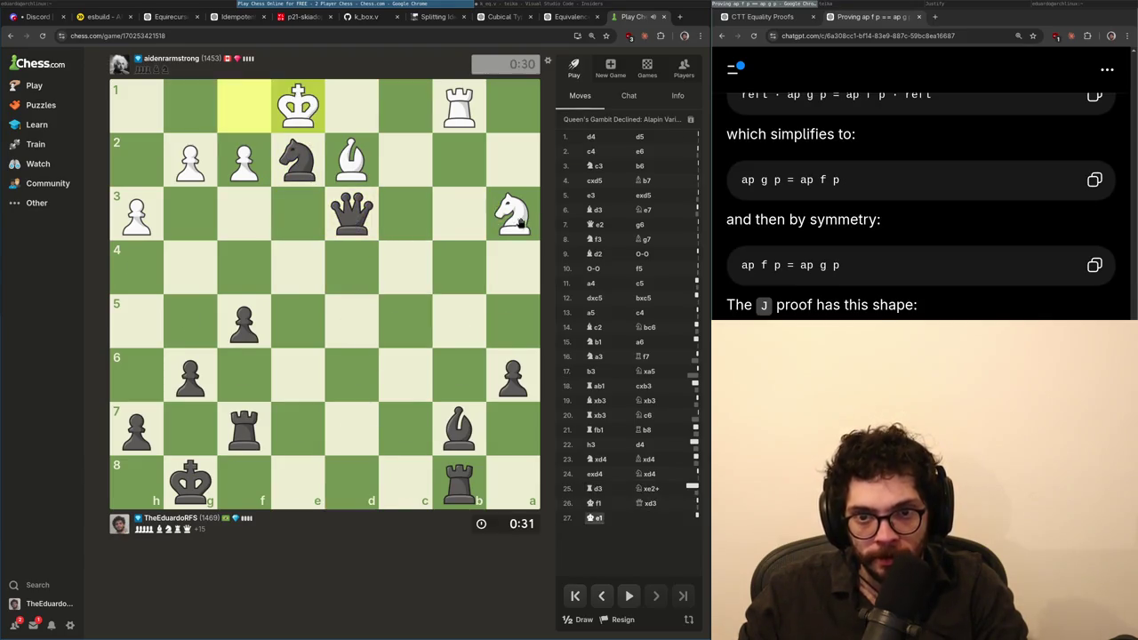
right_click(460, 107)
left_click(351, 213)
left_click(352, 213)
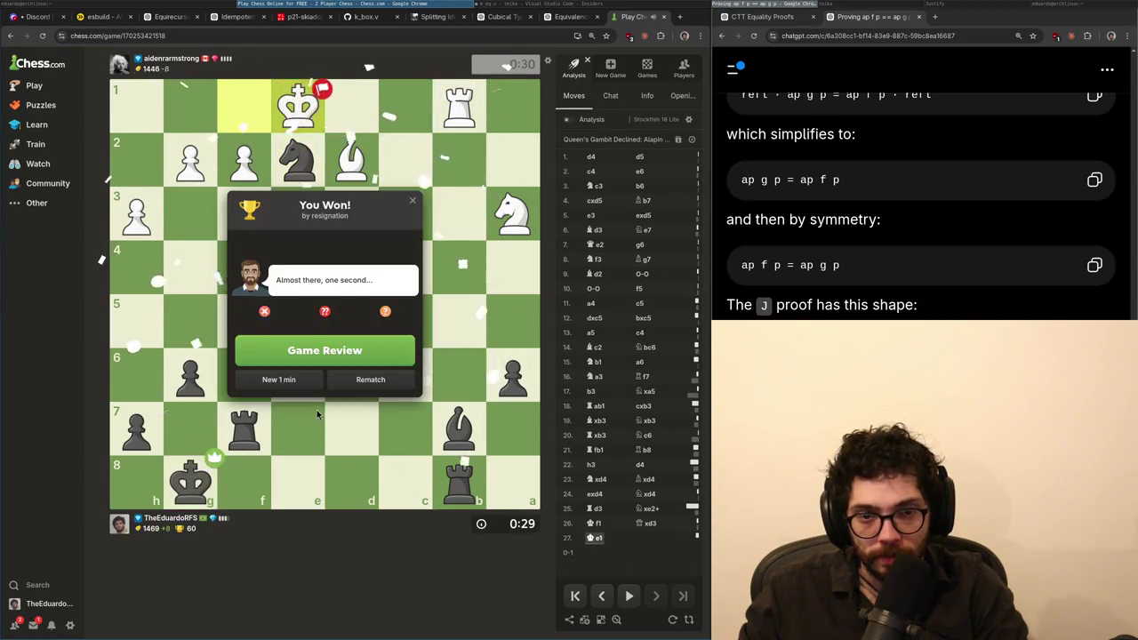
left_click(300, 385)
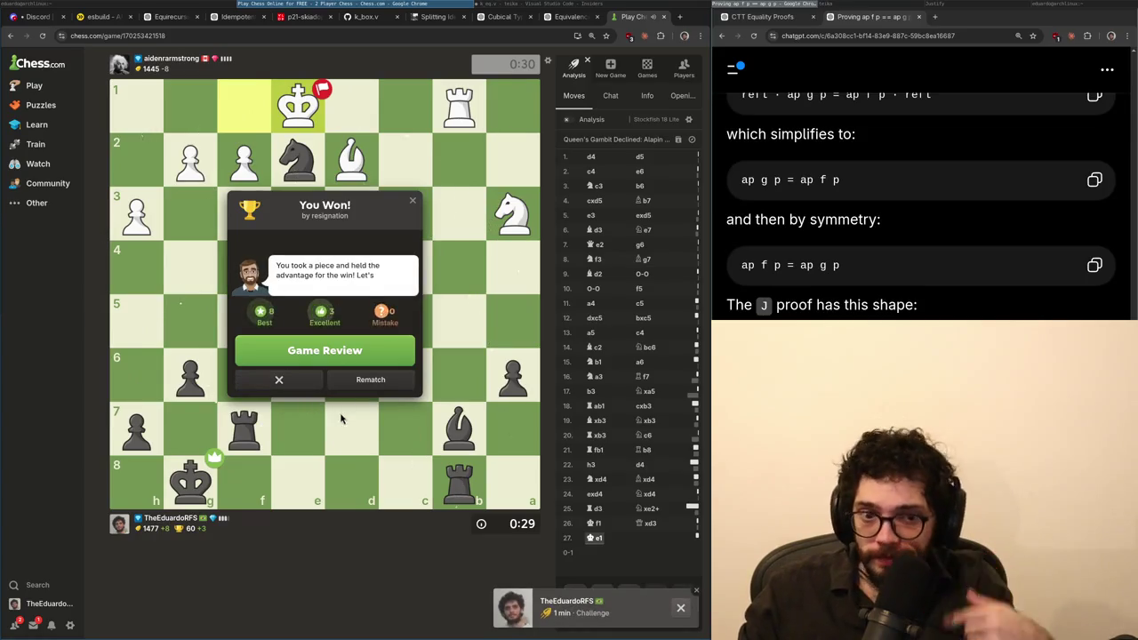
As Black, answer e4 with ...d5 and recapture on d3 with the bishop, then the queen
left_click_drag(351, 427, 352, 322)
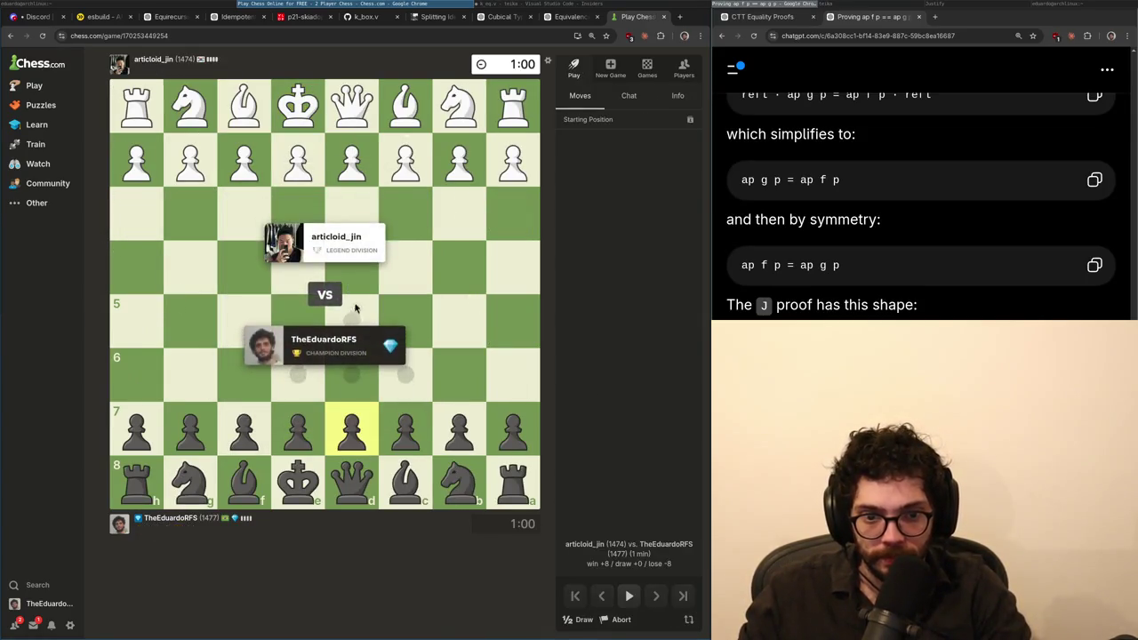
mouse_move(351, 480)
left_mouse_down()
mouse_move(305, 344)
mouse_move(183, 375)
left_mouse_up()
mouse_move(406, 481)
left_mouse_down()
mouse_move(260, 322)
mouse_move(245, 323)
left_mouse_up()
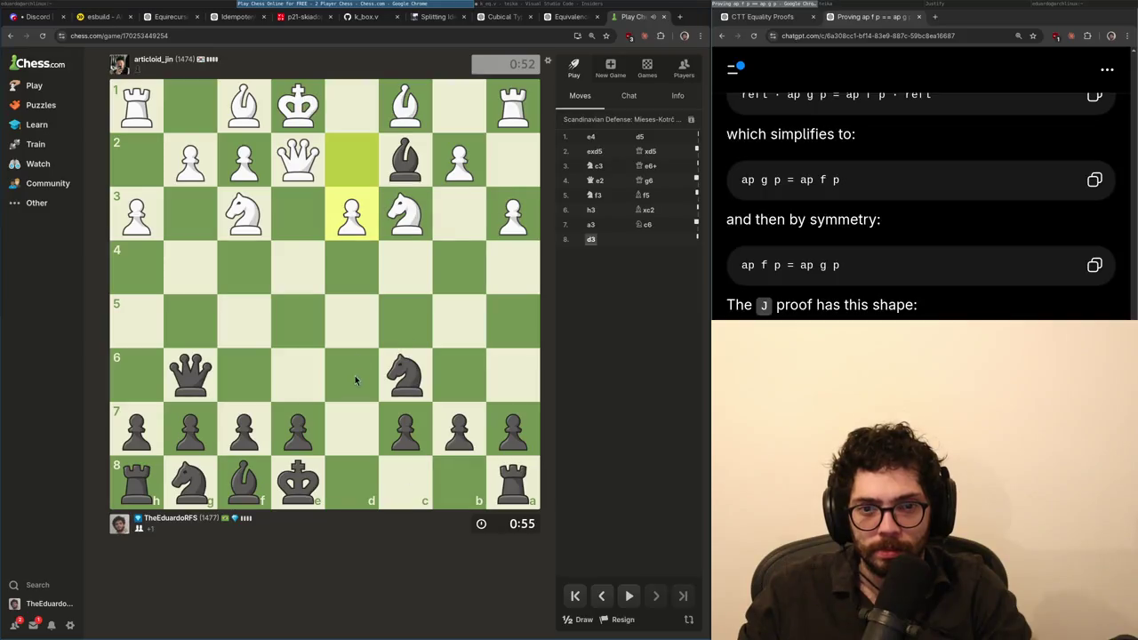
mouse_move(381, 147)
left_mouse_down()
mouse_move(356, 207)
mouse_move(406, 160)
left_mouse_up()
mouse_move(406, 374)
left_mouse_down()
mouse_move(350, 264)
mouse_move(361, 271)
left_mouse_up()
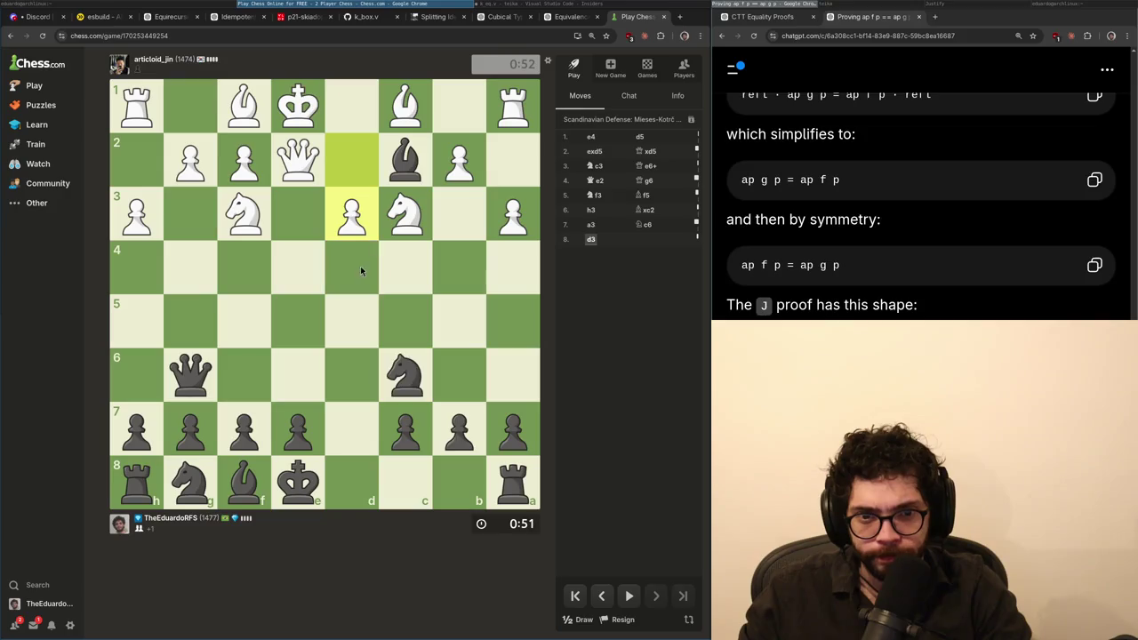
left_click_drag(404, 160, 351, 214)
left_click(191, 374)
left_click(352, 213)
Castle queenside, lift the rook to d6 and take on c6 with it
left_click(307, 487)
left_click(411, 495)
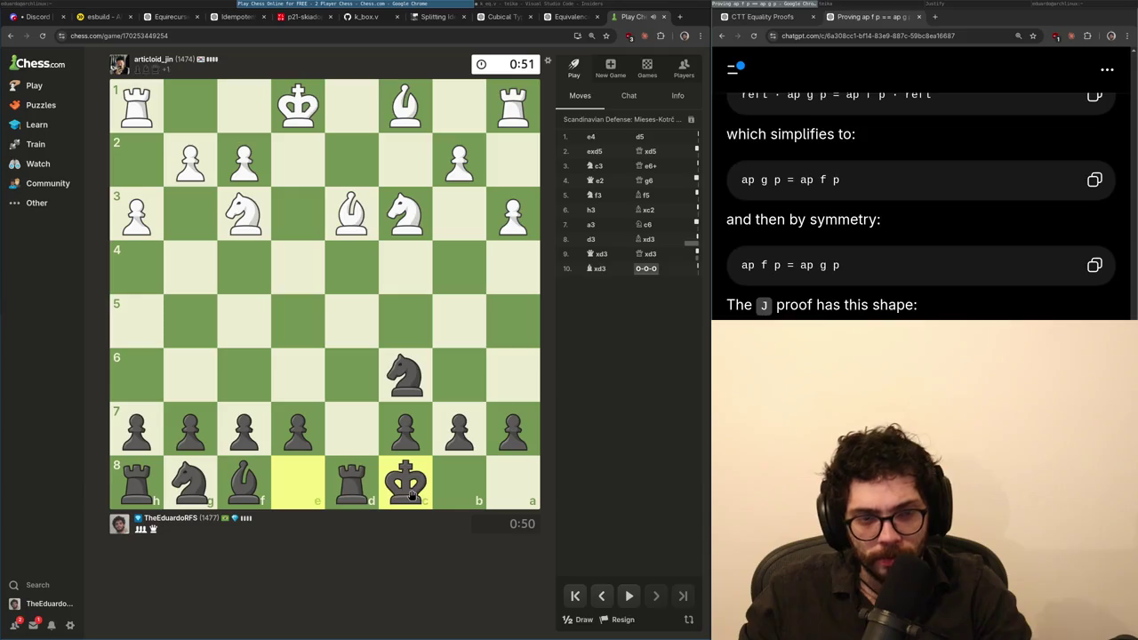
right_click(349, 478)
left_click(405, 373)
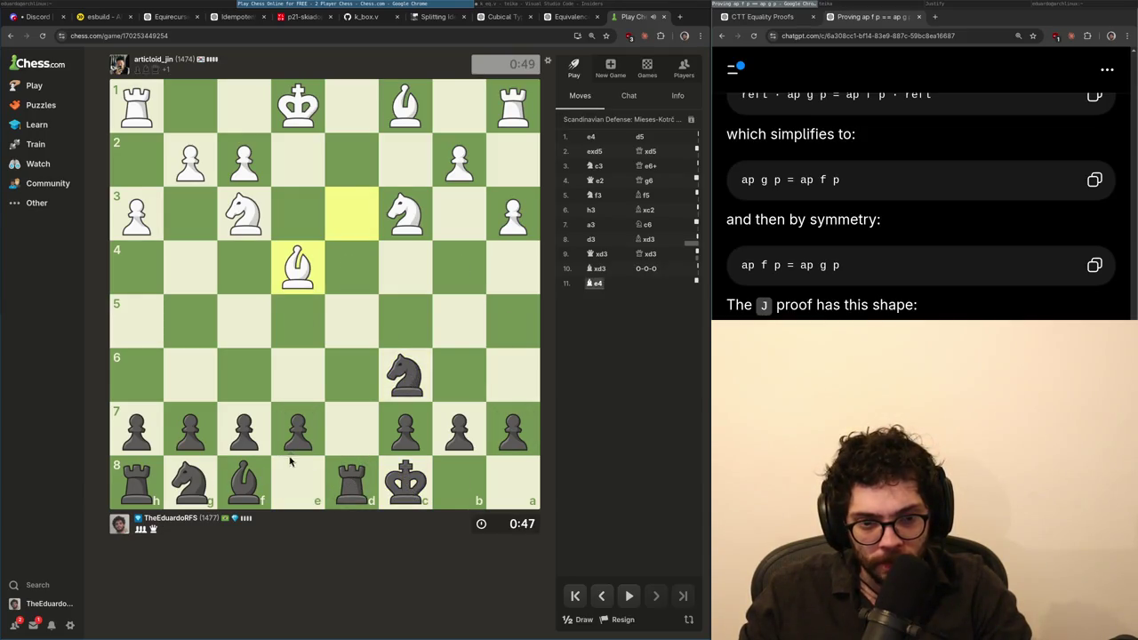
left_click_drag(351, 483, 352, 373)
right_click(406, 373)
right_click(298, 374)
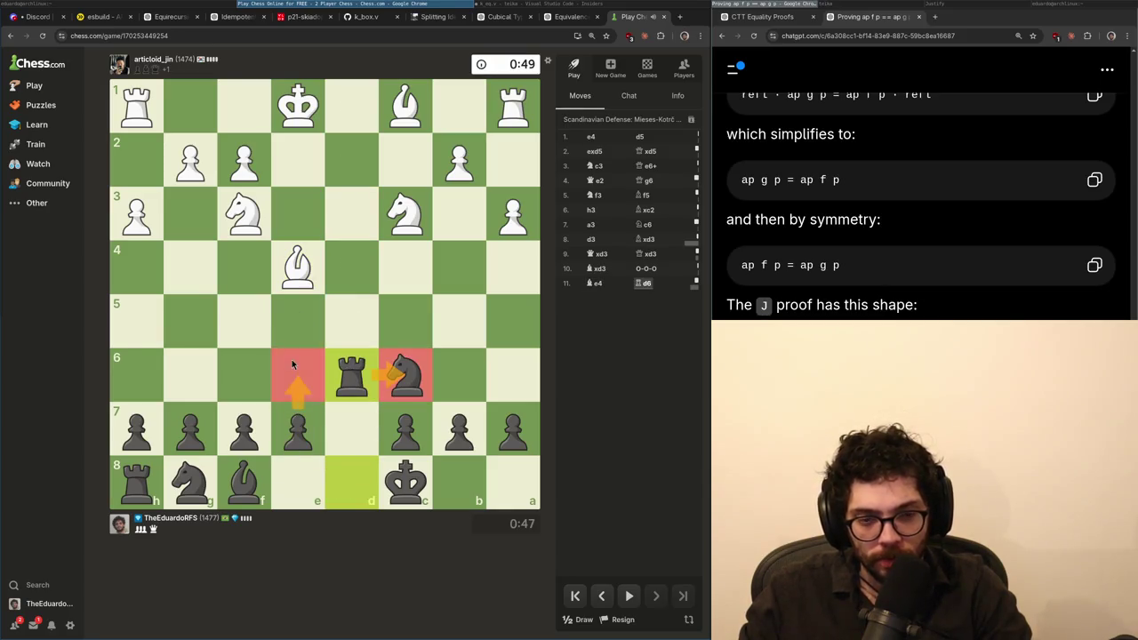
left_click(293, 365)
mouse_move(352, 374)
left_mouse_down()
mouse_move(431, 374)
mouse_move(406, 373)
left_mouse_up()
Push ...e5, swing the rook from c6 to f6, then bring the knight to f6
left_click_drag(298, 429, 298, 321)
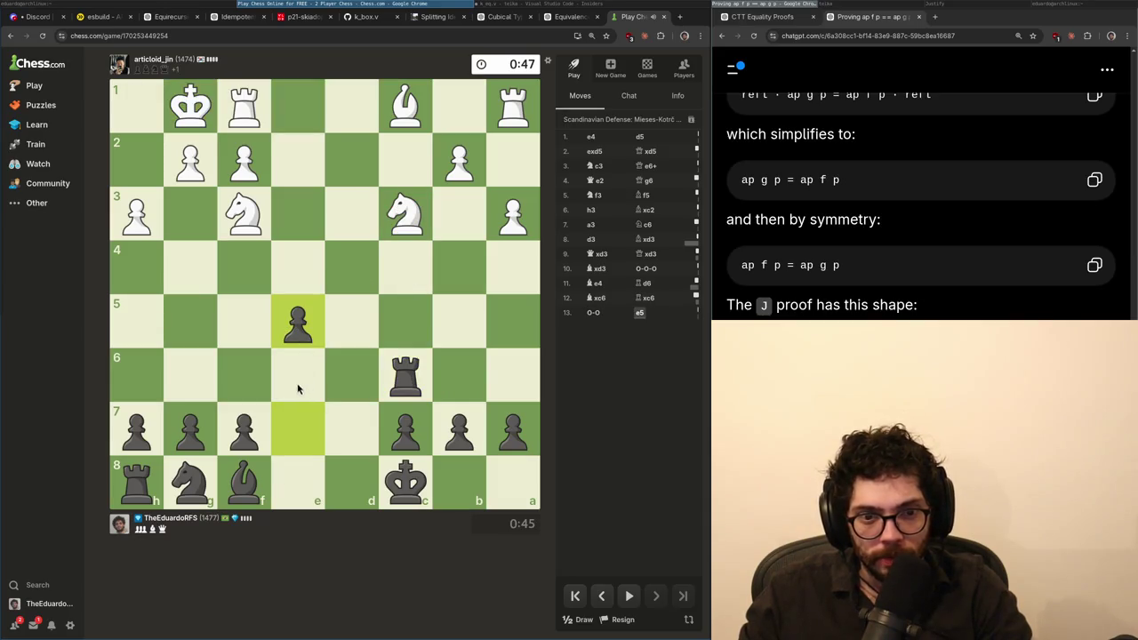
left_click_drag(406, 373, 244, 374)
left_click_drag(258, 498, 405, 335)
left_click(247, 366)
mouse_move(248, 364)
left_mouse_down()
mouse_move(245, 322)
mouse_move(246, 434)
left_mouse_up()
right_click(298, 320)
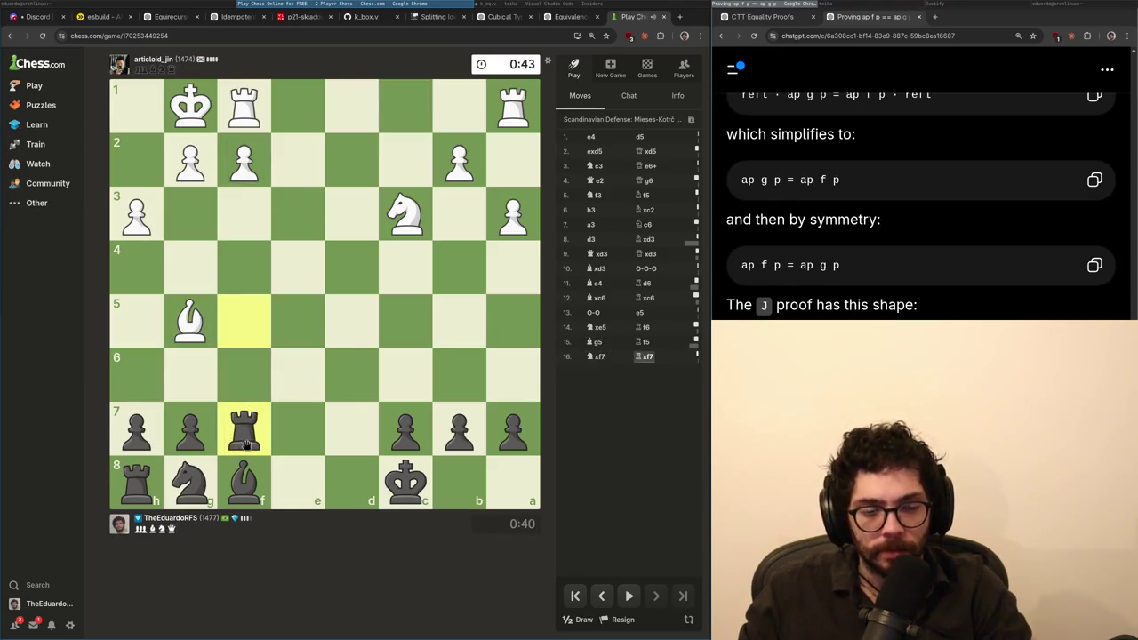
mouse_move(244, 484)
left_mouse_down()
mouse_move(264, 369)
mouse_move(297, 437)
mouse_move(309, 420)
mouse_move(243, 480)
left_mouse_up()
left_click_drag(190, 481, 244, 373)
left_click_drag(190, 427, 244, 373)
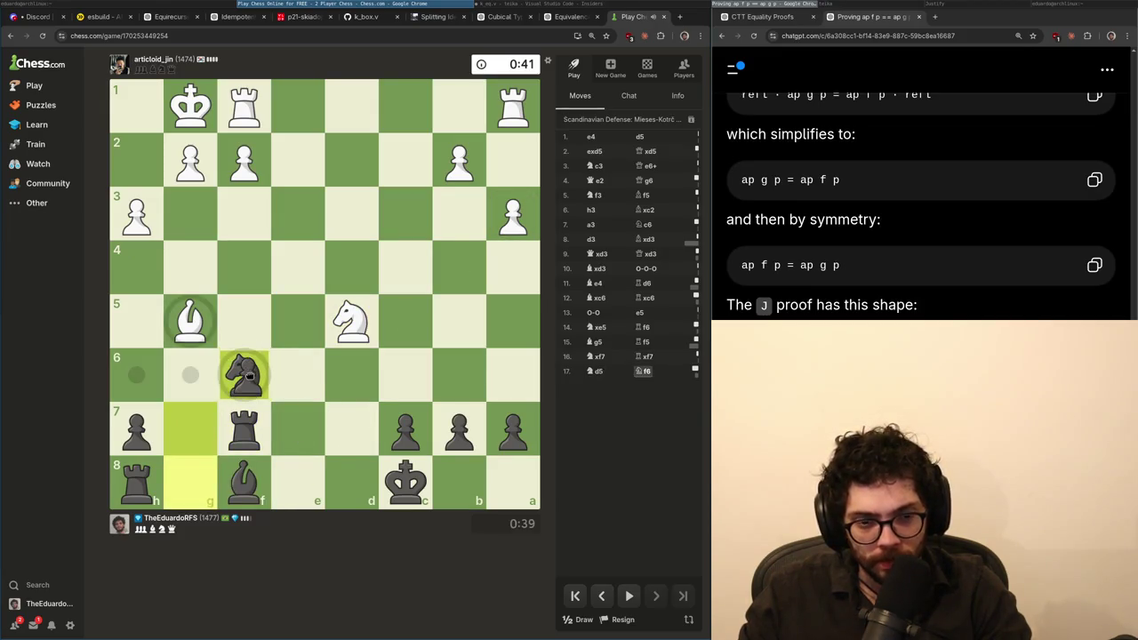
Play ...Bd6, ...f5, ...Rd8 and ...c5, and bring the king to c7
left_click_drag(243, 480, 360, 391)
left_click_drag(244, 377, 245, 307)
left_click(351, 374)
left_click(351, 374)
left_click_drag(143, 485, 356, 505)
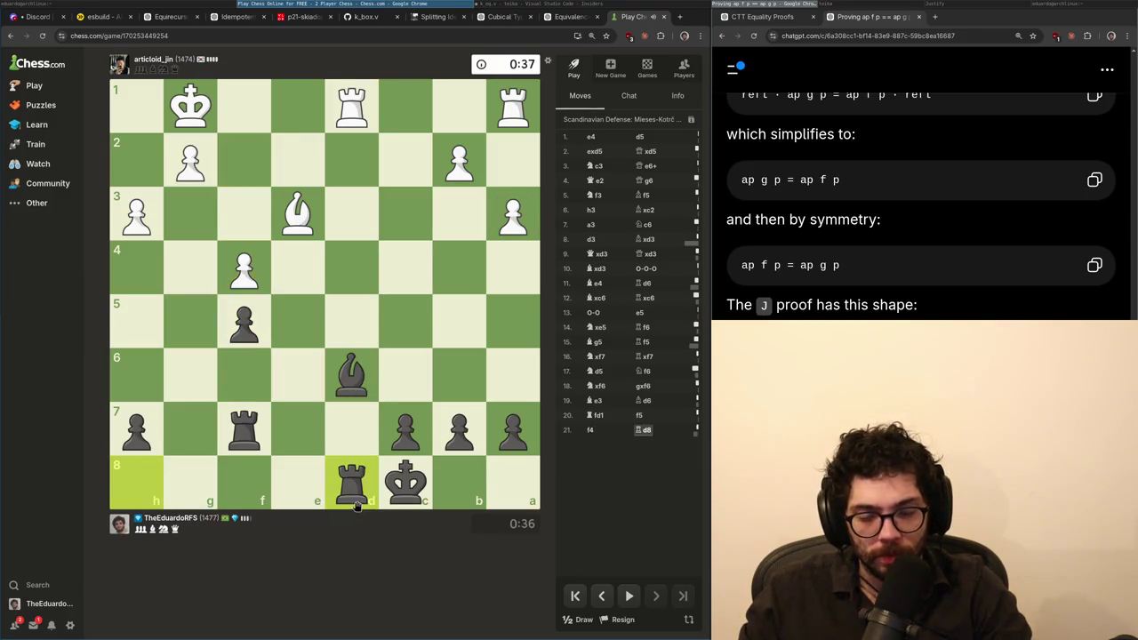
left_click_drag(410, 434, 418, 329)
double_click(355, 386)
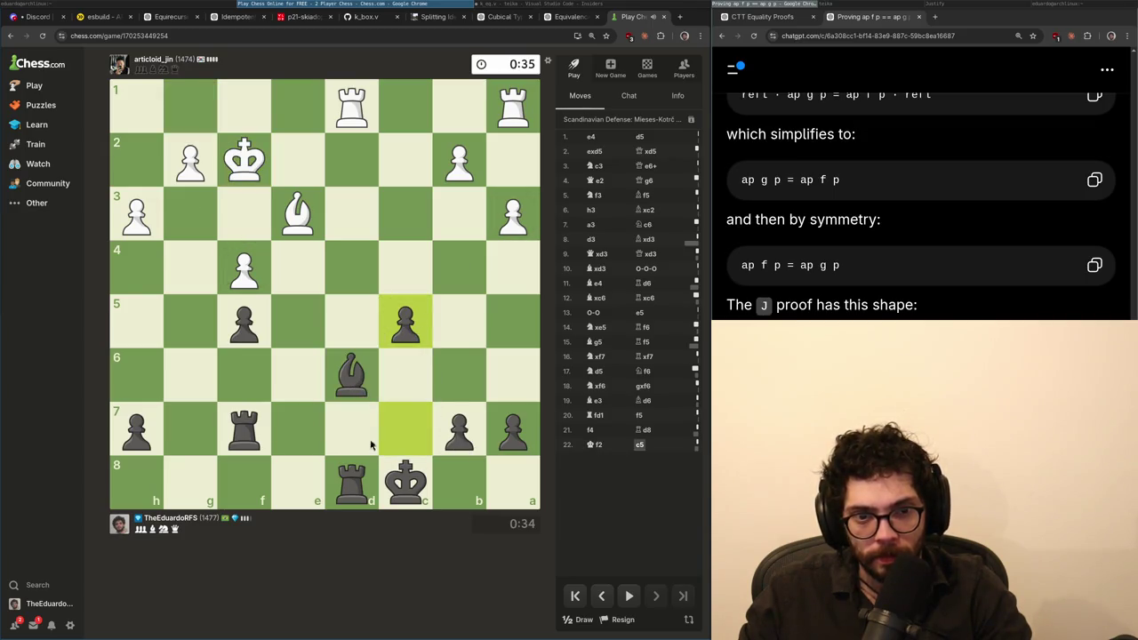
mouse_move(406, 485)
left_mouse_down()
mouse_move(407, 409)
mouse_move(411, 430)
mouse_move(461, 396)
mouse_move(460, 376)
left_mouse_up()
Play ...b6, recapture on c5 with the bishop, and step the king to c6
left_click_drag(356, 483, 352, 362)
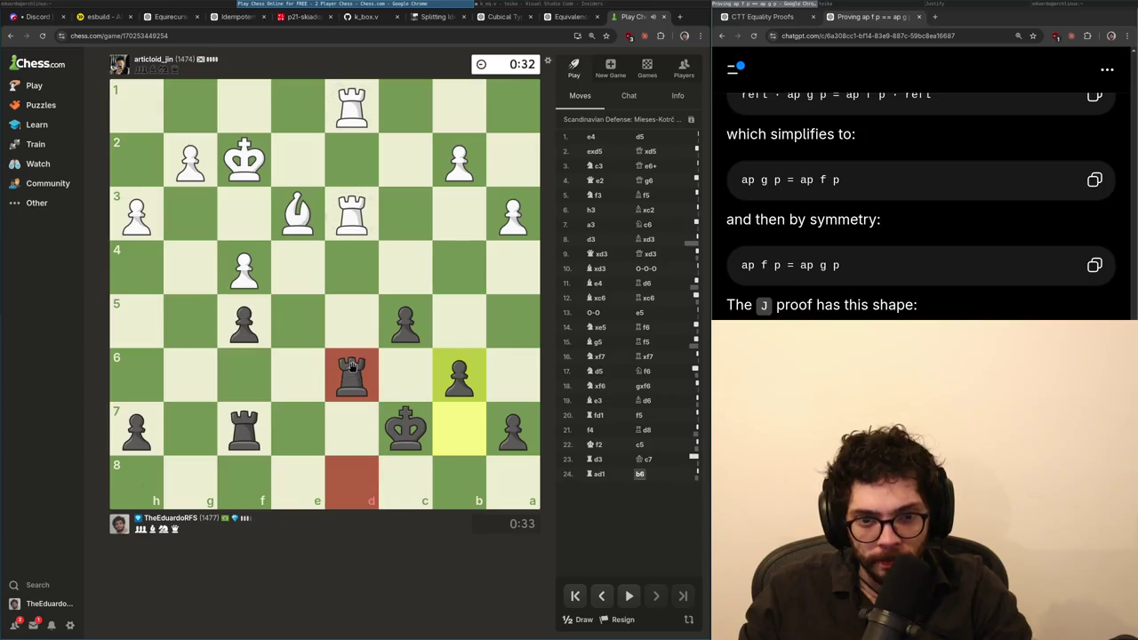
right_click(397, 338)
left_click_drag(300, 213, 352, 320)
right_click(356, 320)
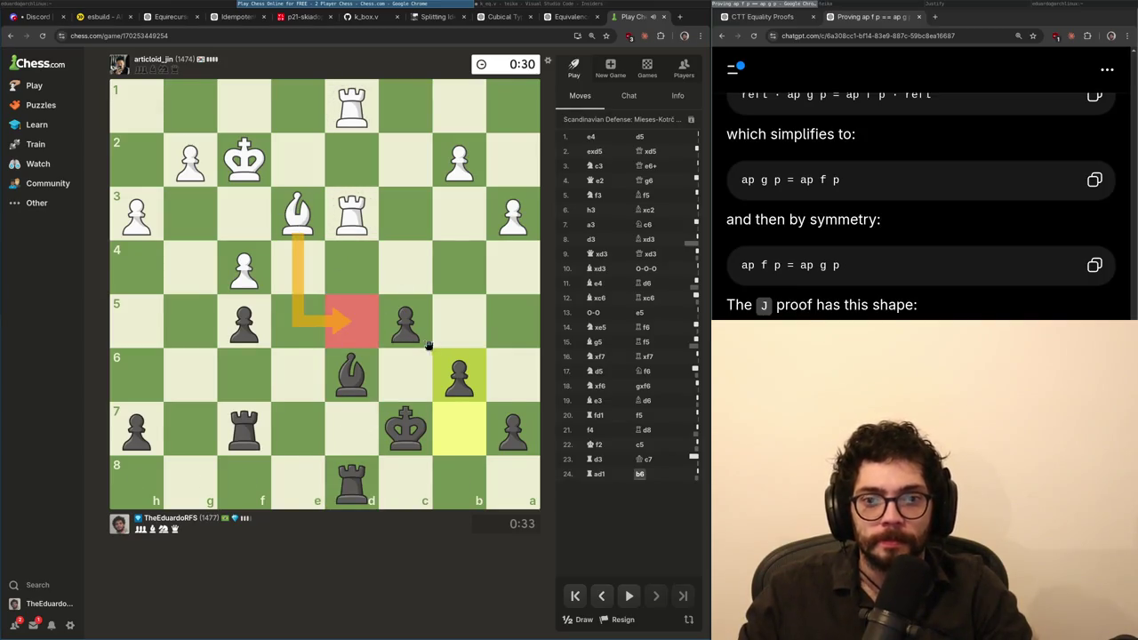
left_click(242, 415)
mouse_move(311, 440)
left_mouse_down()
mouse_move(246, 427)
mouse_move(314, 424)
mouse_move(248, 377)
left_mouse_up()
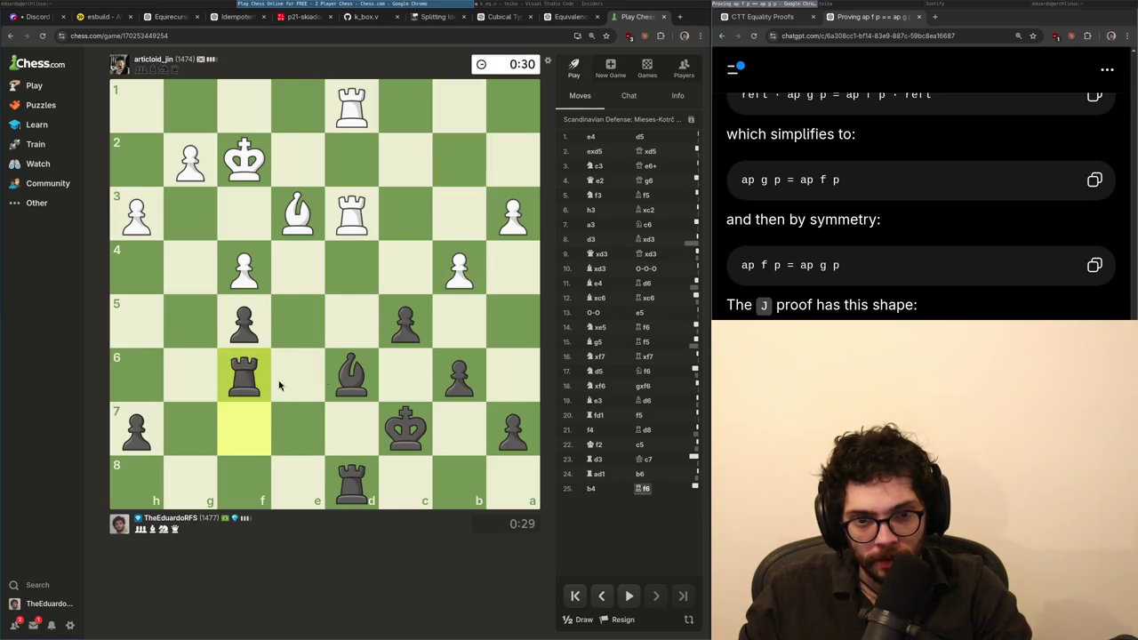
left_click(260, 384)
mouse_move(352, 381)
left_mouse_down()
mouse_move(417, 328)
mouse_move(413, 338)
left_mouse_up()
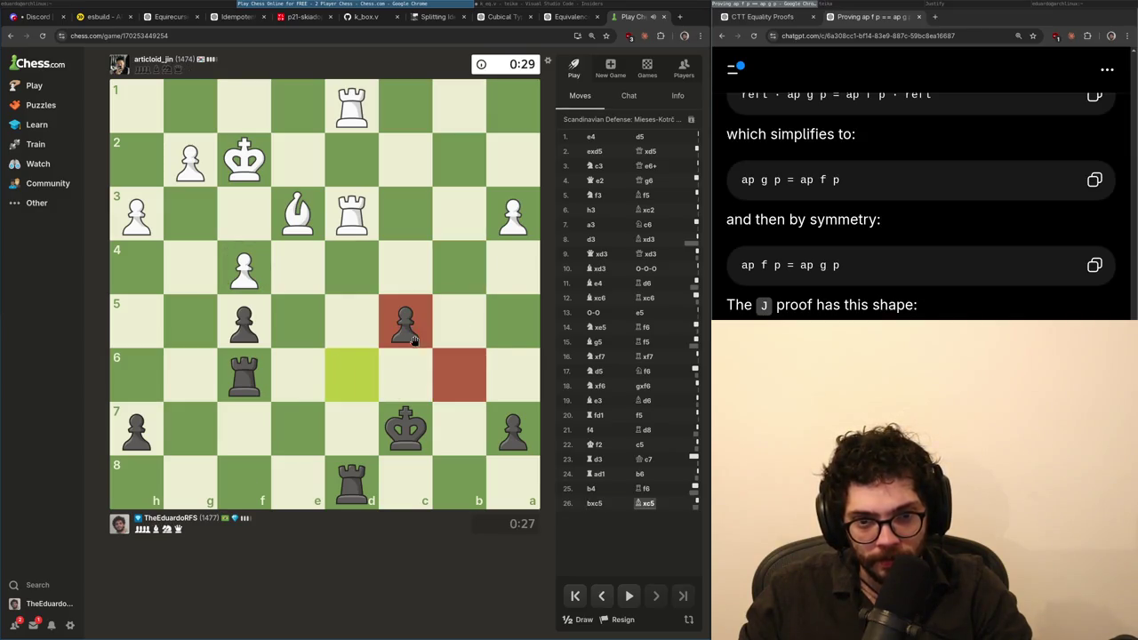
right_click(453, 459)
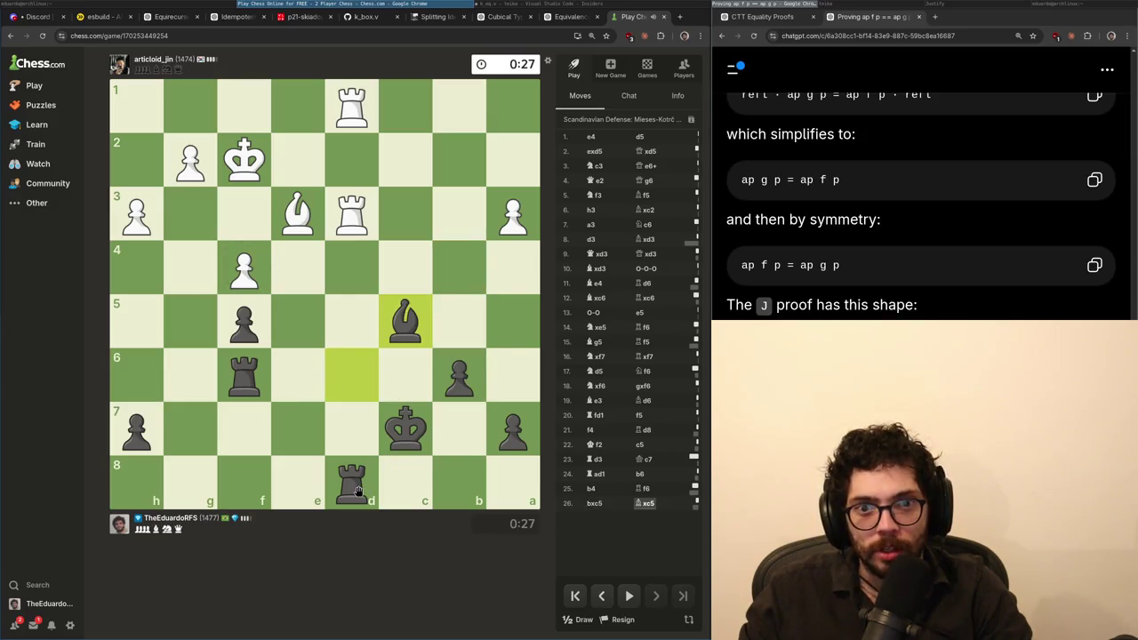
mouse_move(405, 325)
left_mouse_down()
mouse_move(304, 225)
mouse_move(507, 218)
left_mouse_up()
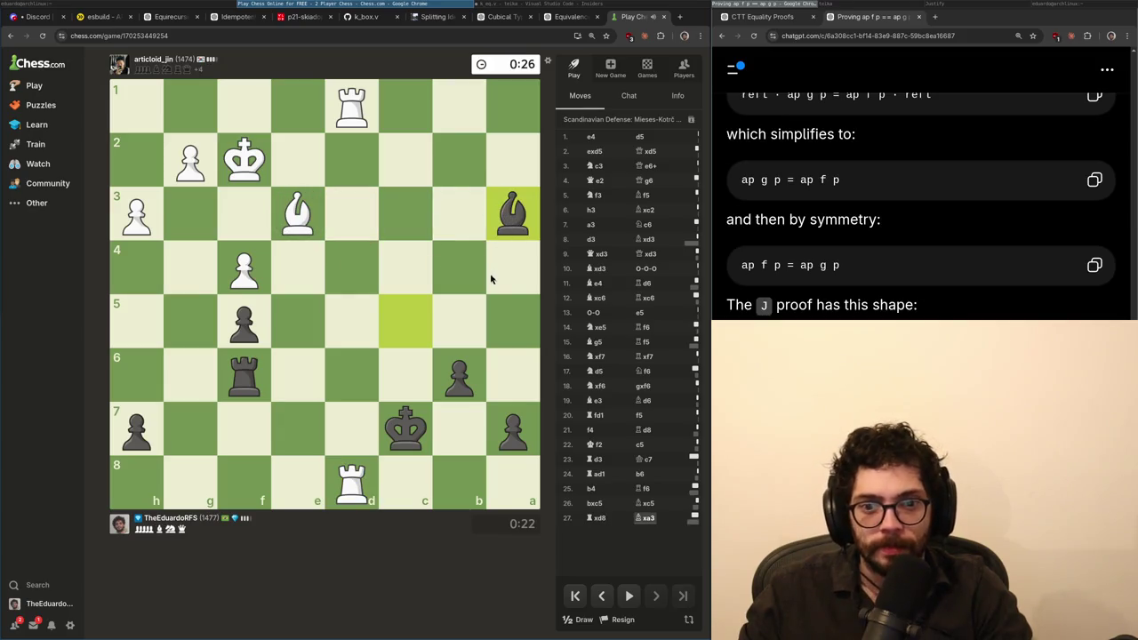
right_click(389, 336)
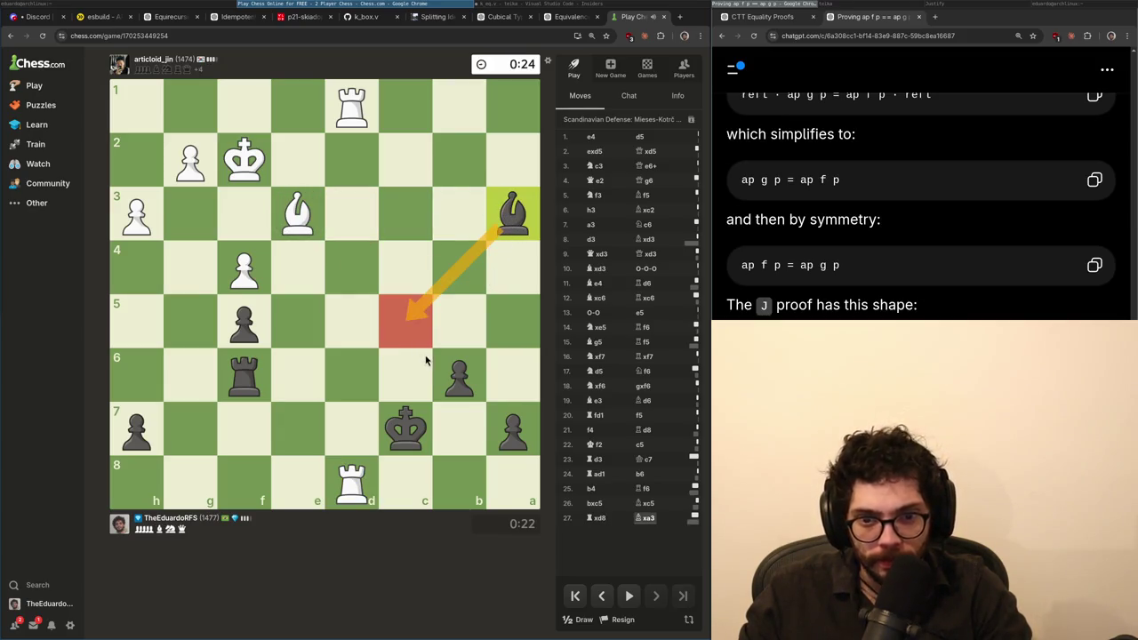
mouse_move(415, 437)
left_mouse_down()
mouse_move(501, 434)
mouse_move(403, 360)
mouse_move(406, 373)
left_mouse_up()
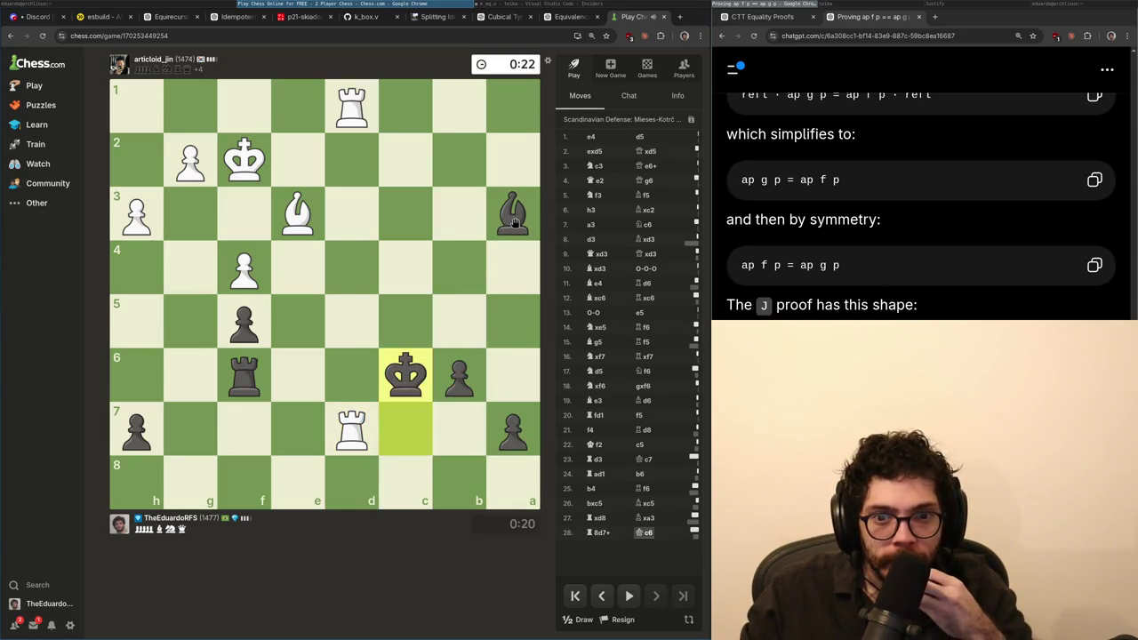
Move the rook to e6 and the bishop to c5, then close the chess tab
left_click(513, 218)
left_click(513, 218)
mouse_move(245, 375)
left_mouse_down()
mouse_move(403, 389)
mouse_move(188, 398)
mouse_move(244, 381)
left_mouse_up()
mouse_move(513, 215)
left_mouse_down()
mouse_move(461, 260)
mouse_move(468, 279)
left_mouse_up()
mouse_move(244, 375)
left_mouse_down()
mouse_move(322, 388)
mouse_move(305, 383)
left_mouse_up()
right_click(298, 267)
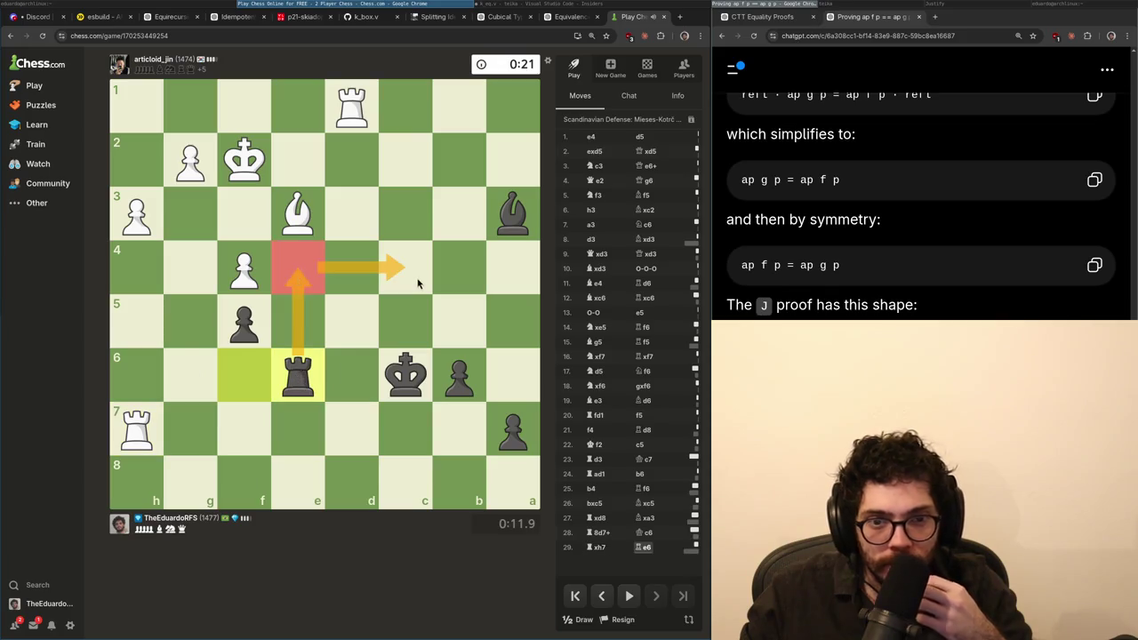
left_click_drag(513, 215, 405, 322)
left_click_drag(442, 369, 402, 331)
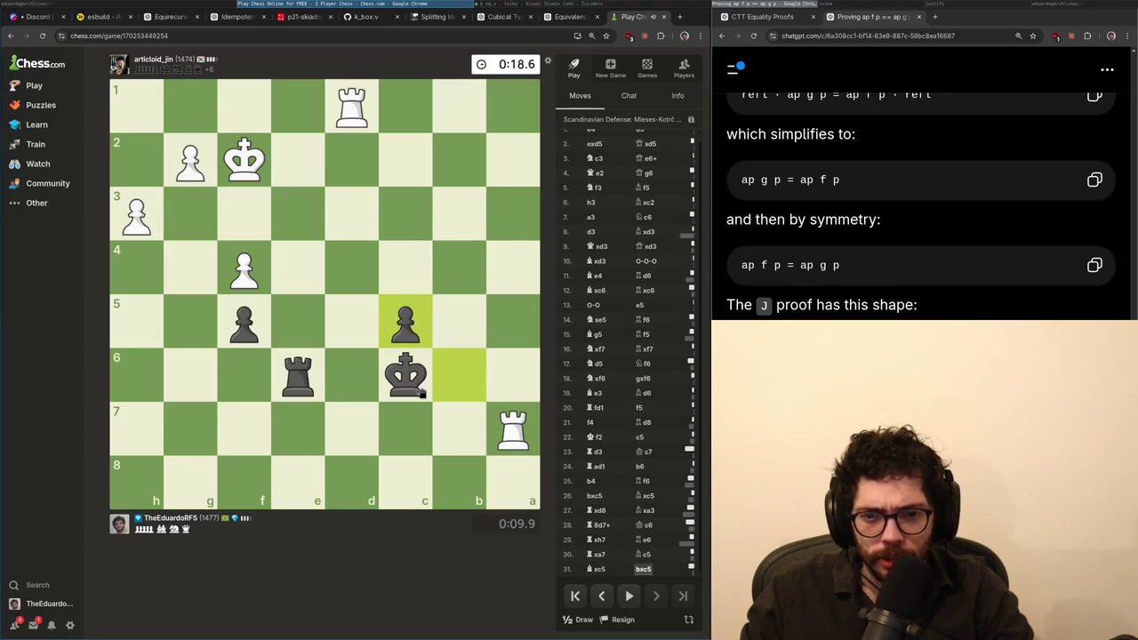
mouse_move(406, 377)
left_mouse_down()
mouse_move(404, 388)
mouse_move(405, 378)
left_mouse_up()
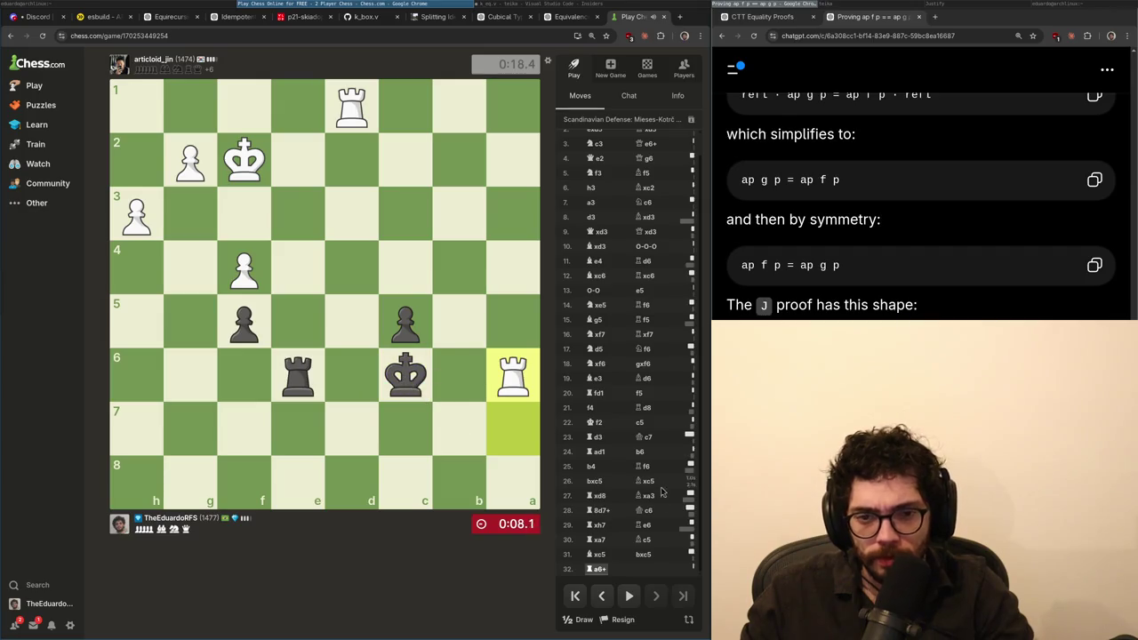
key("ctrl+w")
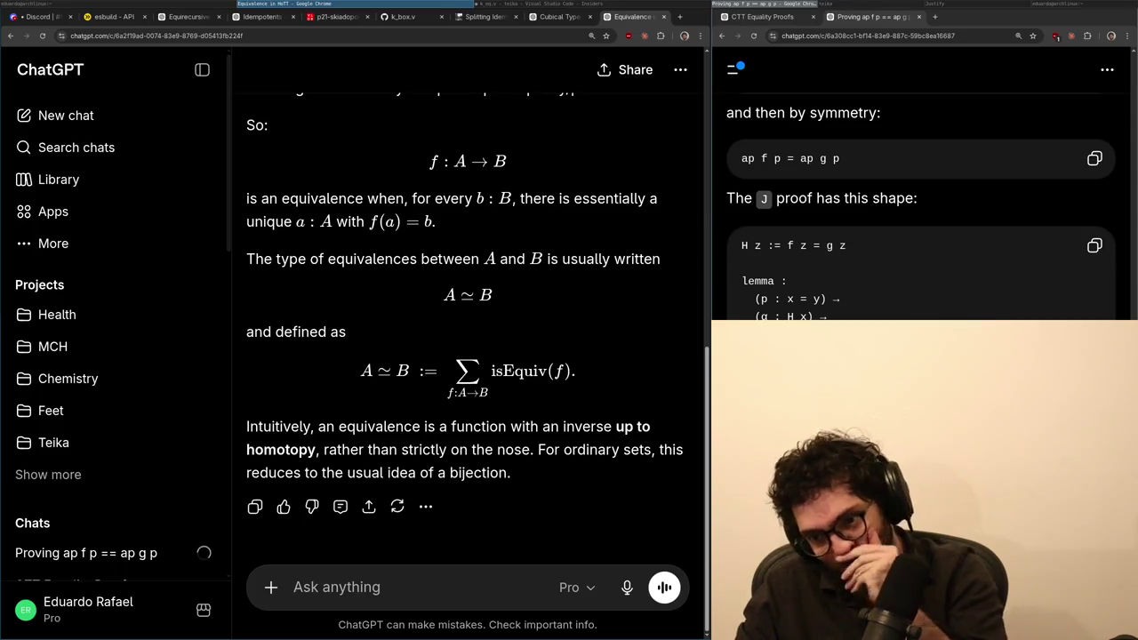
Cycle through the windows back to Chrome, then load x.com in a new tab and close it
key("alt+Tab")
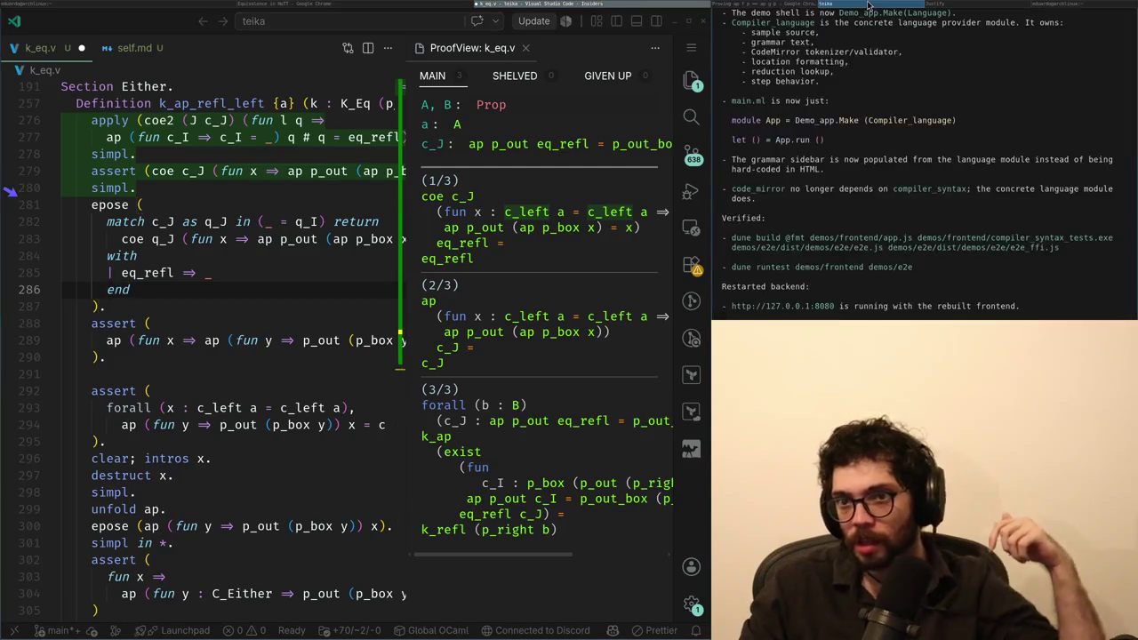
key("alt+Tab")
key("alt+Tab")
key("alt+Tab")
key("alt+Tab")
key("alt+Tab")
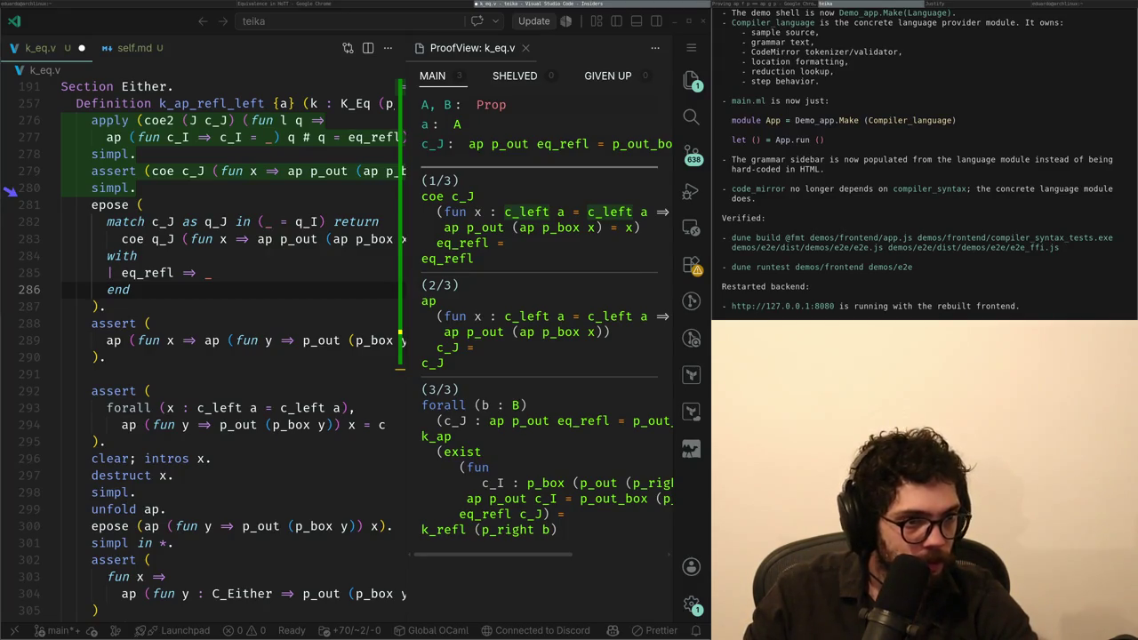
key("alt+Tab")
key("ctrl+t")
type("x")
key("Return")
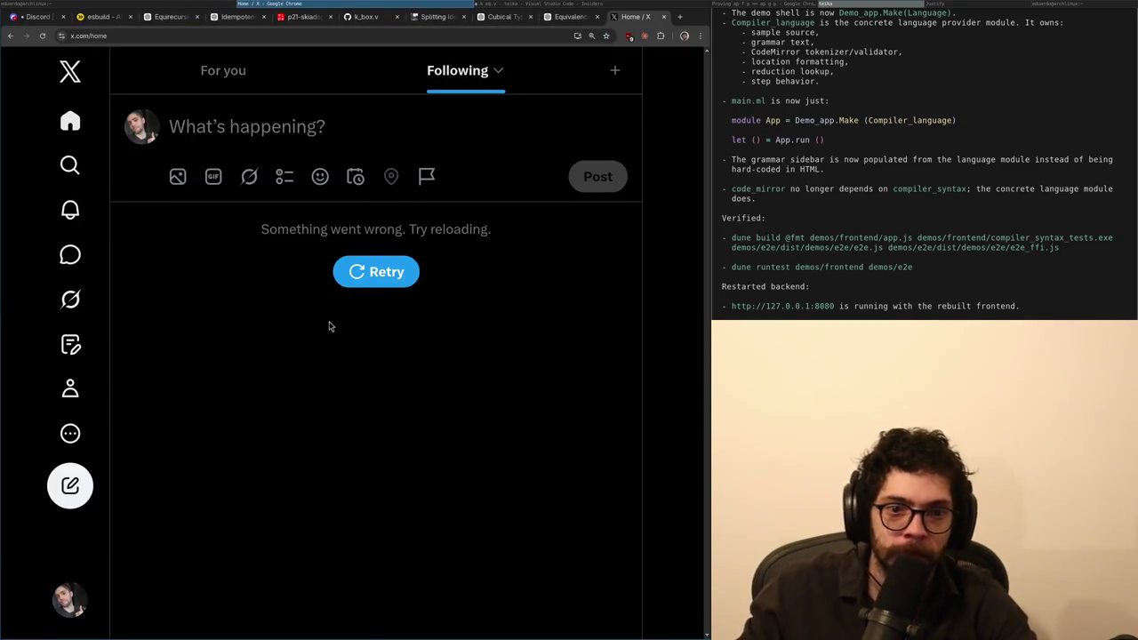
key("ctrl+w")
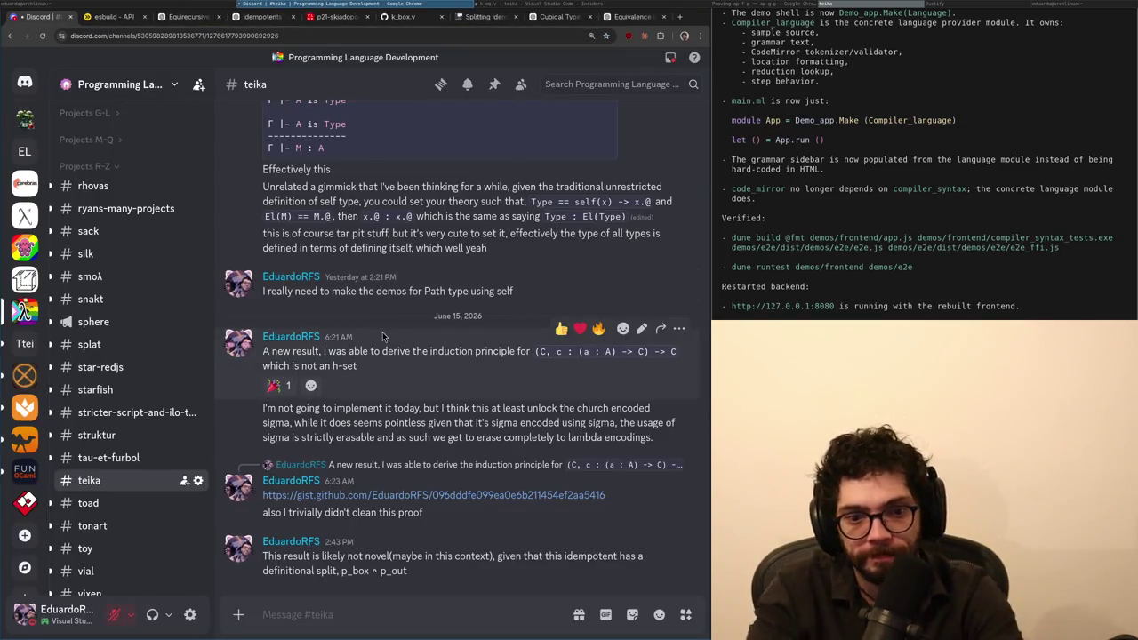
Return to k_eq.v in VS Code, maximize it, and put the cursor on empty line 291
key("alt+Tab")
left_click(270, 391)
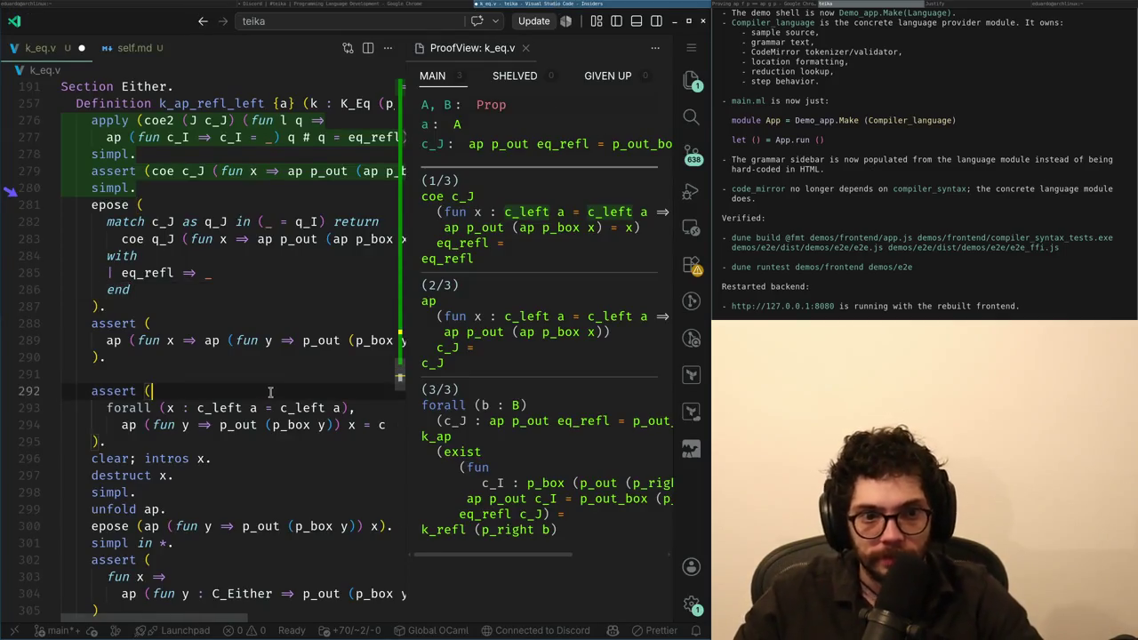
key("super+Up")
key("Up")
key("Up")
key("Up")
key("Up")
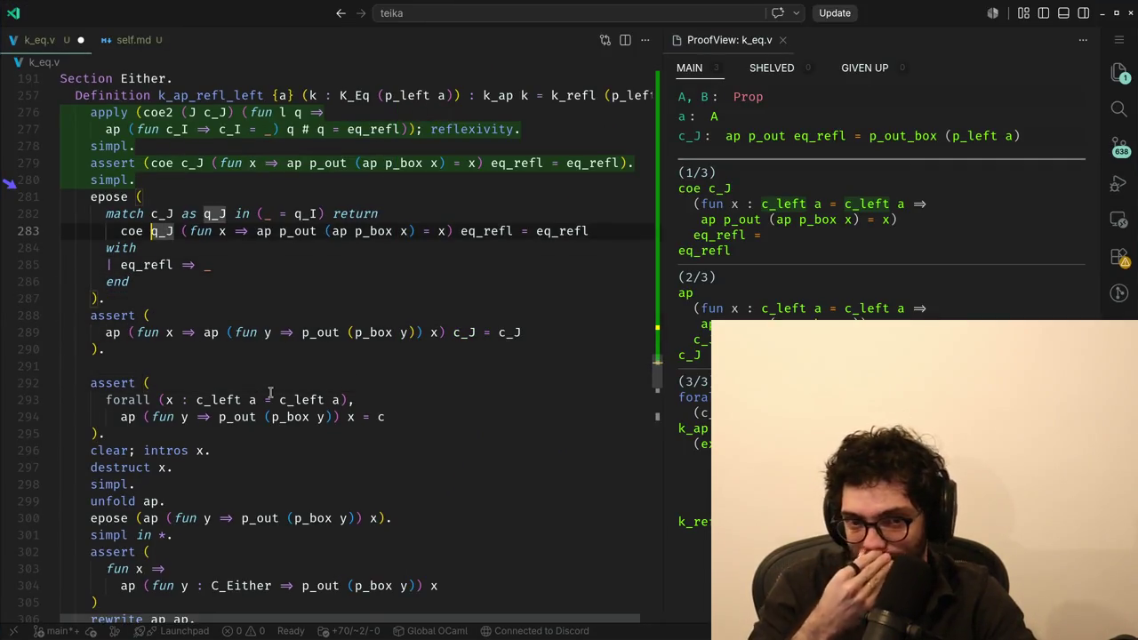
Move the cursor around the epose on lines 281–284, then back before k_ap_refl_left
key("ctrl+Right")
key("ctrl+Right")
key("ctrl+Right")
key("Down")
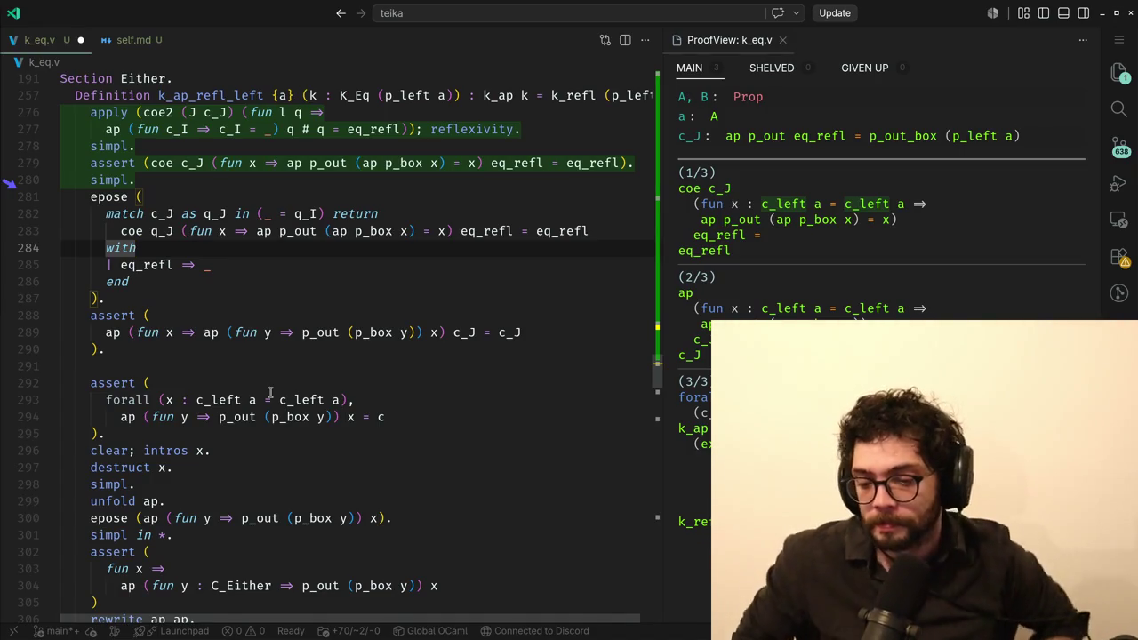
key("Up")
key("Up")
key("Up")
key("Up")
key("Up")
key("Up")
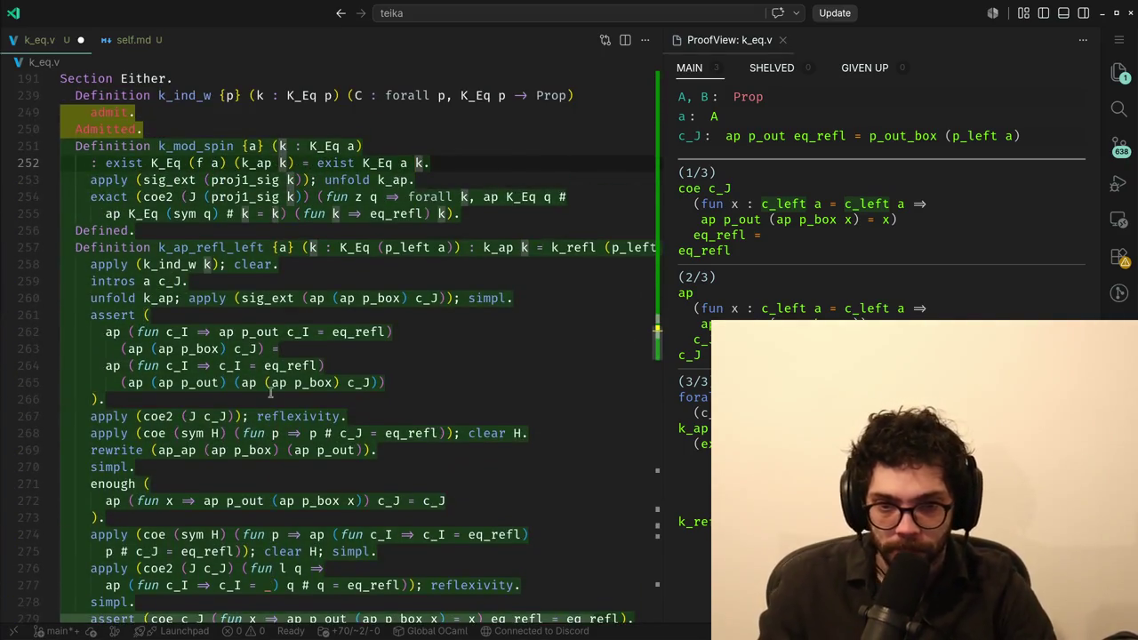
key("Page_Down")
key("Up")
key("Up")
key("Up")
Step the proof back and forth around line 260 to compare goals before and after it
key("alt+Down")
key("alt+Down")
key("alt+Down")
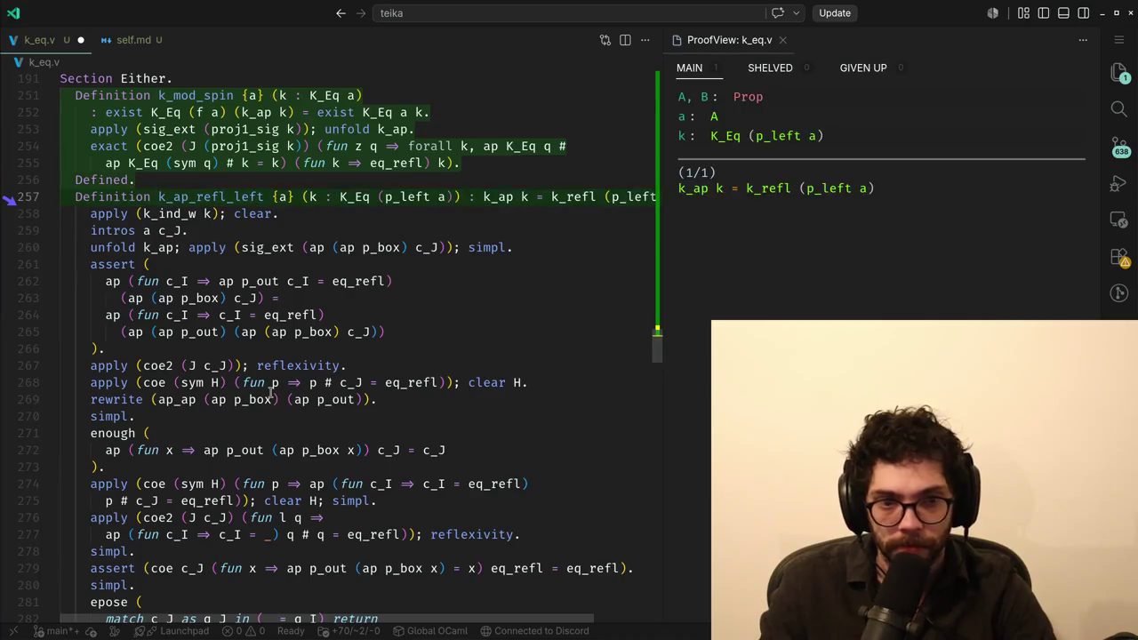
key("alt+Up")
key("alt+Up")
key("alt+Up")
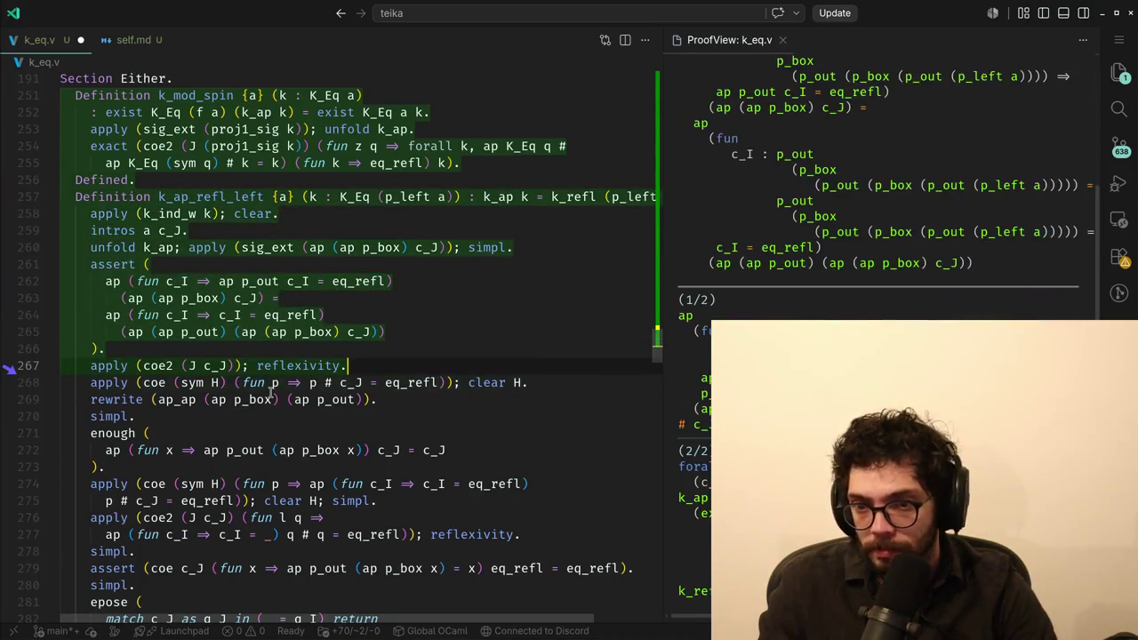
key("alt+Down")
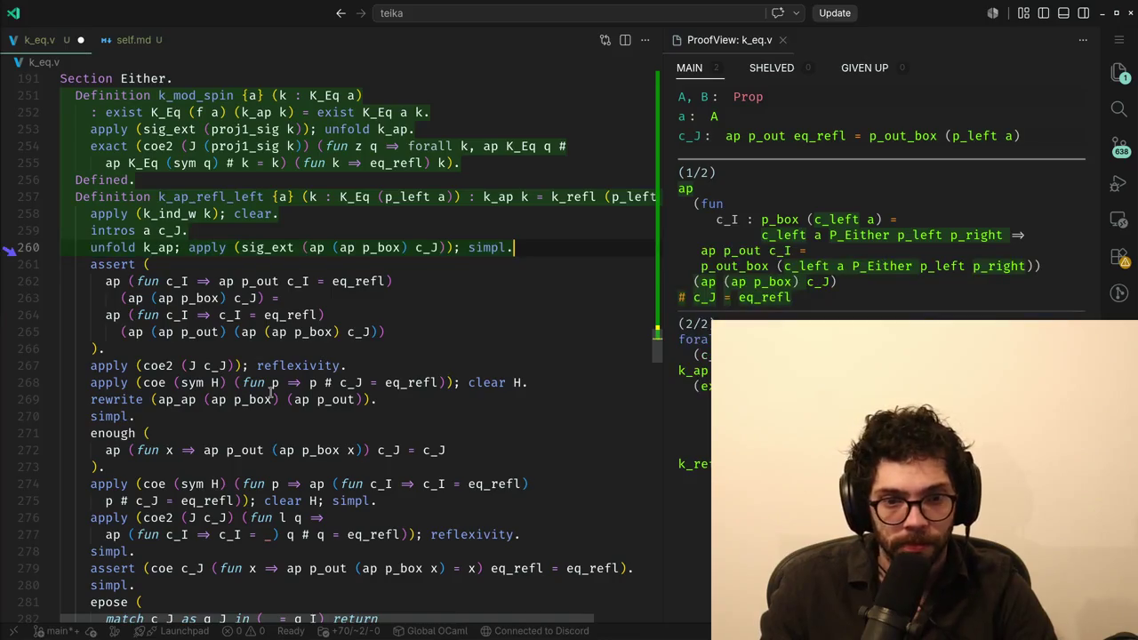
key("alt+Up")
key("alt+Down")
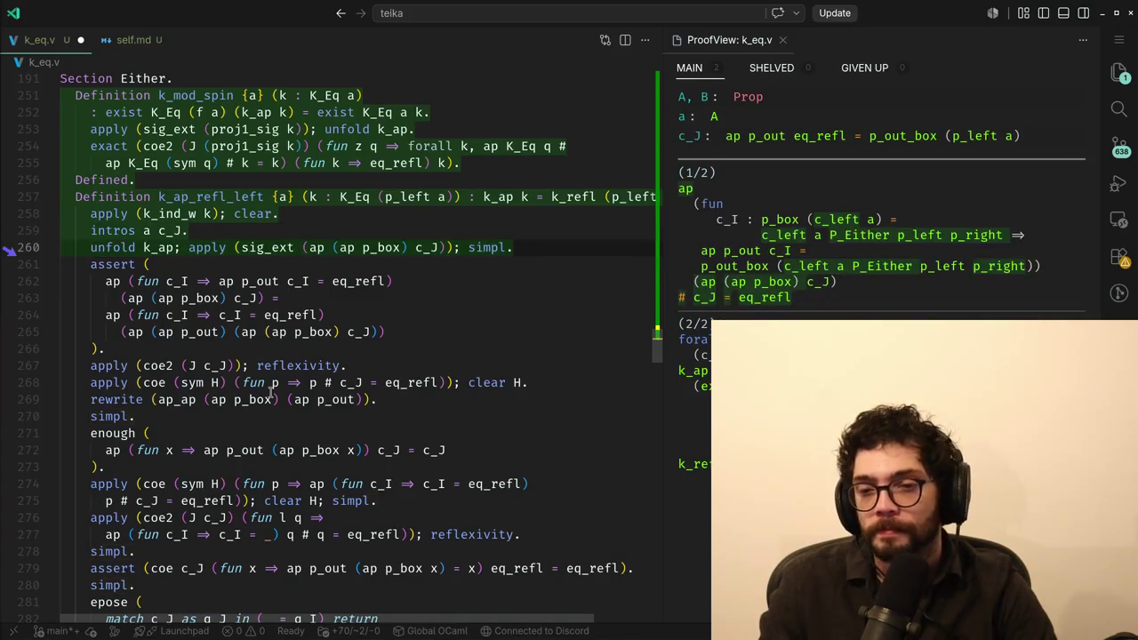
key("alt+Up")
key("alt+Down")
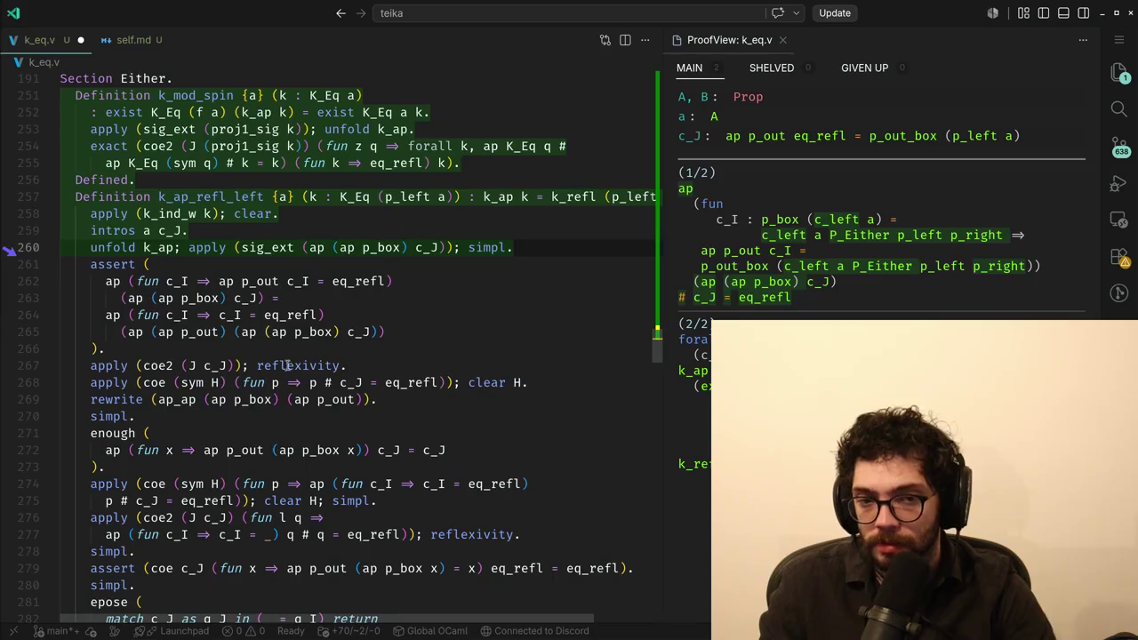
scroll(288, 365, "up", 12)
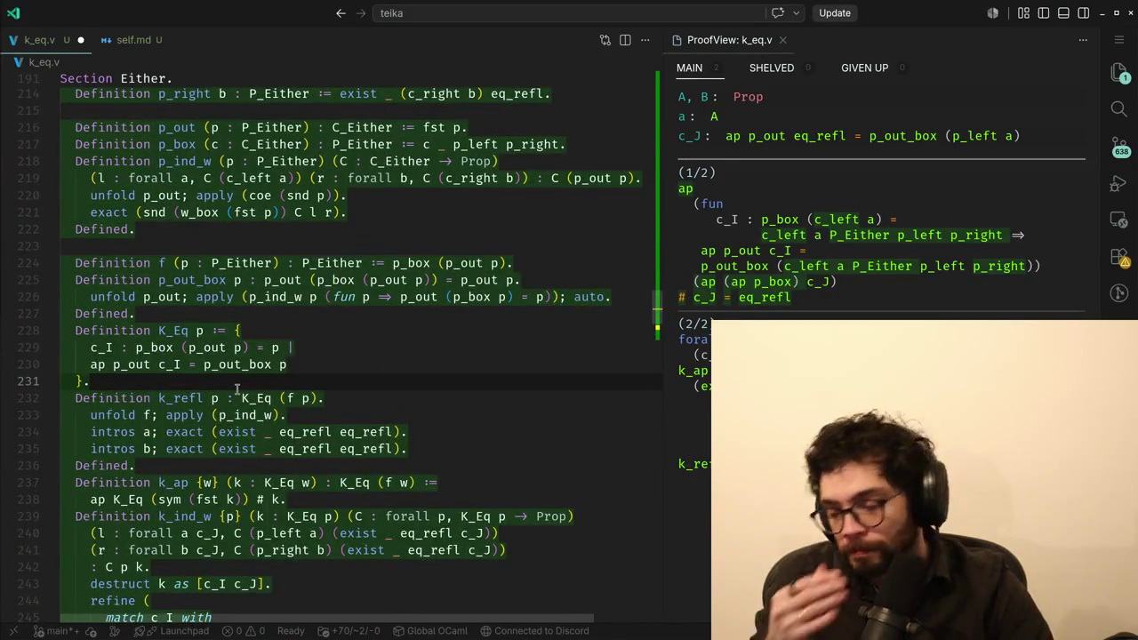
key("alt+Up")
key("alt+Up")
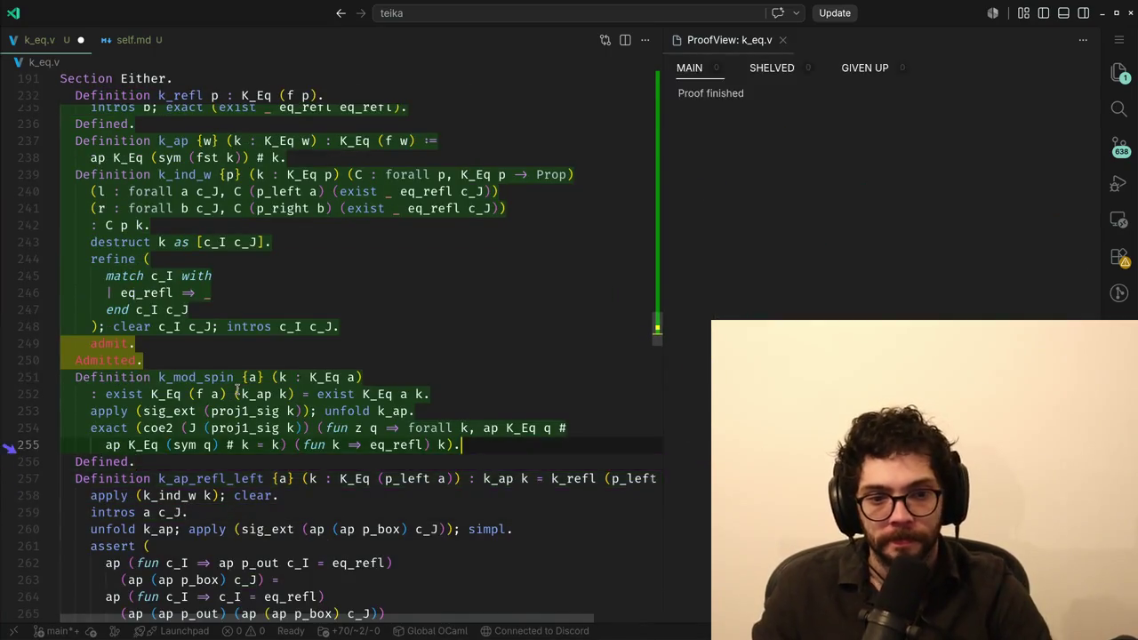
scroll(209, 322, "up", 2)
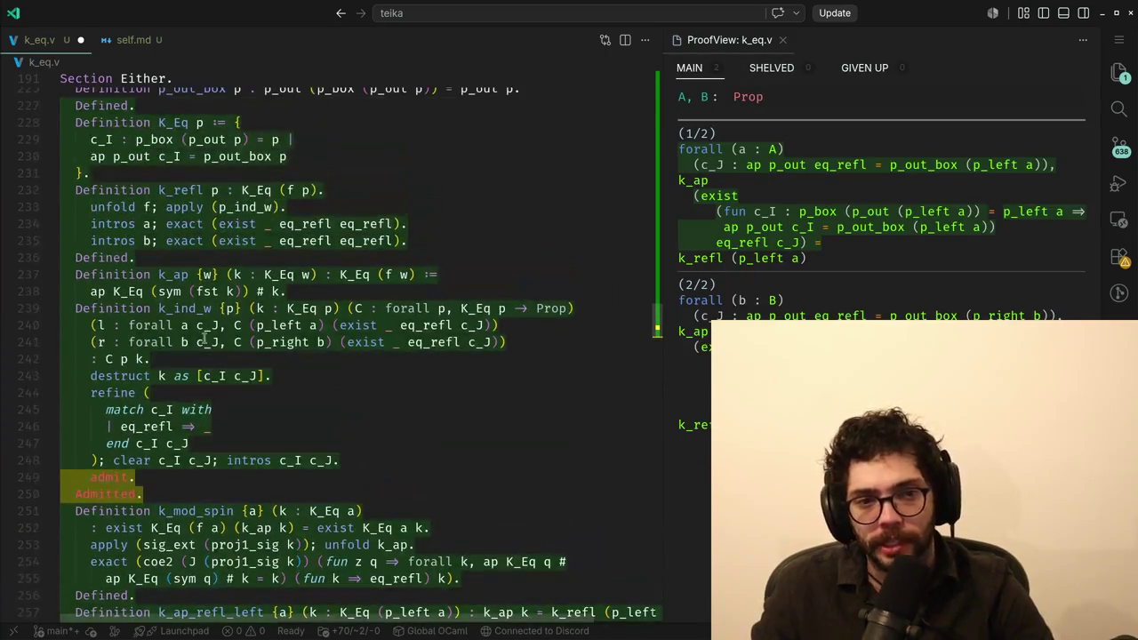
scroll(209, 321, "down", 2)
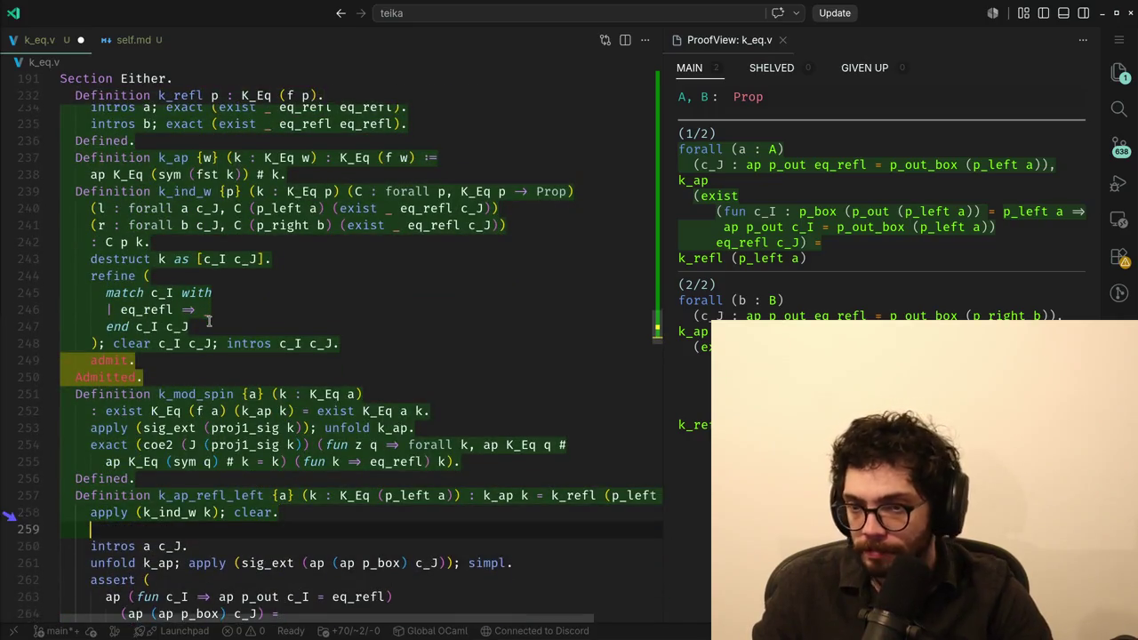
key("alt+Down")
Make line 260 read 'unfold k_ap; simpl.' with the sig_ext apply on the next line
key("Down")
key("Left")
key("Left")
type(".")
key("Return")
key("alt+Down")
key("BackSpace")
type("; simpl.")
key("alt+Down")
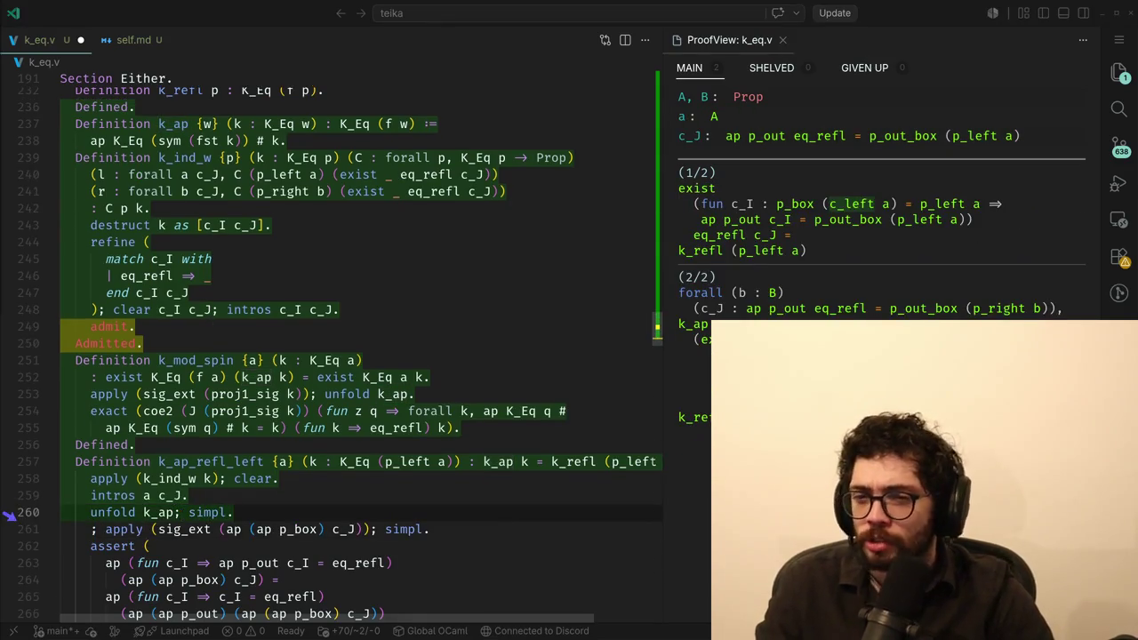
key("super+2")
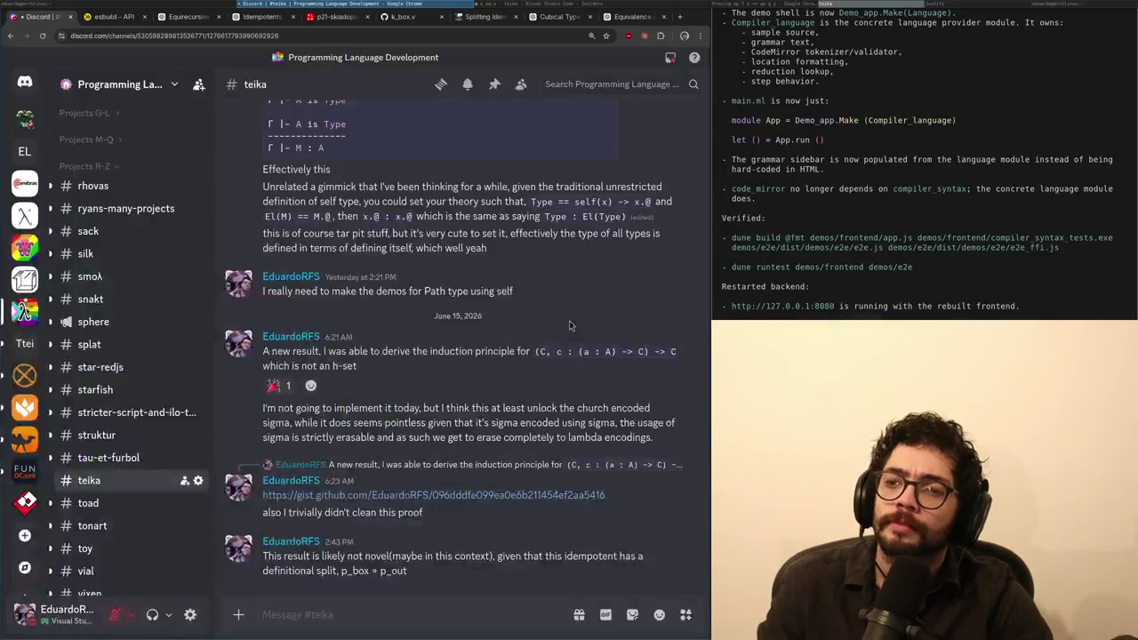
Load x.com in a new browser tab and close it again
key("ctrl+t")
type("x.com")
key("Return")
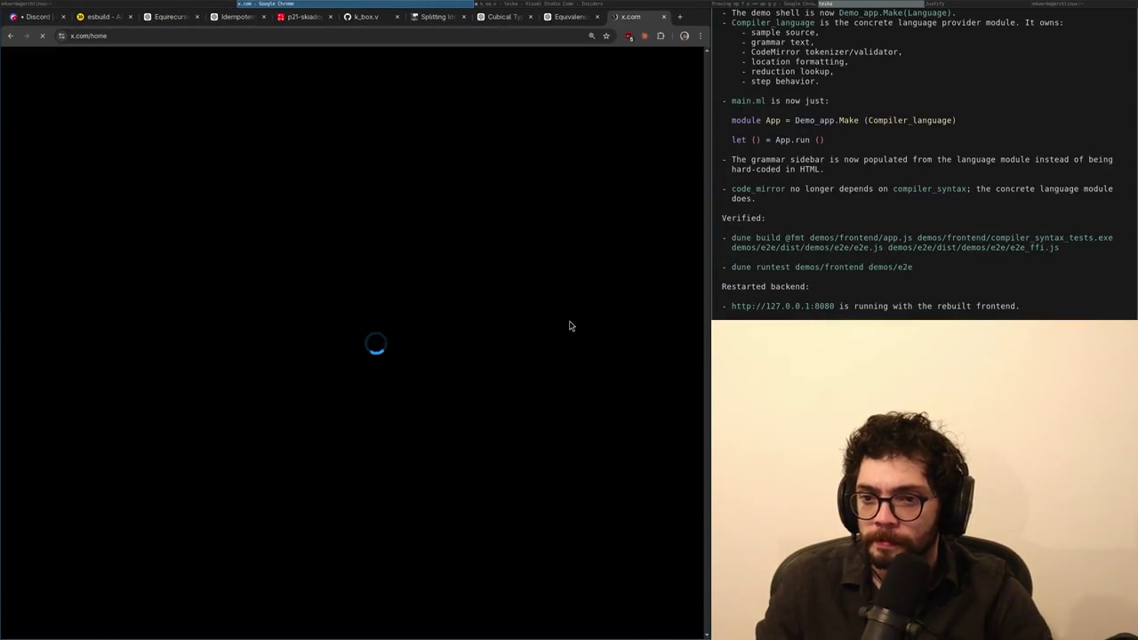
key("ctrl+w")
Open and close two empty tabs, then go to the Cubical Type Theory ChatGPT tab
key("ctrl+t")
key("ctrl+w")
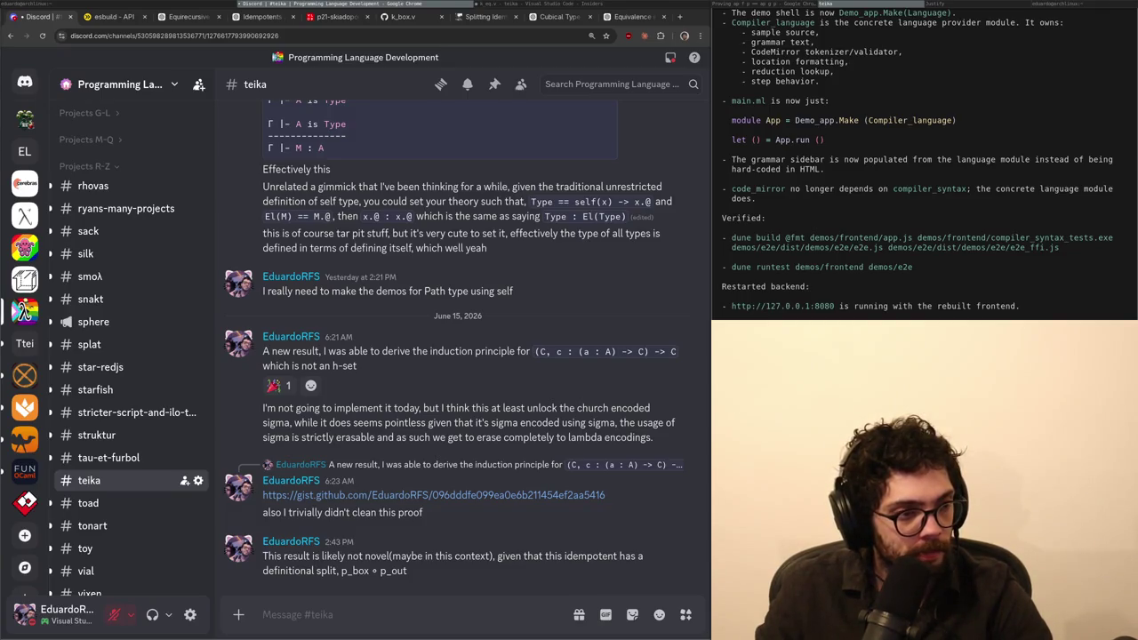
key("ctrl+t")
key("ctrl+w")
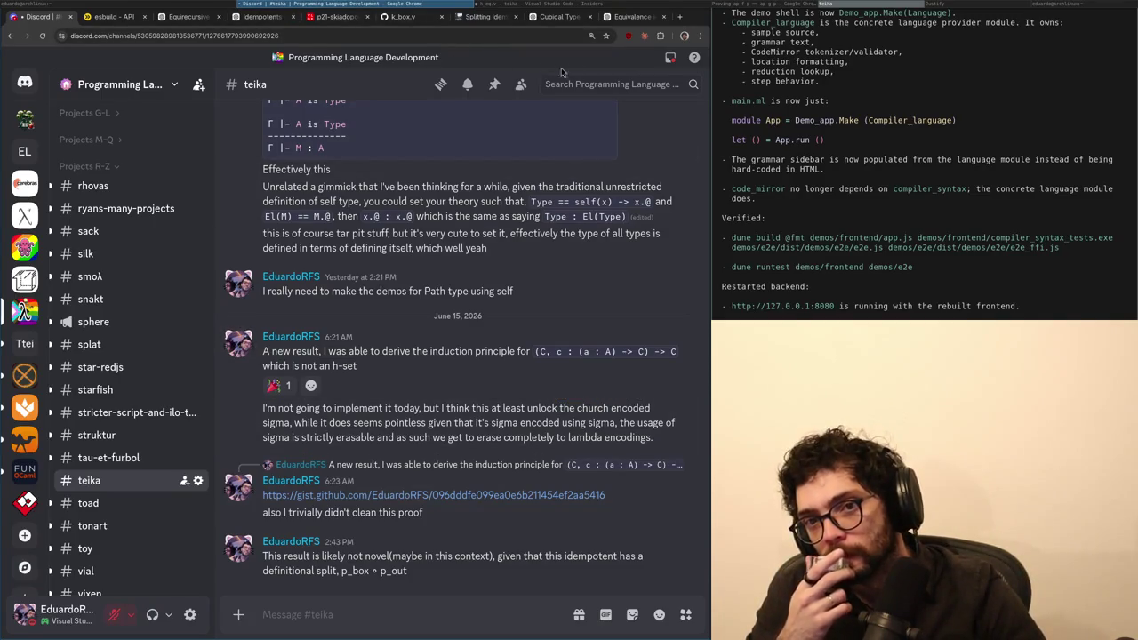
left_click(561, 17)
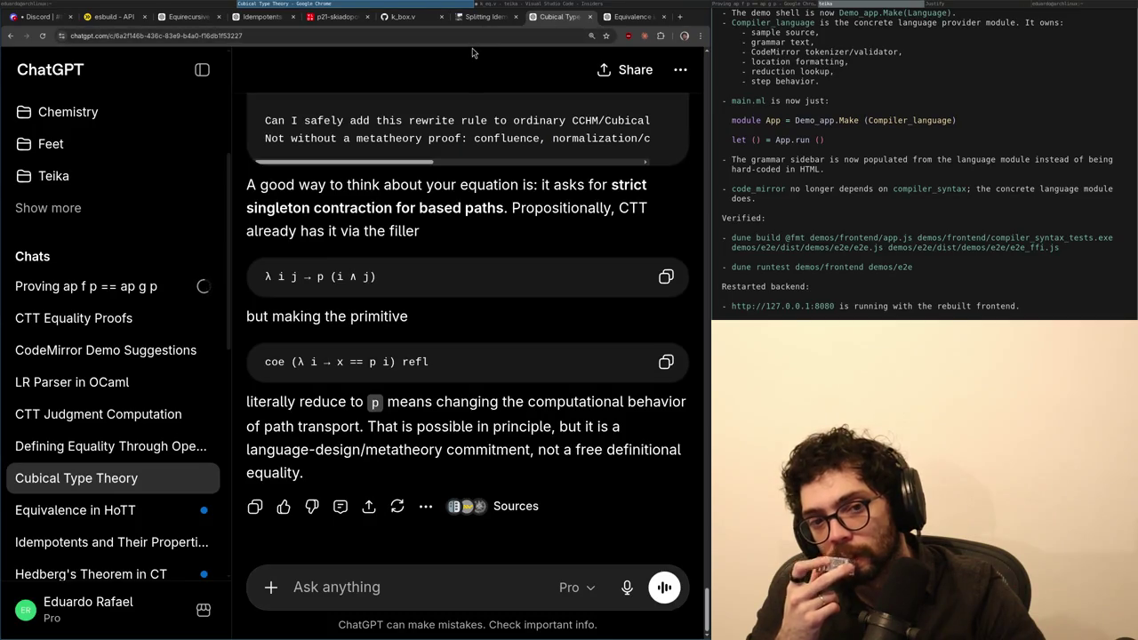
Scroll up the strict singleton contraction answer, scroll its code block sideways, then return to VS Code
scroll(392, 265, "up", 2)
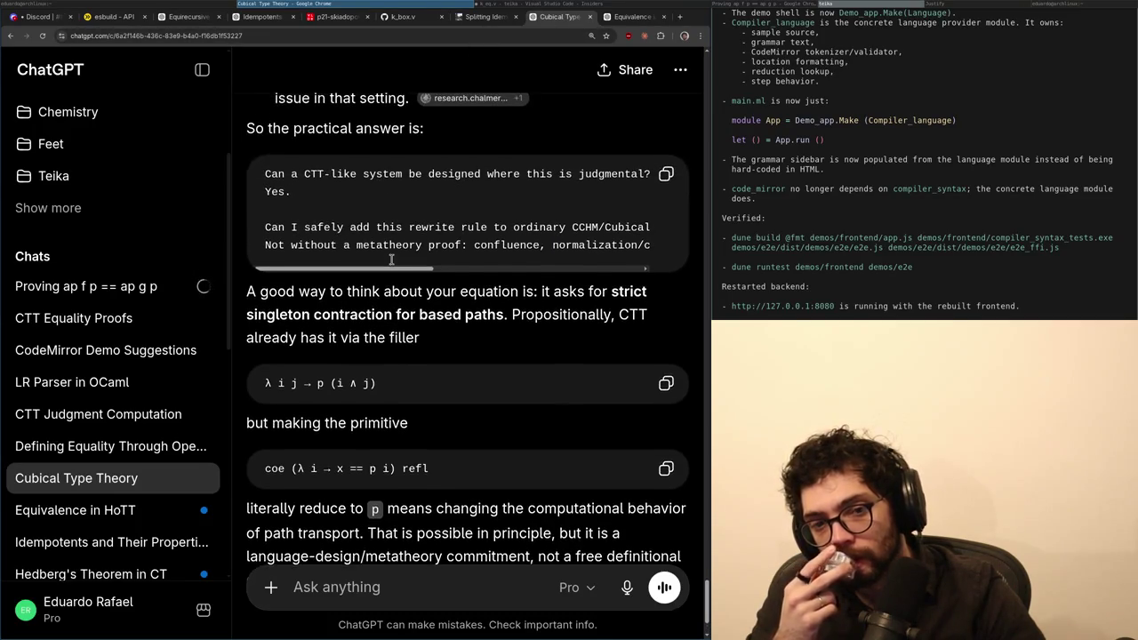
scroll(391, 259, "up", 1)
mouse_move(384, 324)
left_mouse_down()
mouse_move(421, 327)
mouse_move(332, 329)
mouse_move(515, 330)
mouse_move(612, 346)
mouse_move(303, 352)
mouse_move(323, 347)
left_mouse_up()
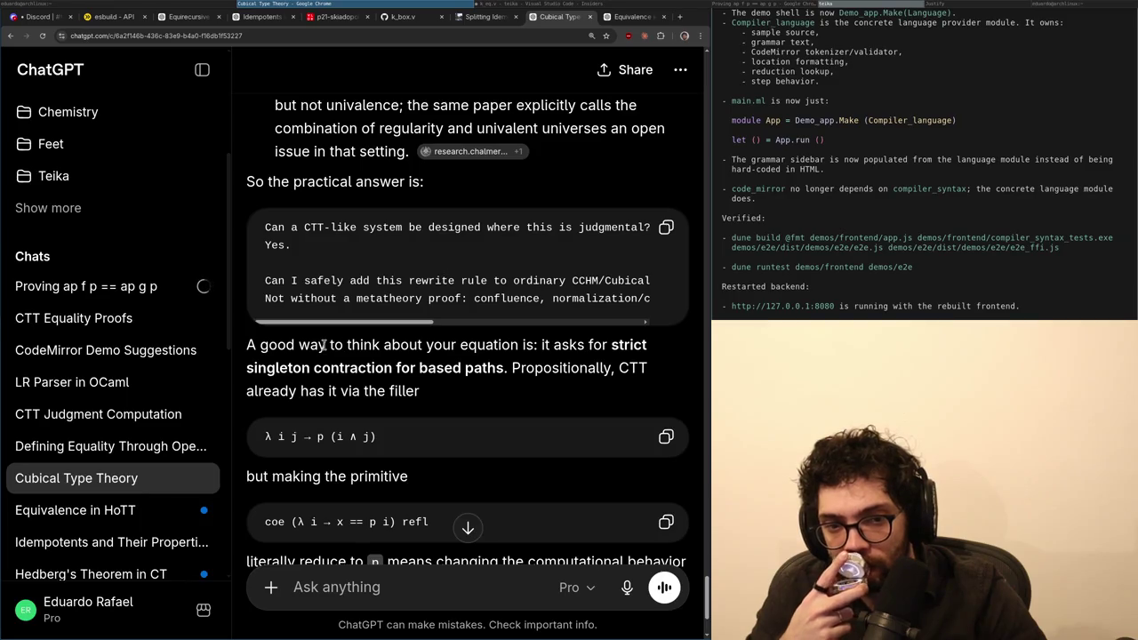
left_click(40, 5)
left_click(480, 4)
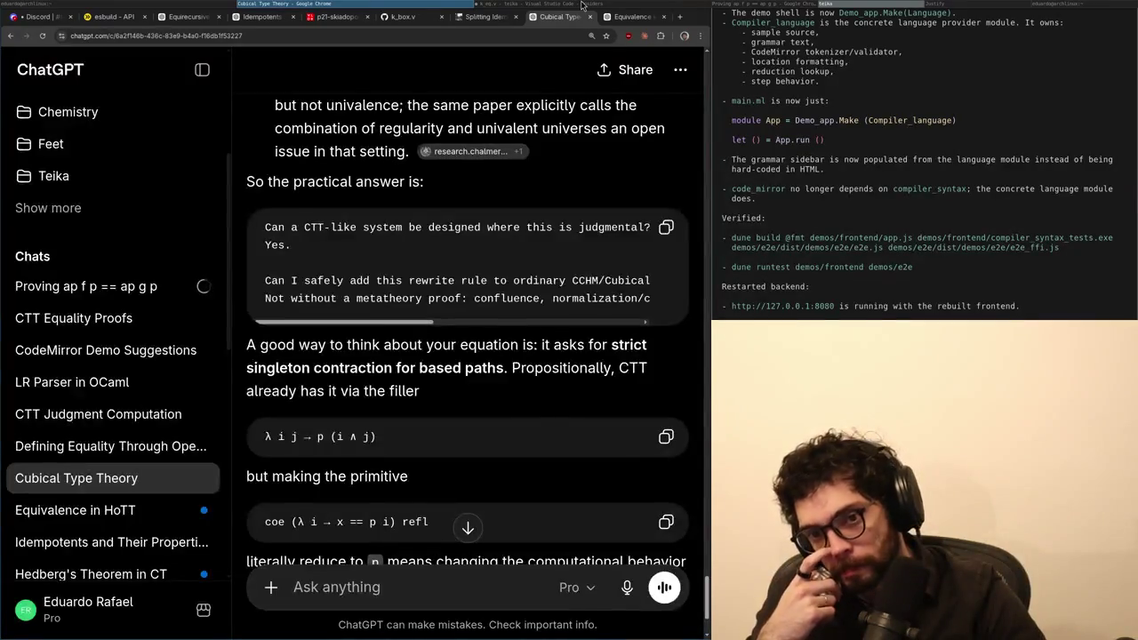
left_click(583, 4)
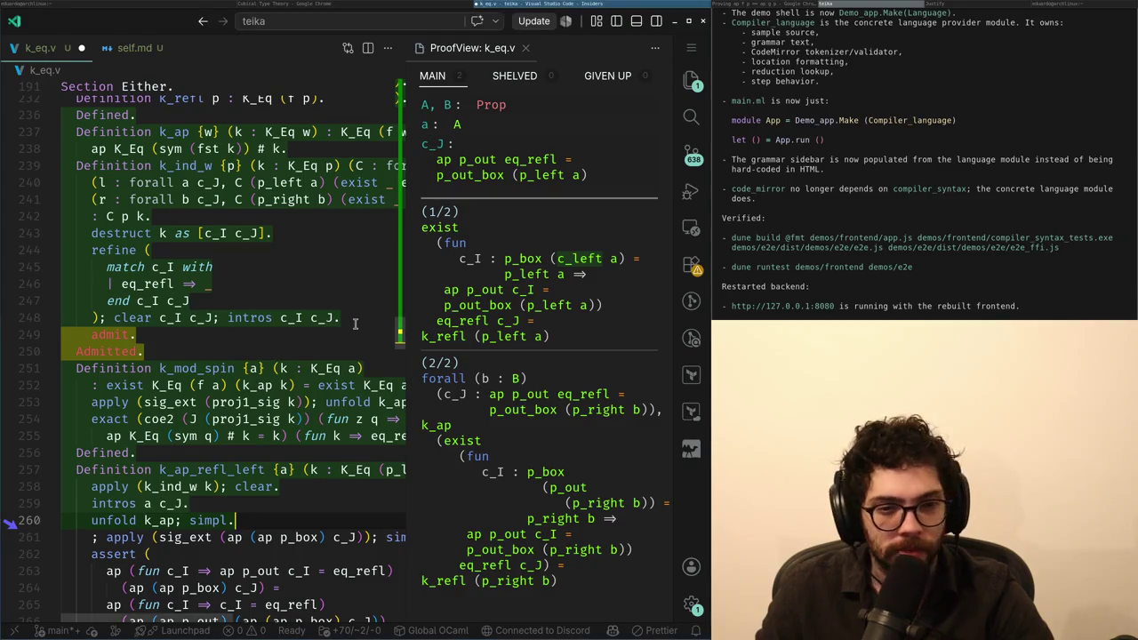
Maximize the VS Code window showing k_eq.v, then switch back to ChatGPT
key("super+f")
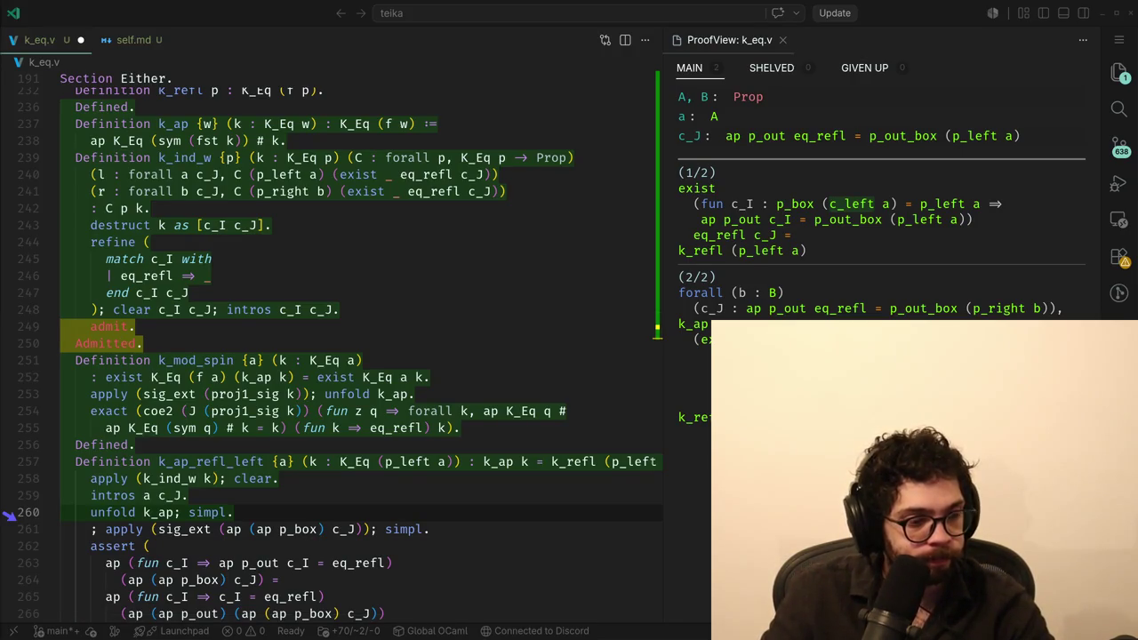
key("super+1")
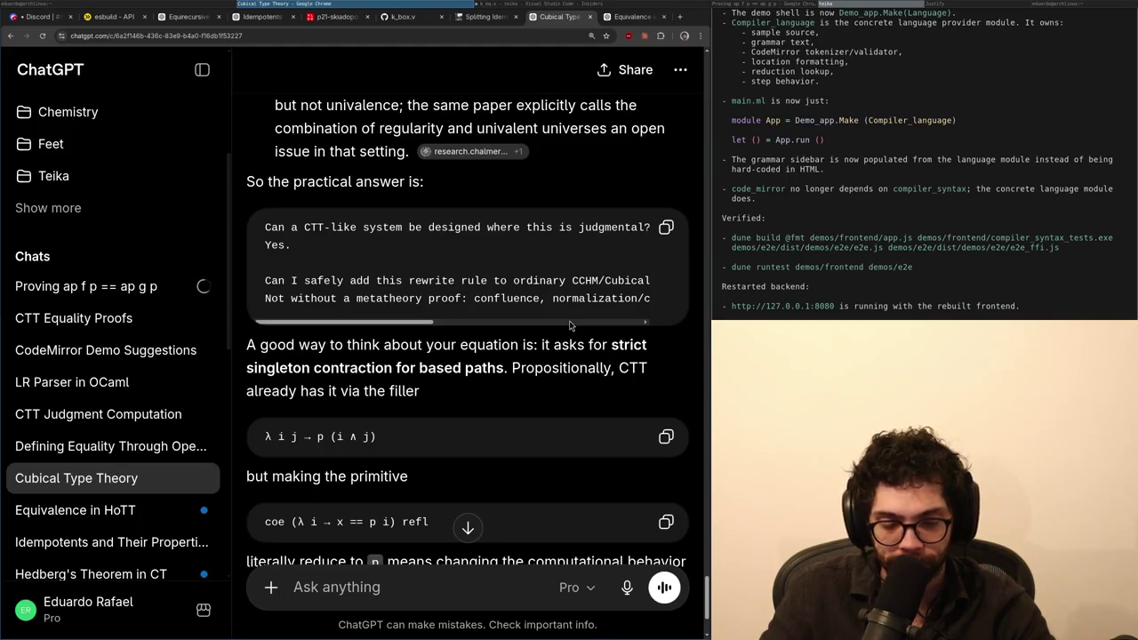
Scroll the chat, move to the 'Equivalence in HoTT' tab, then return to the k_eq.v proof
scroll(570, 326, "down", 5)
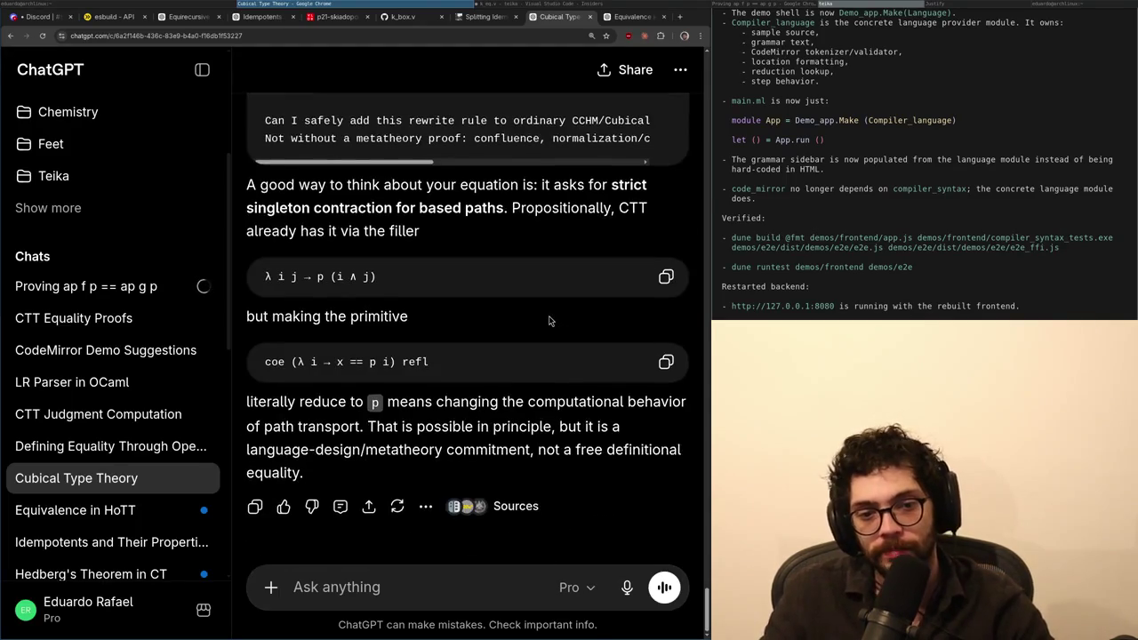
scroll(548, 321, "up", 7)
scroll(549, 321, "down", 5)
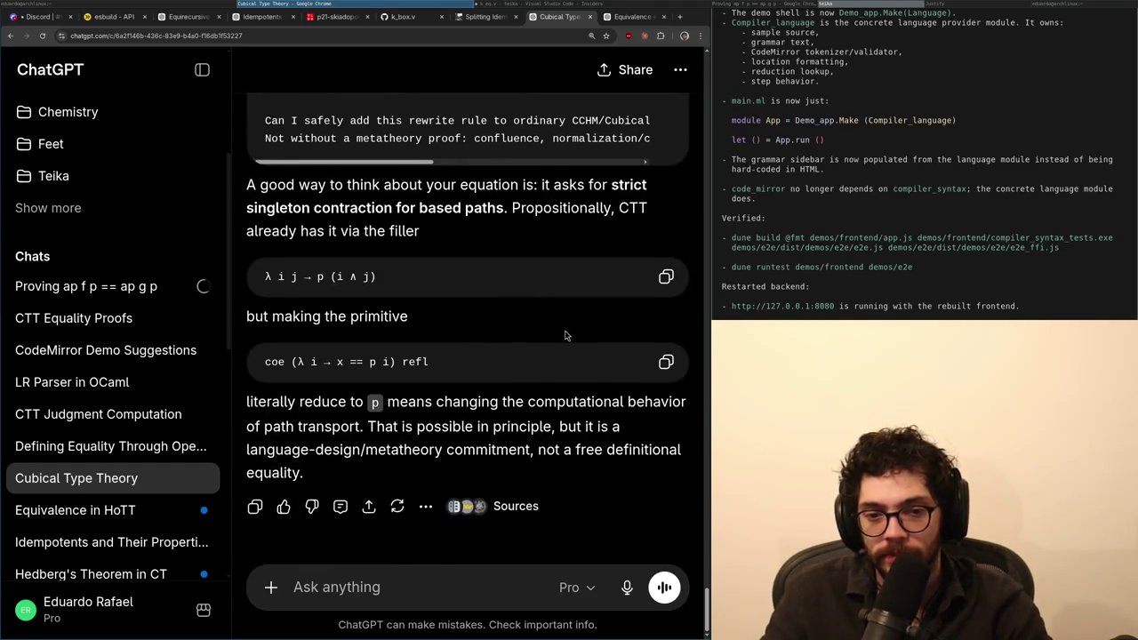
key("ctrl+Tab")
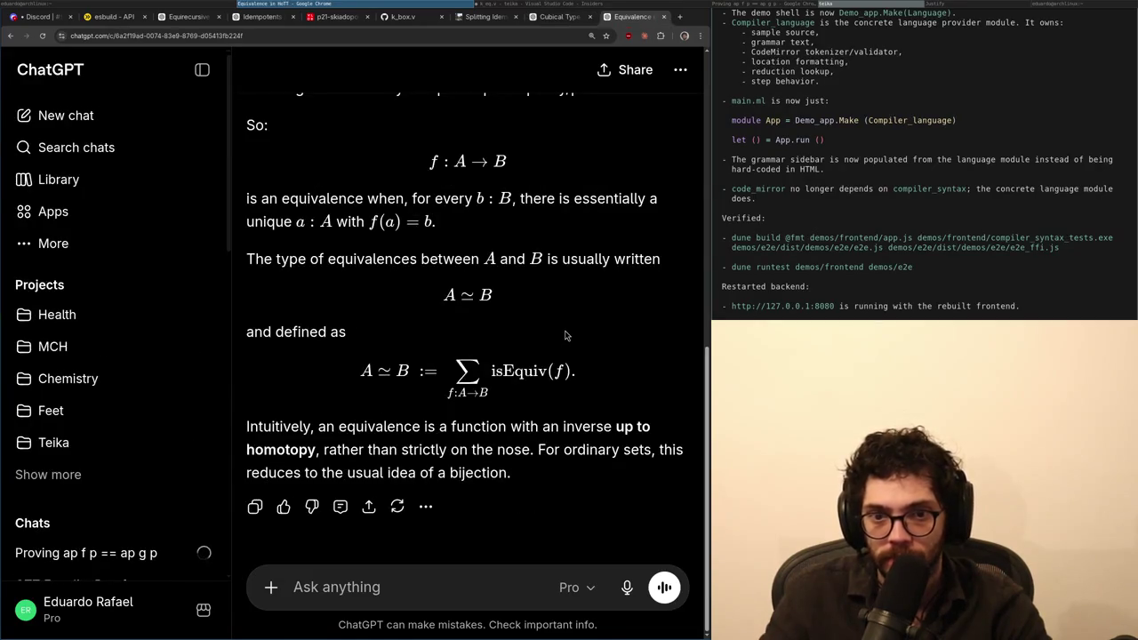
key("alt+Tab")
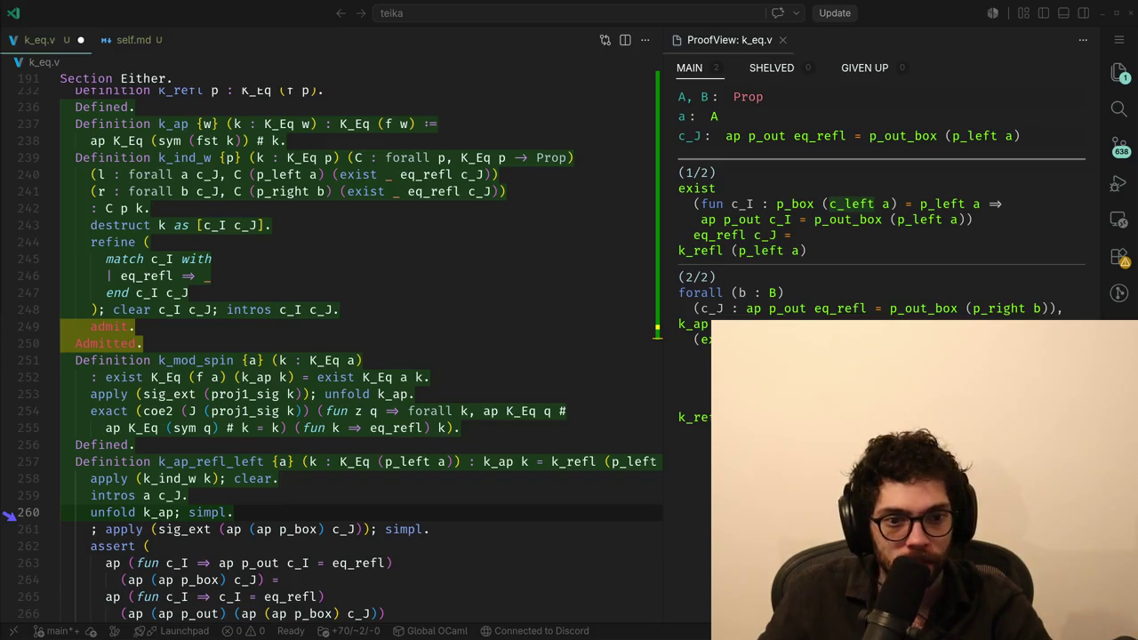
Switch from VS Code back to ChatGPT's 'Equivalence in HoTT' answer
key("super+2")
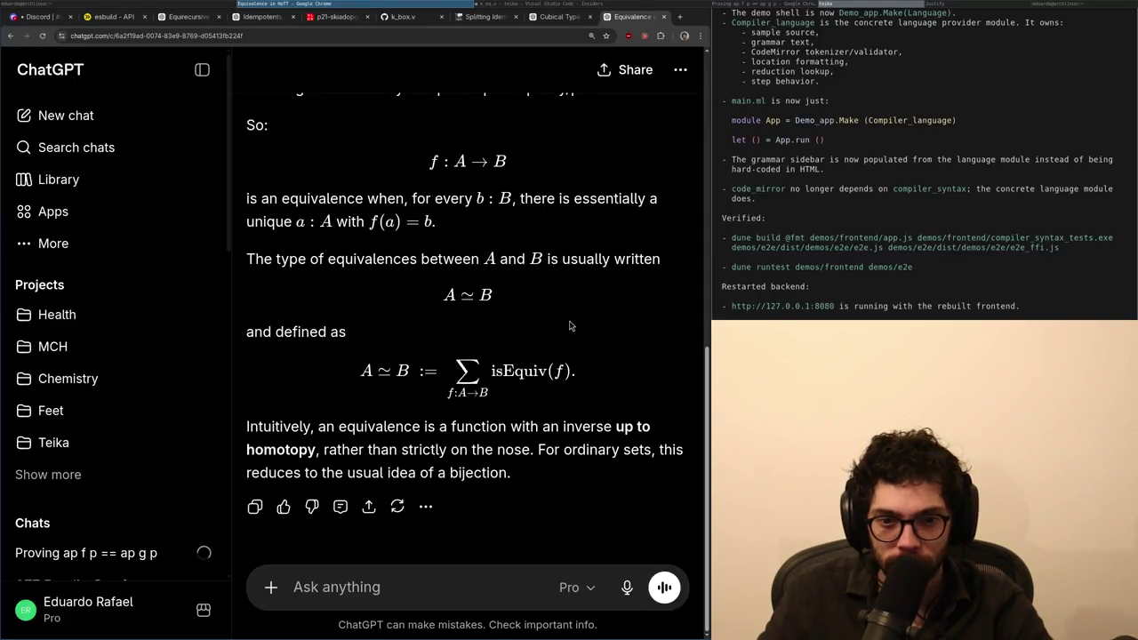
Load x.com in a new browser tab
key("ctrl+t")
type("x")
key("Return")
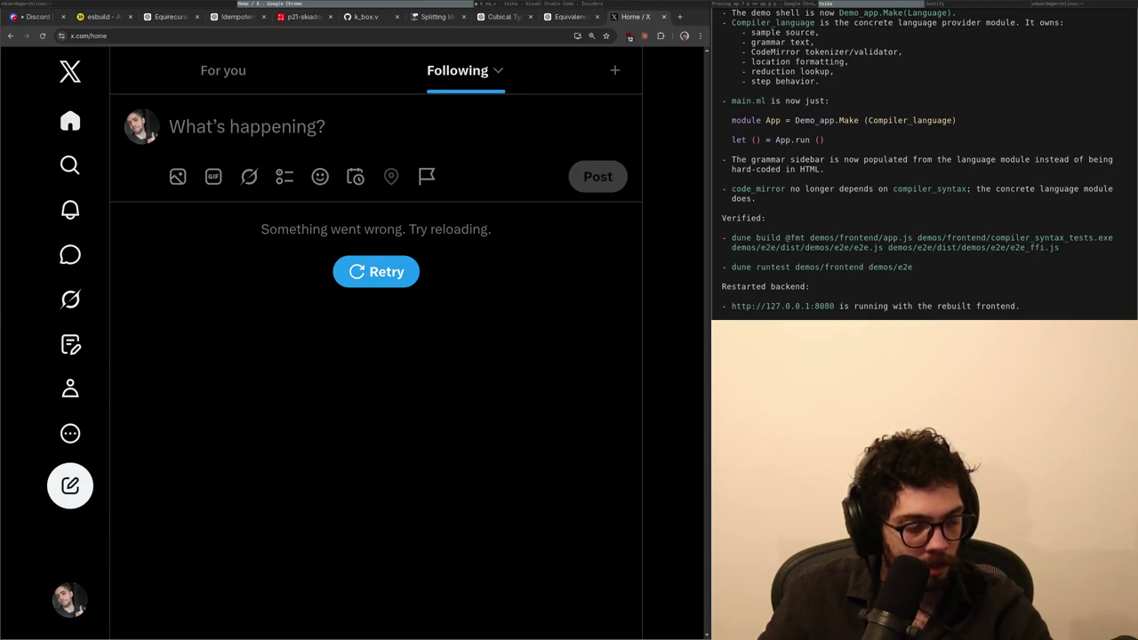
Leave X in Chrome and return to k_eq.v, which has two open goals at line 260
key("alt+Tab")
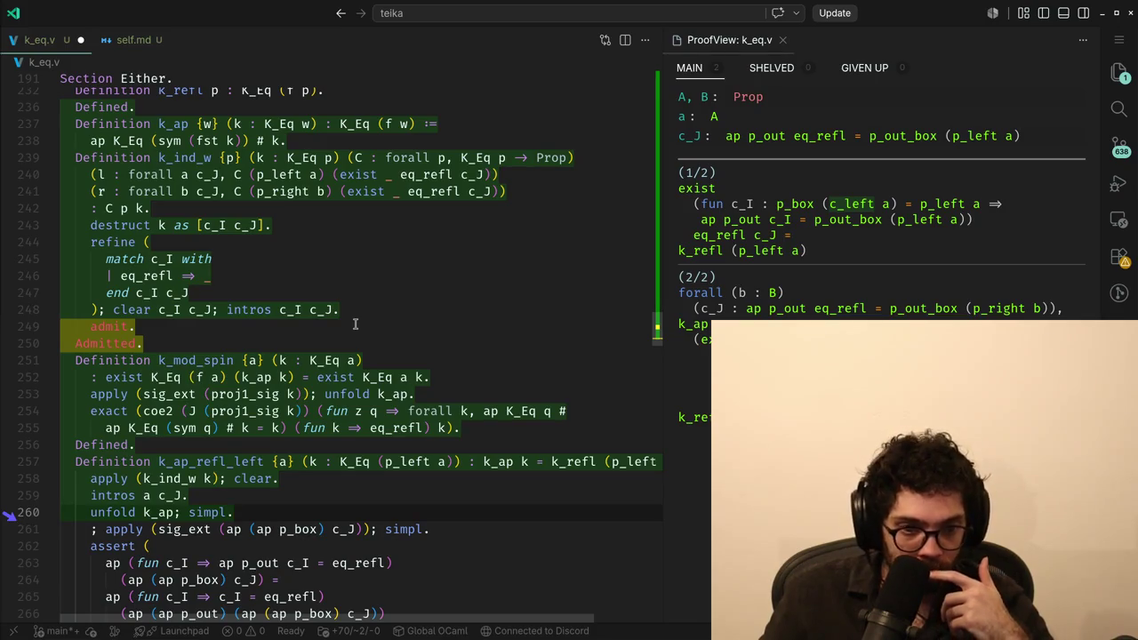
Read the hover types of p_ind_w on line 226 and of p_out
scroll(355, 323, "up", 5)
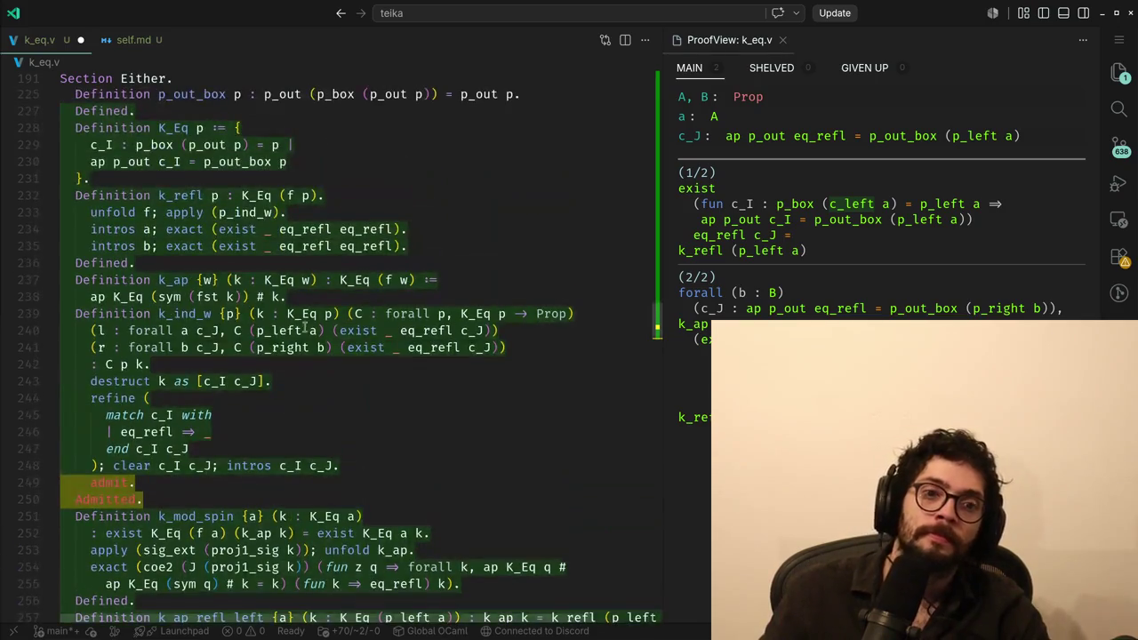
scroll(300, 328, "up", 3)
left_click(288, 361)
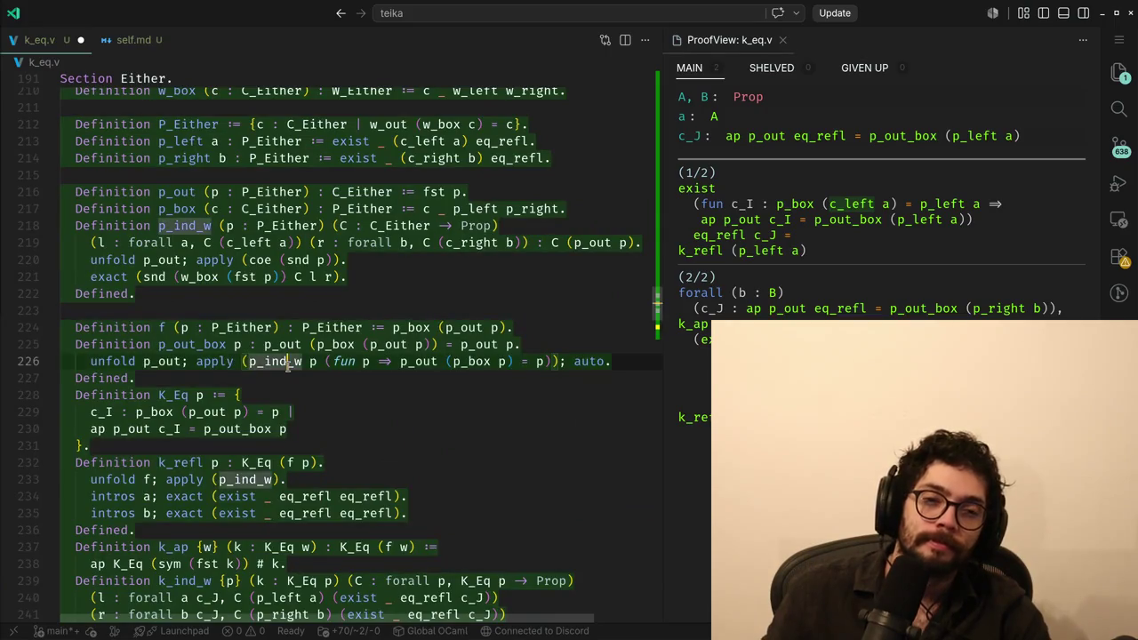
mouse_move(293, 354)
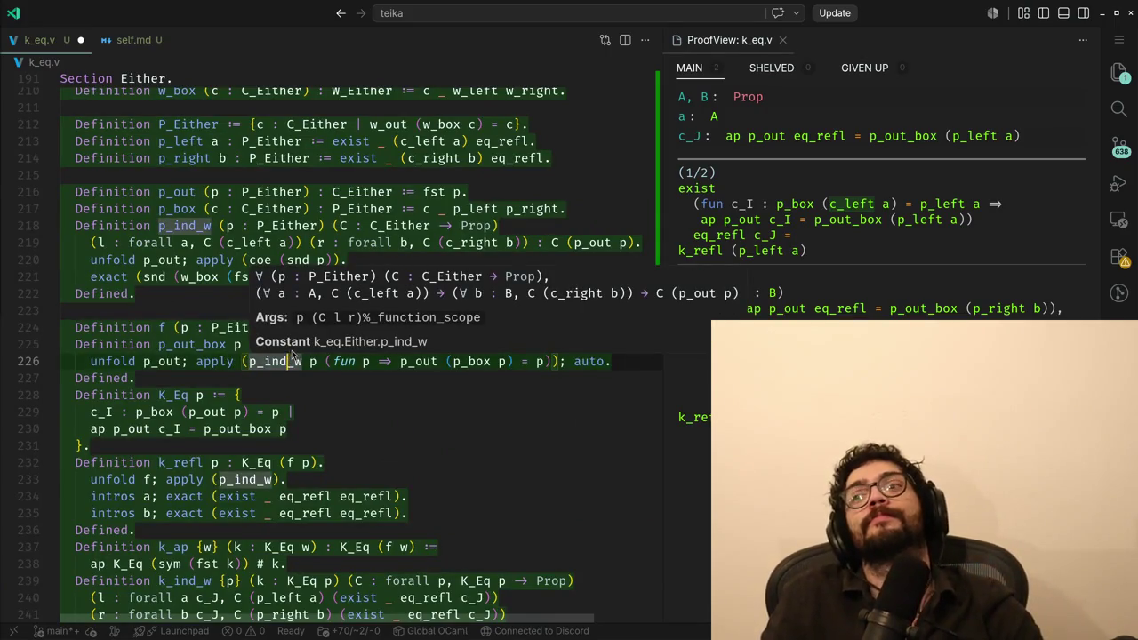
left_click(226, 413)
mouse_move(216, 418)
Glance at k_refl, highlight every use of p_out, then start a quick file search
left_click(151, 429)
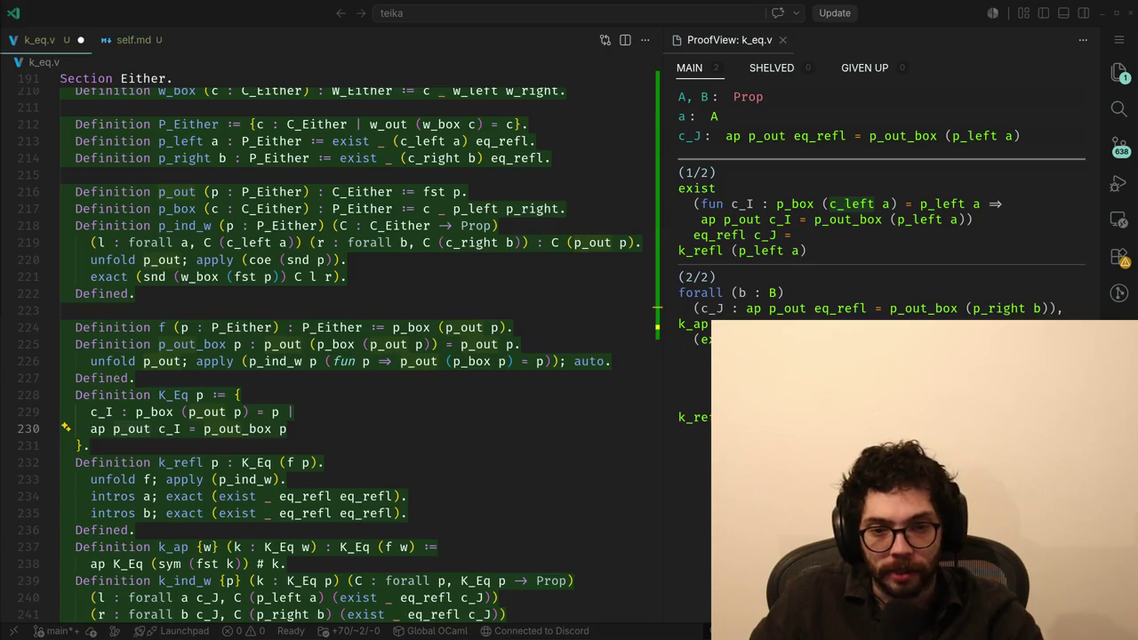
left_click(180, 462)
left_click(147, 430)
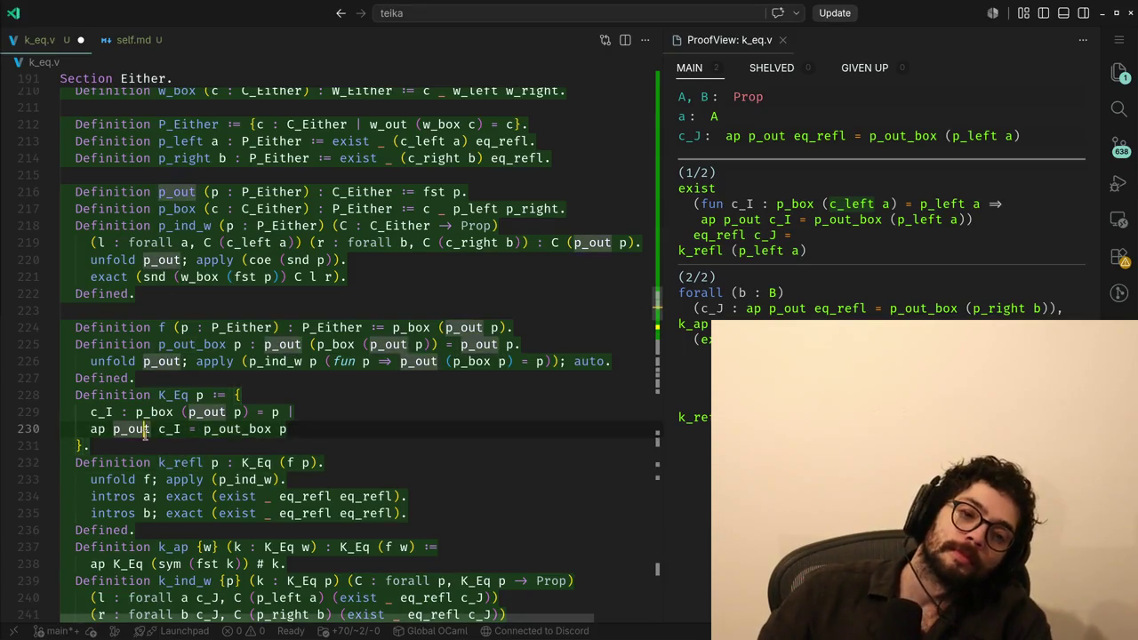
mouse_move(146, 429)
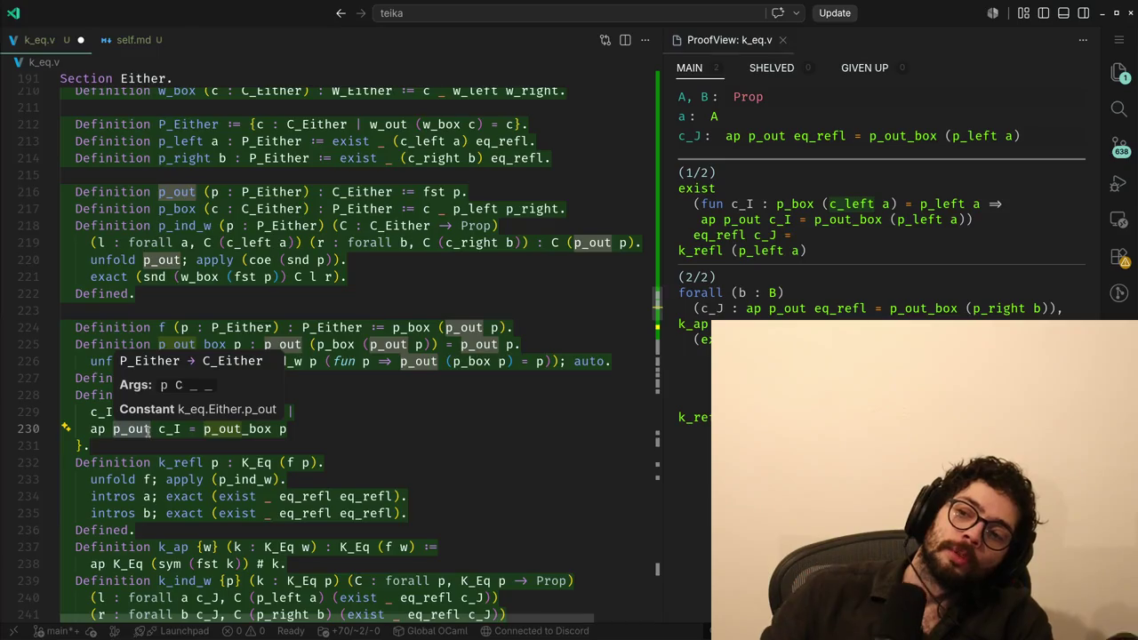
left_click(204, 480)
key("ctrl+p")
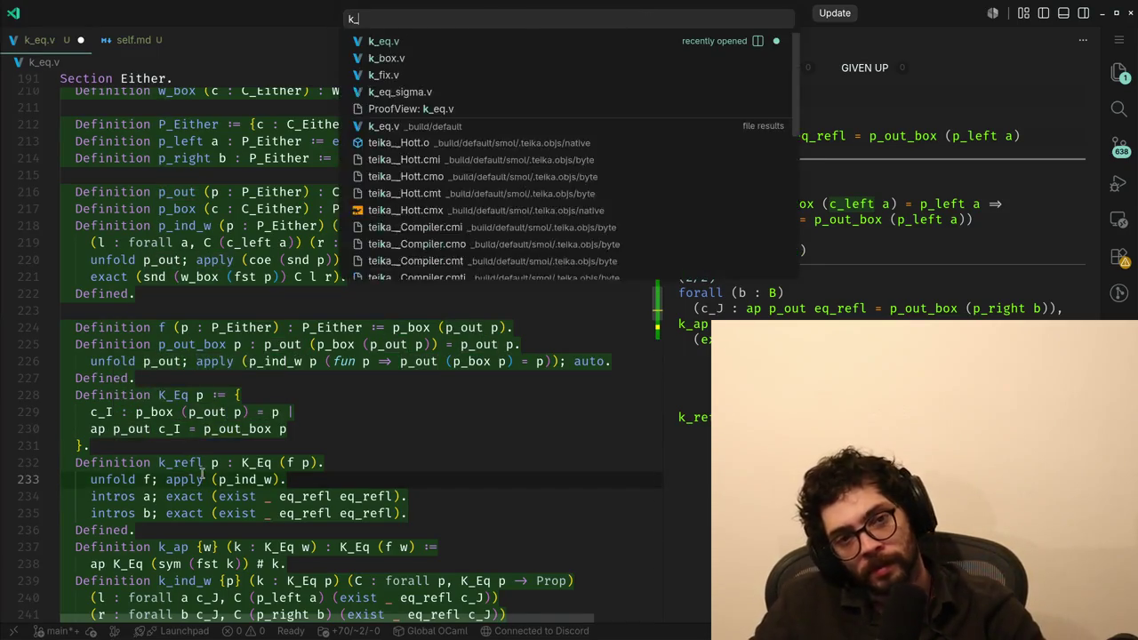
Open k_box.v, check it up to the error at line 206, then step back to line 204
key("Return")
key("ctrl+v")
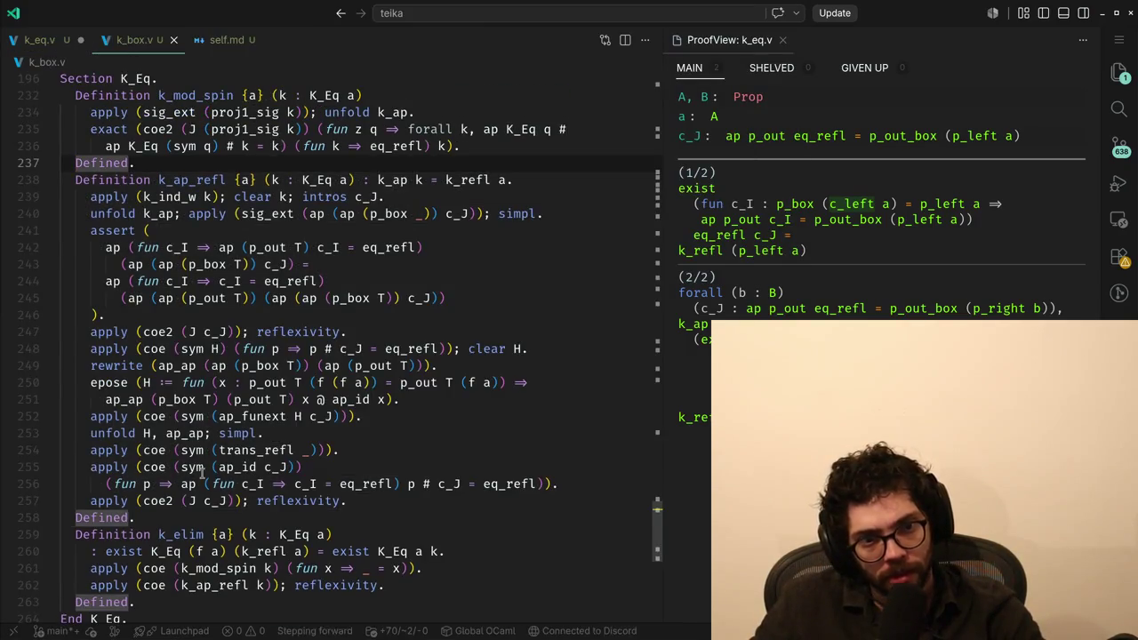
key("alt+Down")
key("alt+Down")
key("alt+Down")
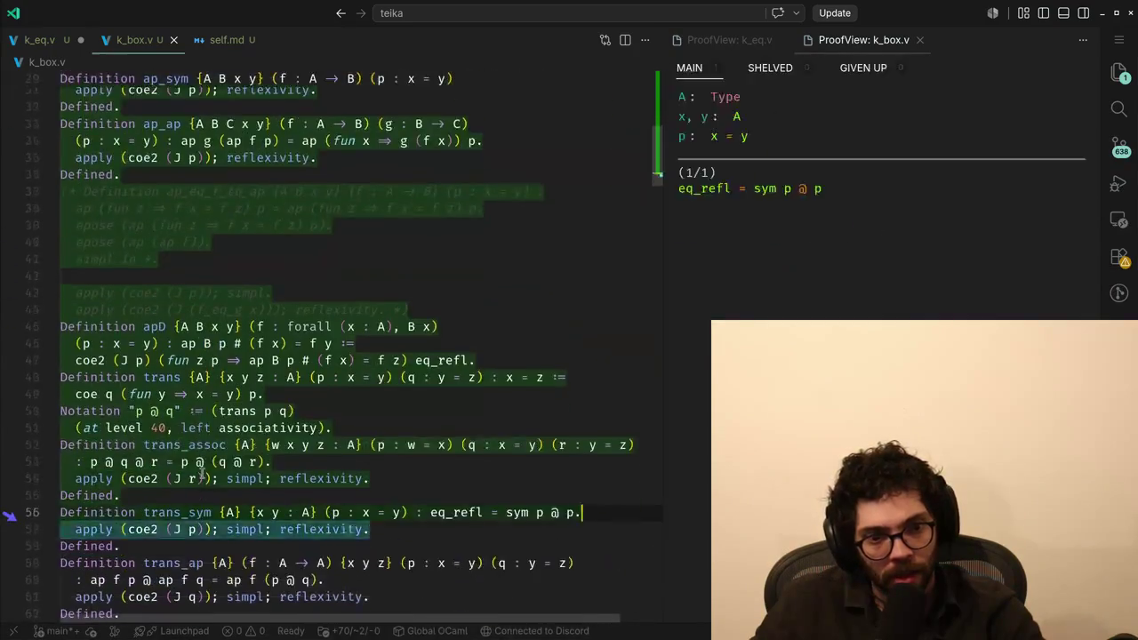
key("alt+Down")
key("alt+Down")
key("alt+Down")
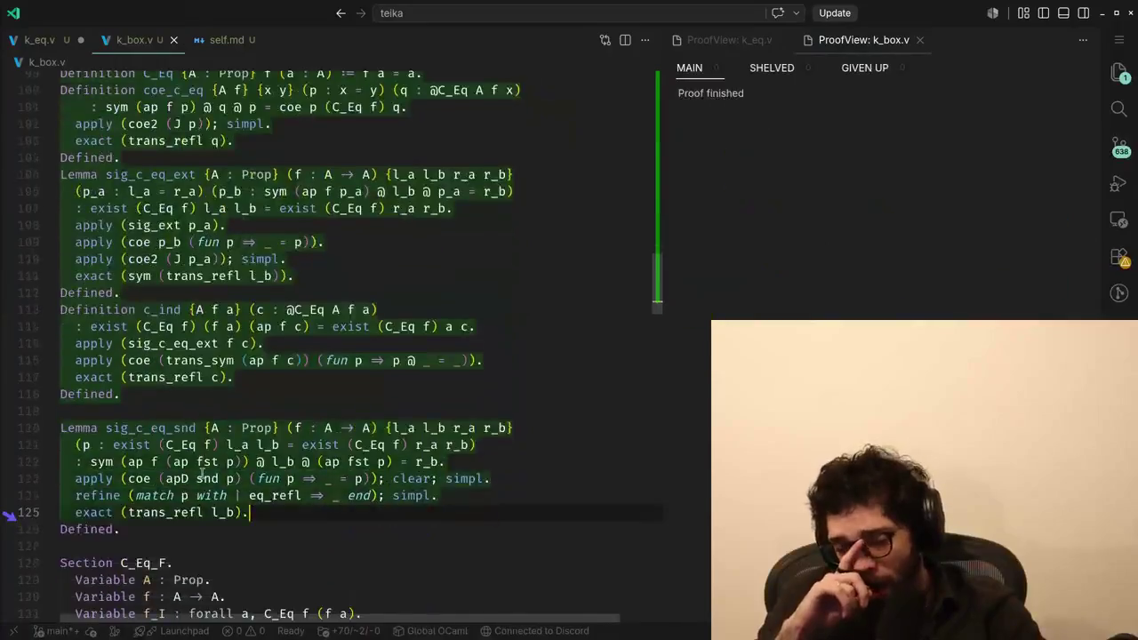
key("alt+Down")
key("alt+Down")
key("alt+Down")
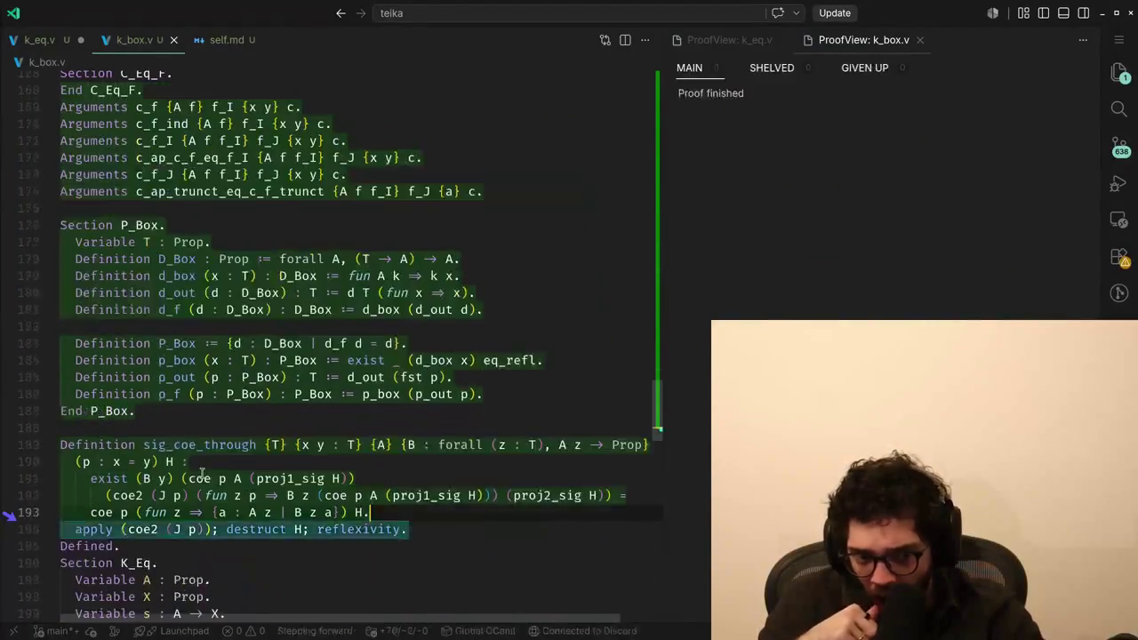
key("alt+Up")
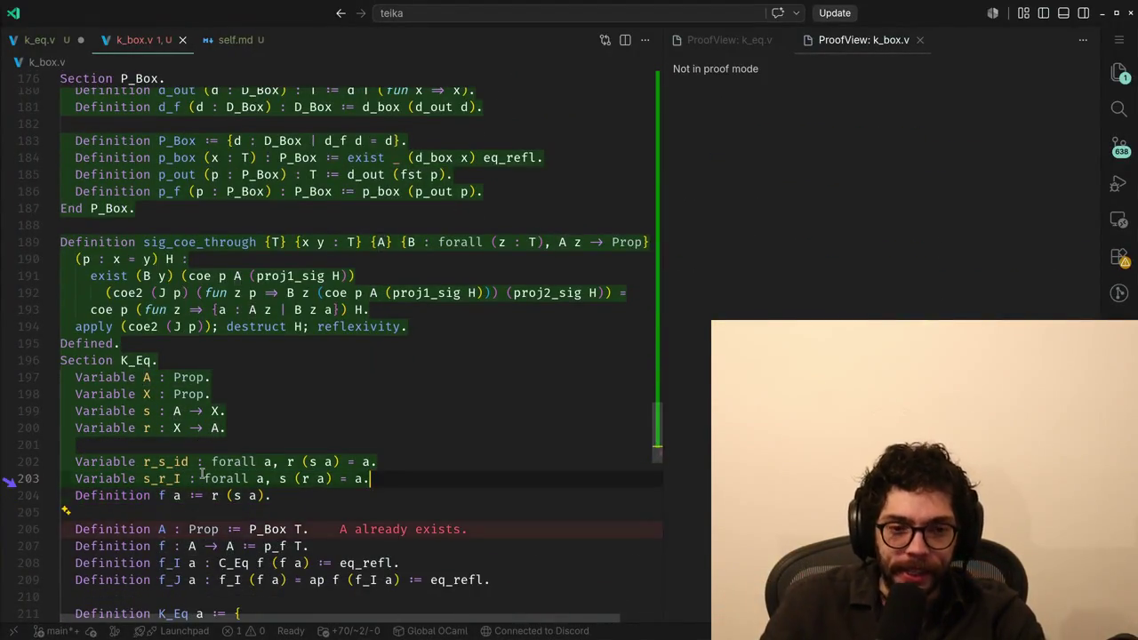
Inspect the uses of p_box, d_out and p_out in the P_Box definitions of k_box.v
scroll(203, 466, "down", 5)
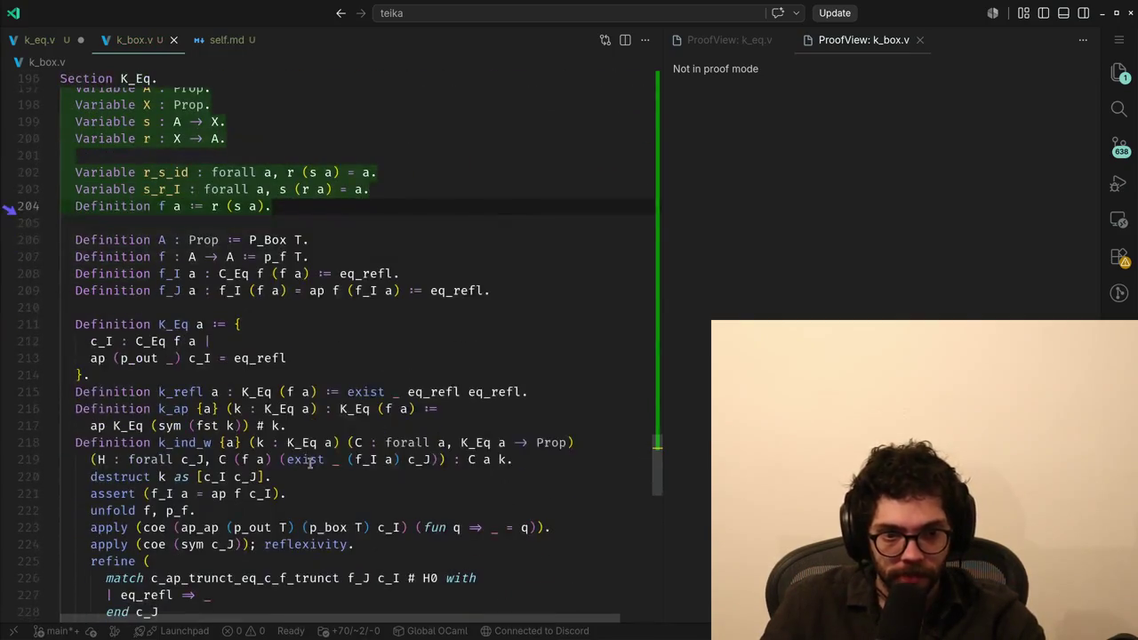
scroll(339, 422, "up", 2)
scroll(339, 423, "down", 2)
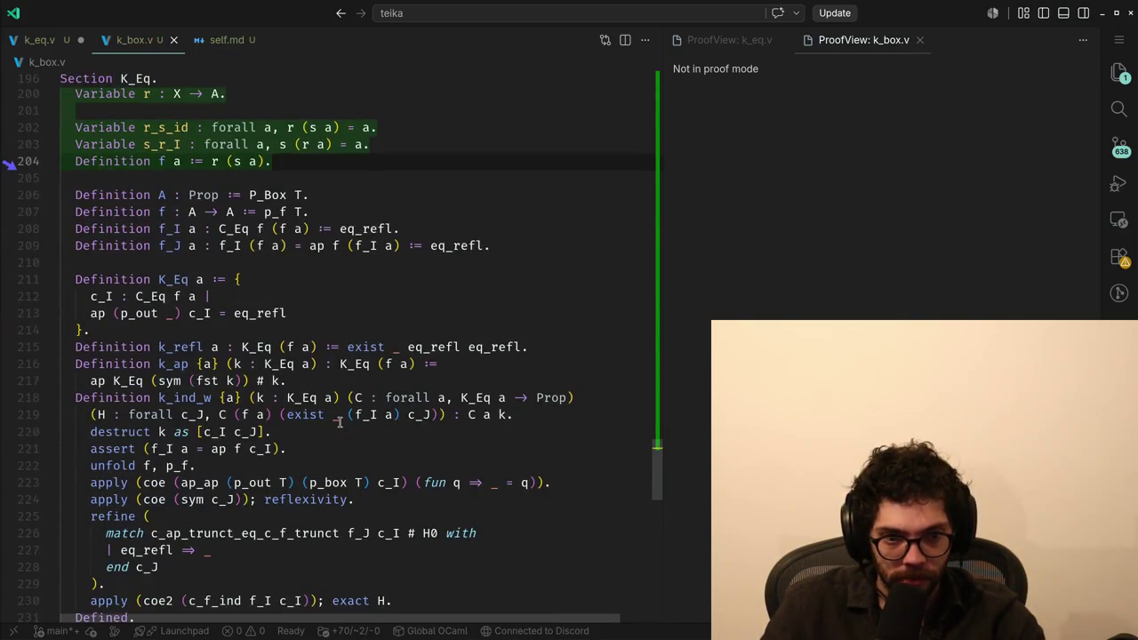
scroll(339, 422, "down", 4)
scroll(339, 422, "up", 6)
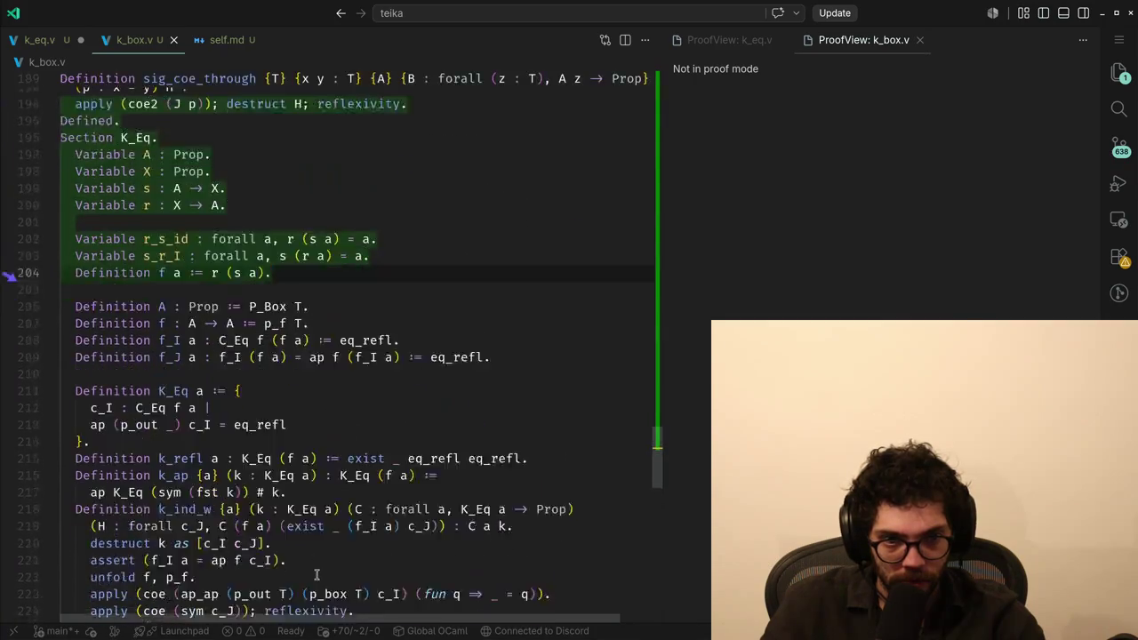
scroll(316, 575, "up", 5)
scroll(316, 576, "up", 1)
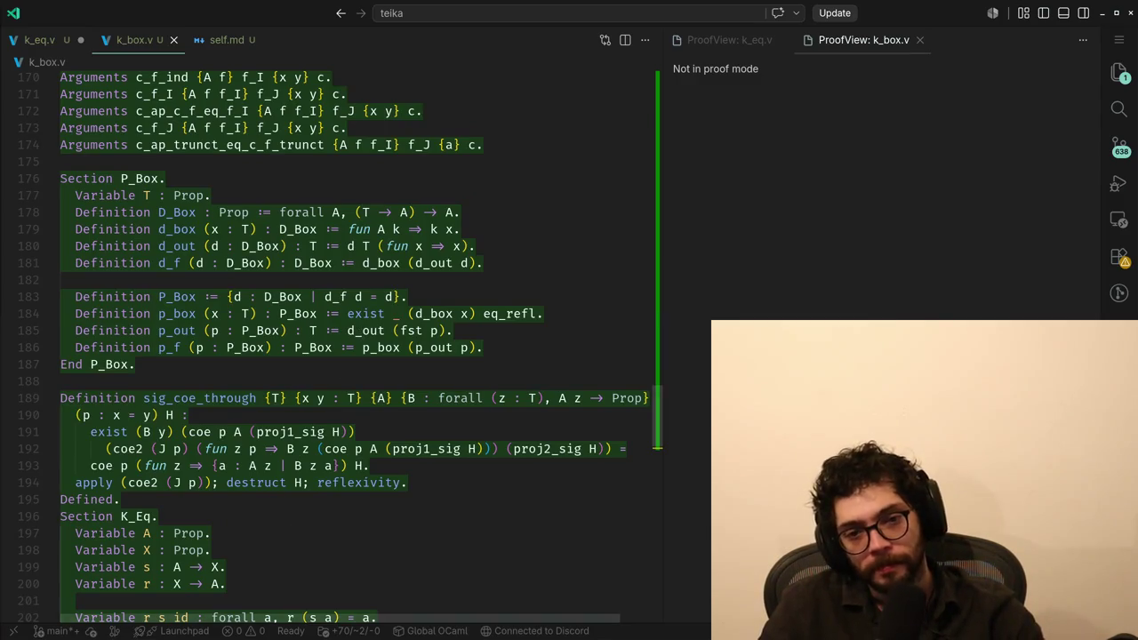
left_click(399, 347)
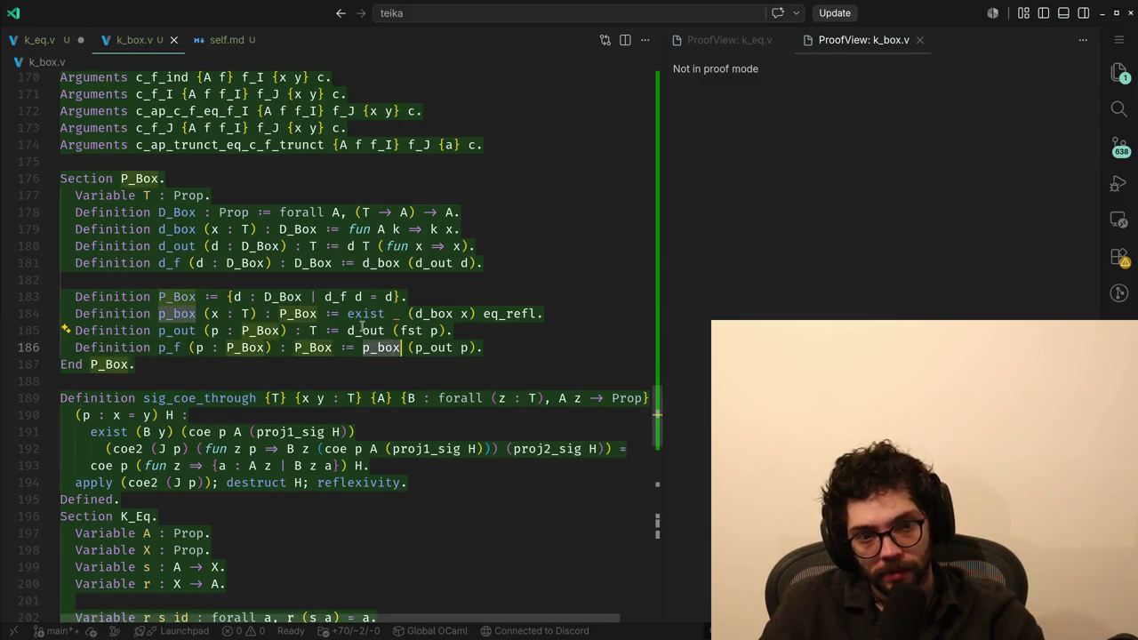
left_click(364, 330)
key("Down")
key("Up")
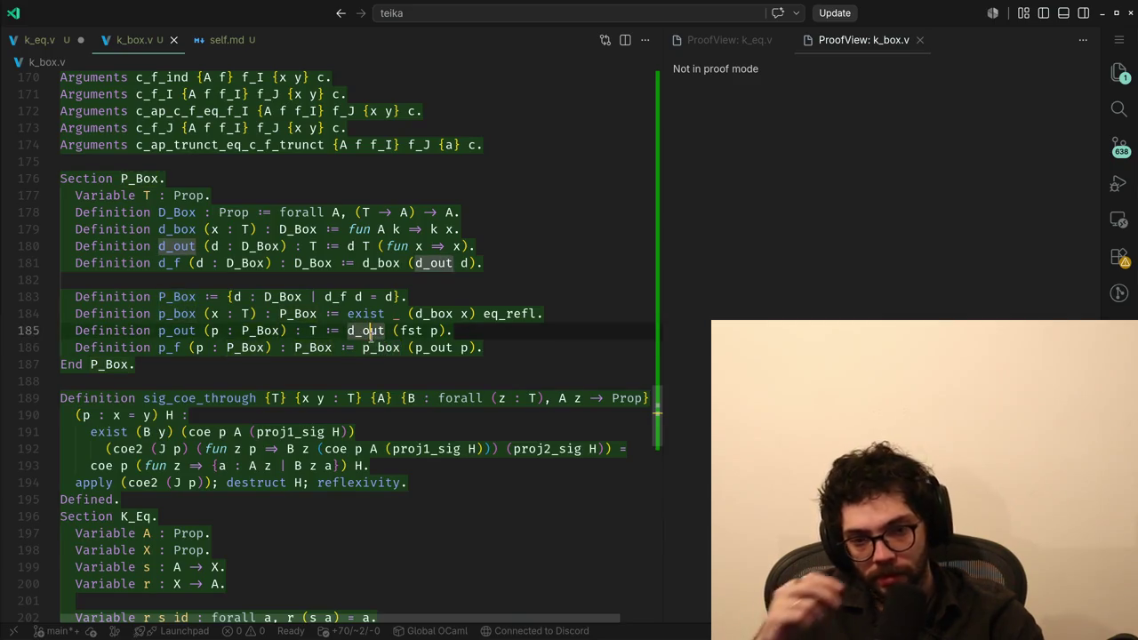
double_click(420, 346)
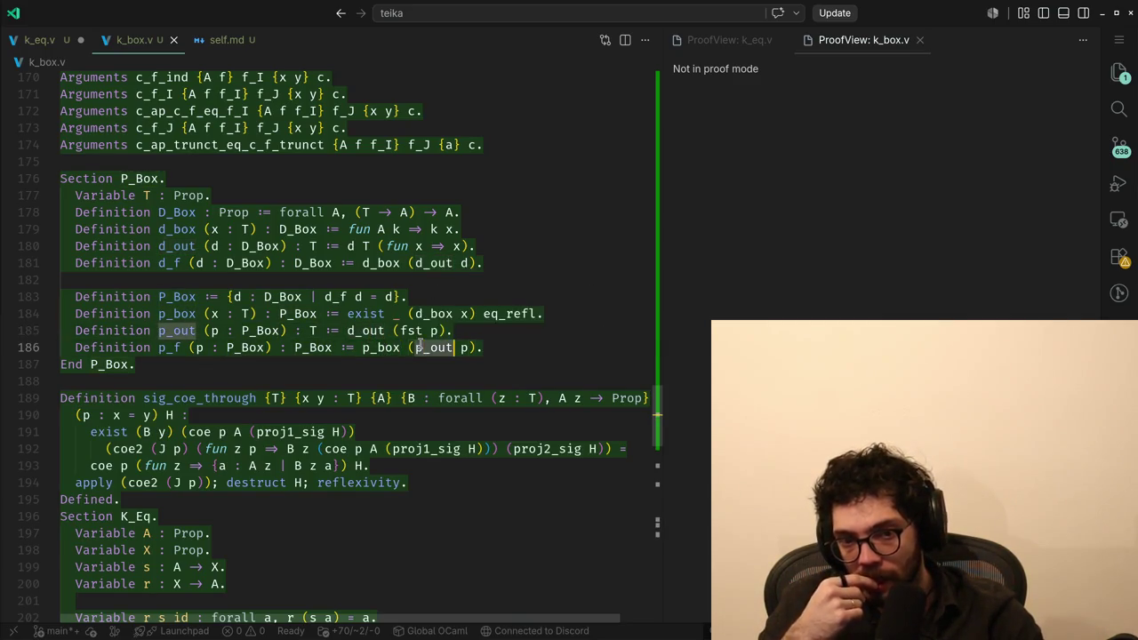
left_click(383, 330)
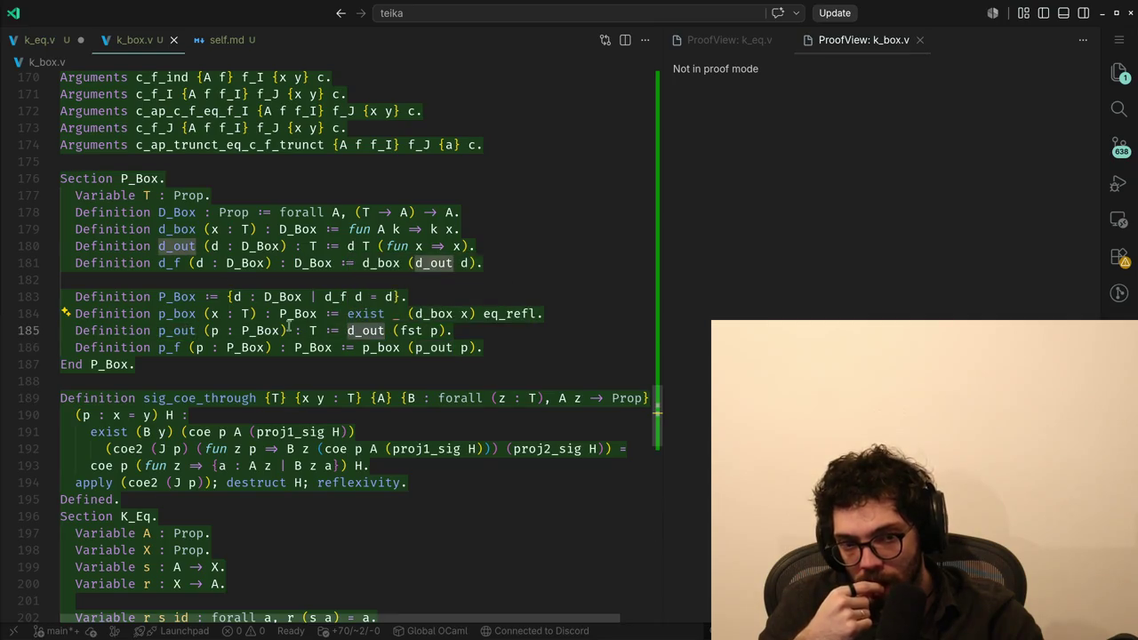
Return to k_eq.v and move to the empty line 215 near Section Either
key("ctrl+Tab")
scroll(283, 307, "up", 2)
left_click(253, 376)
key("Up")
key("Up")
key("Up")
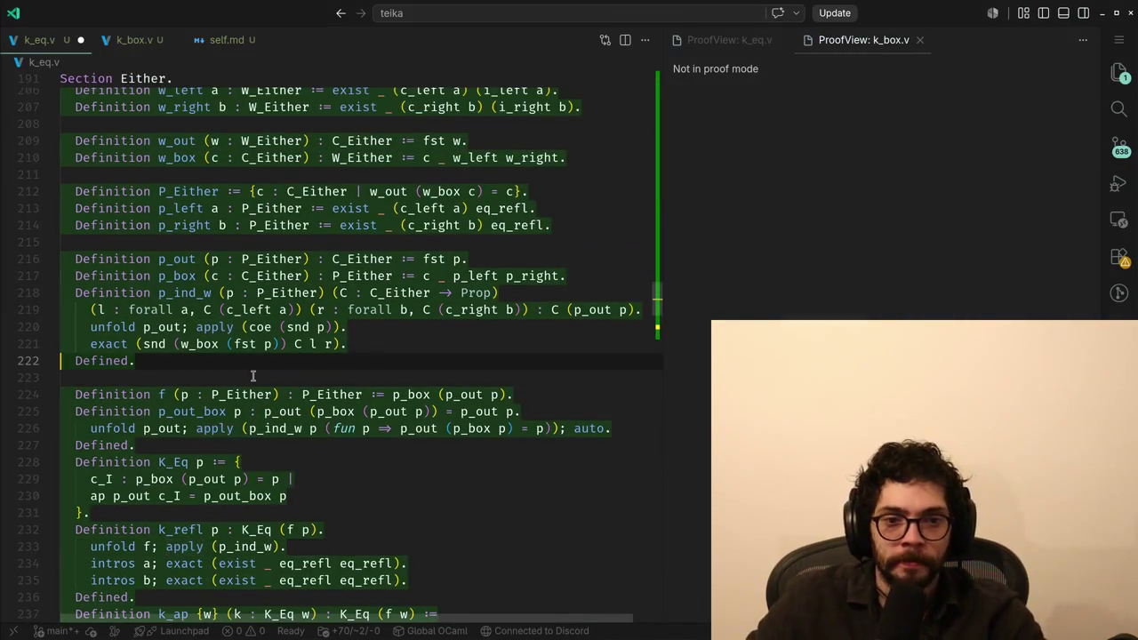
Flip between k_eq.v and k_box.v, inspecting p_out and the f_I definition in k_box.v
key("ctrl+Tab")
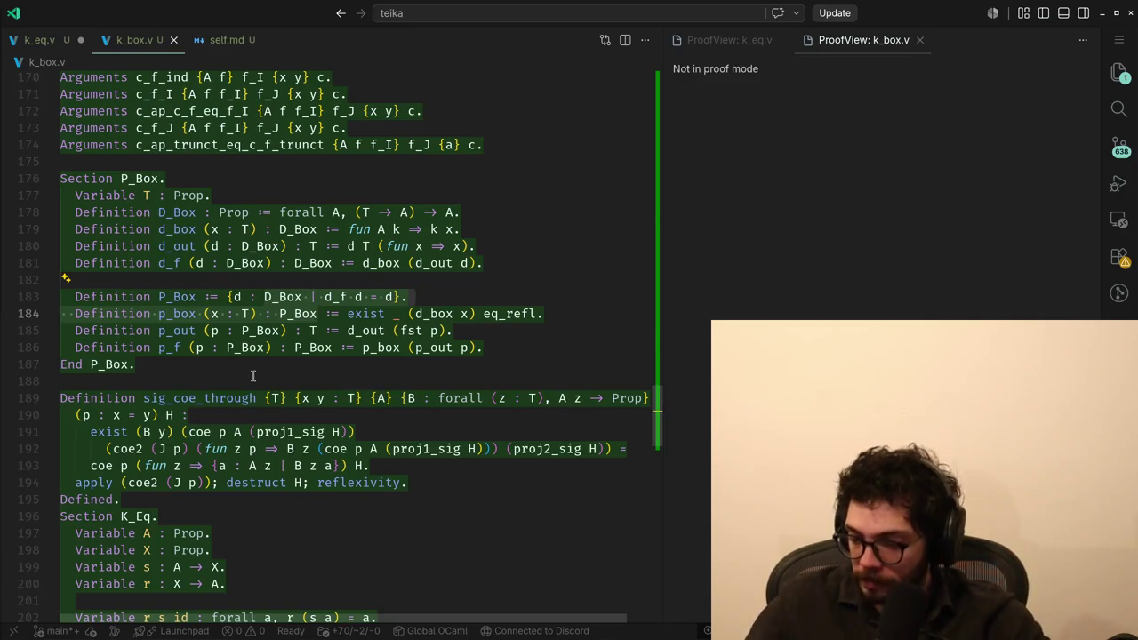
key("ctrl+Tab")
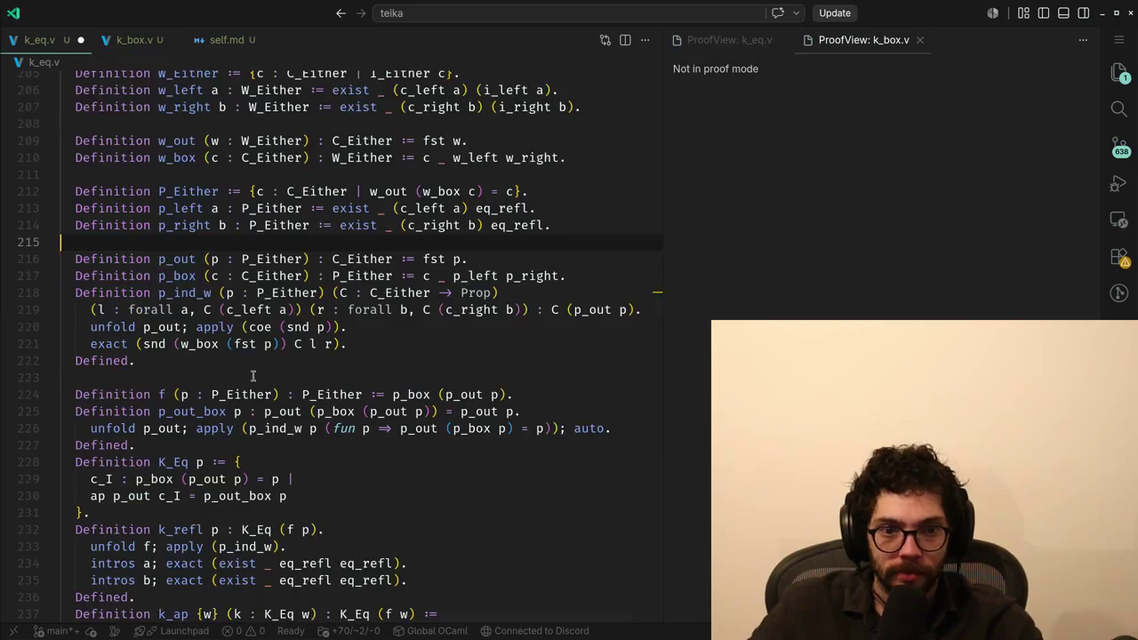
key("Down")
key("Down")
key("Down")
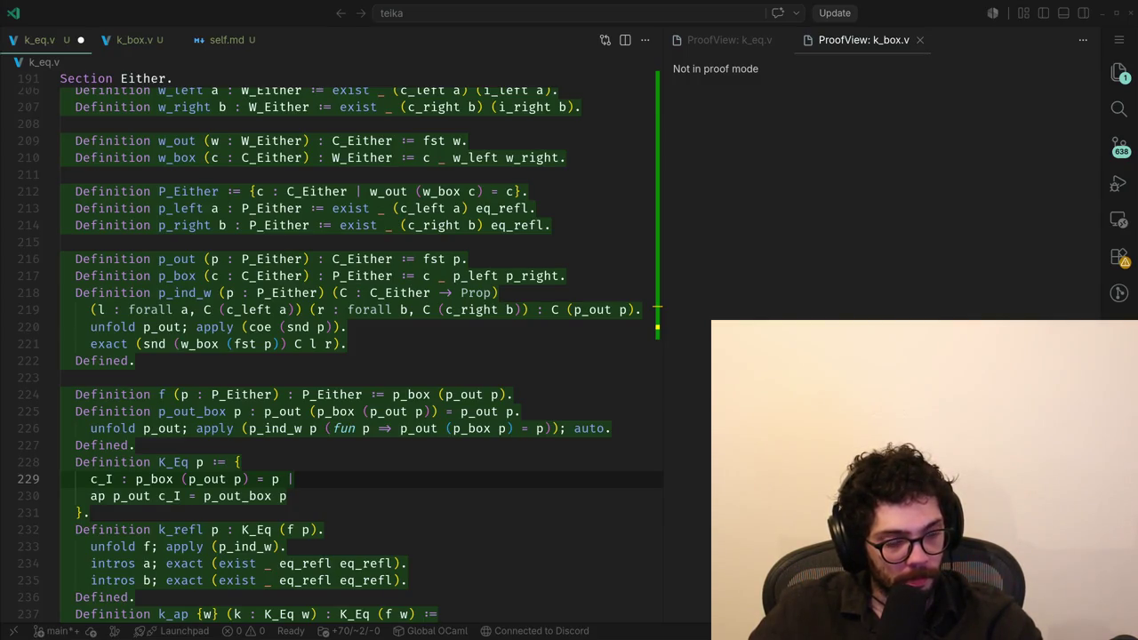
key("ctrl+Page_Up")
key("ctrl+Page_Up")
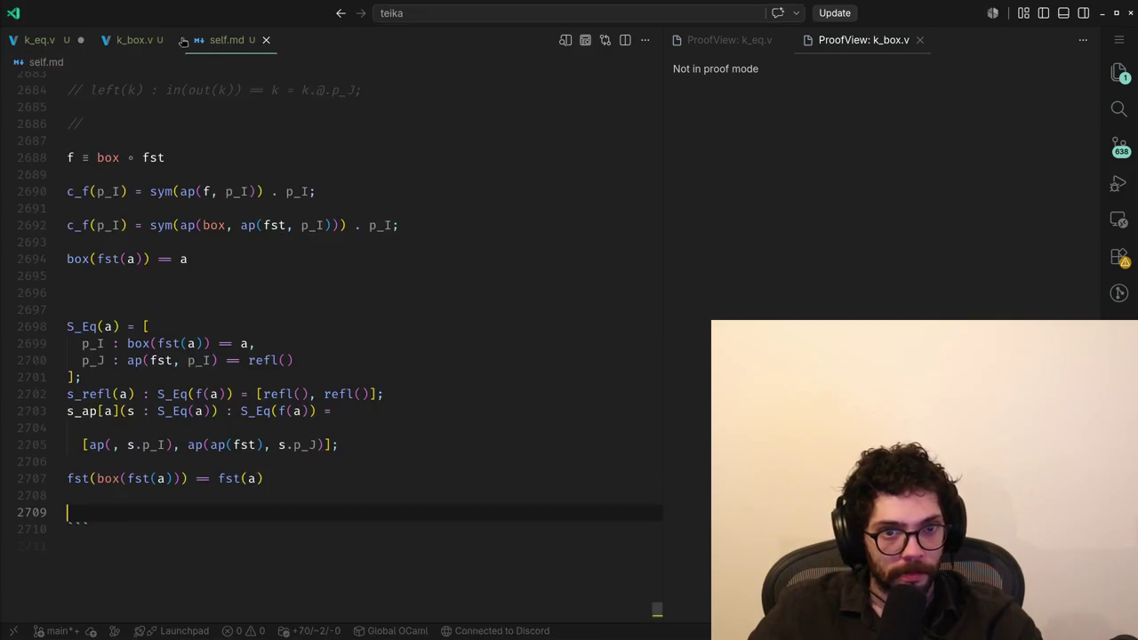
scroll(171, 229, "down", 9)
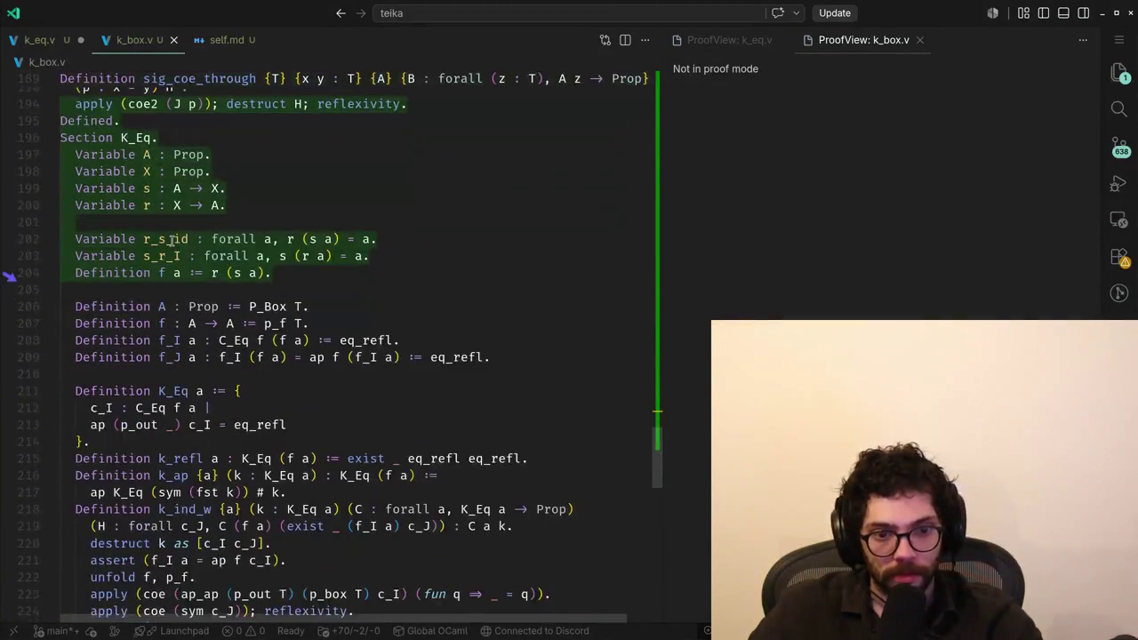
left_click(143, 360)
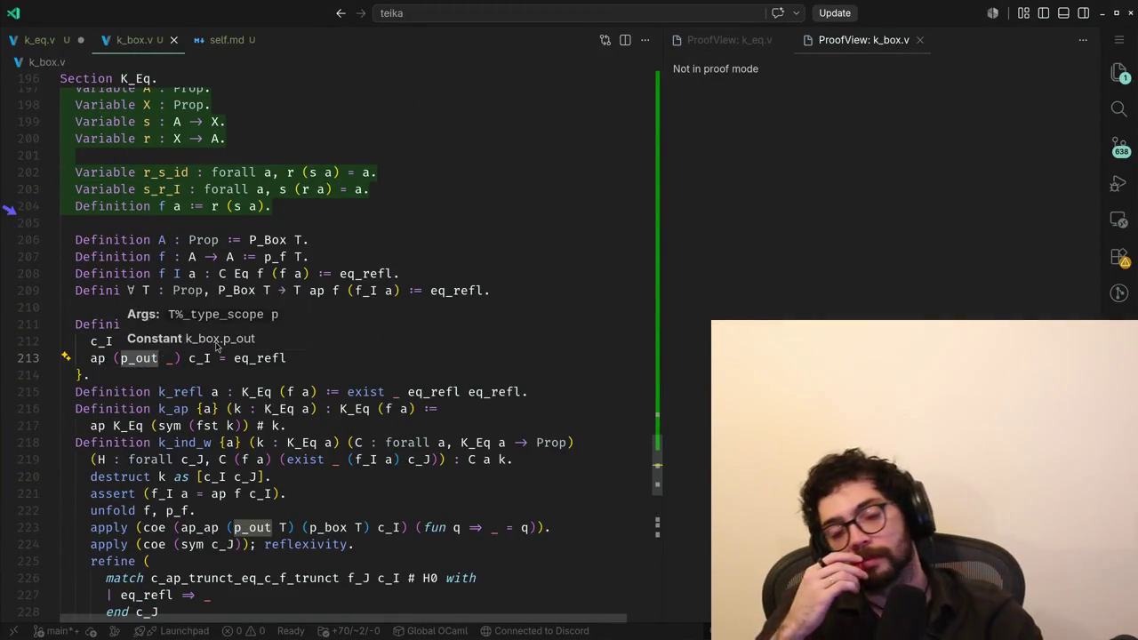
scroll(222, 369, "up", 2)
left_click(273, 363)
scroll(307, 380, "up", 4)
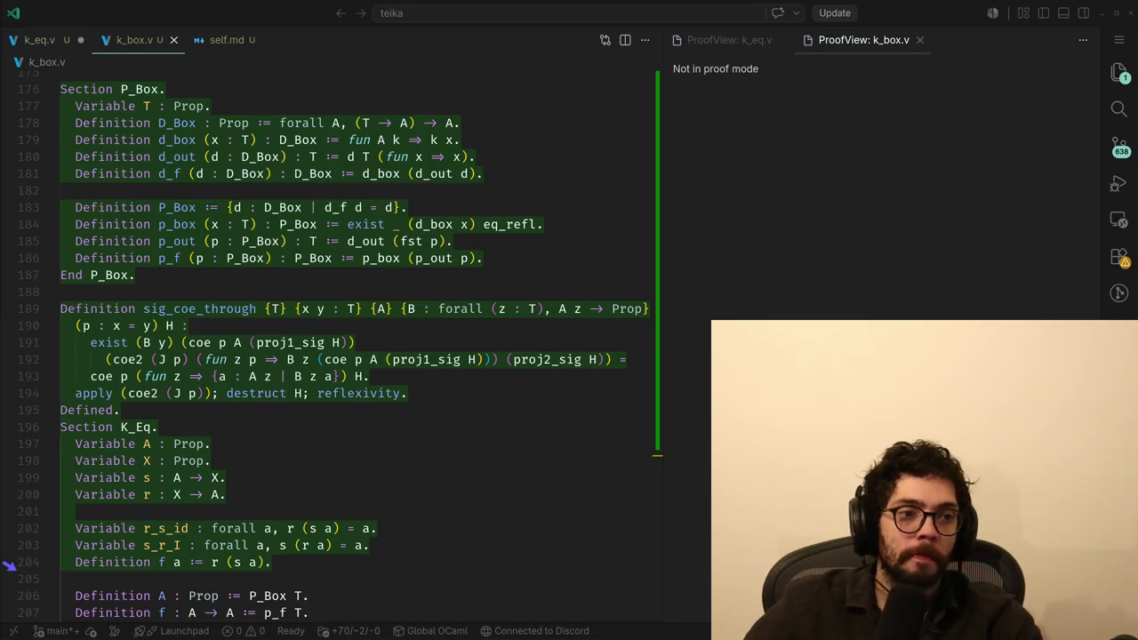
Tile the editor beside the terminal build notes, restore full width, and return to k_eq.v
key("super+Tab")
key("super+Tab")
key("super+Tab")
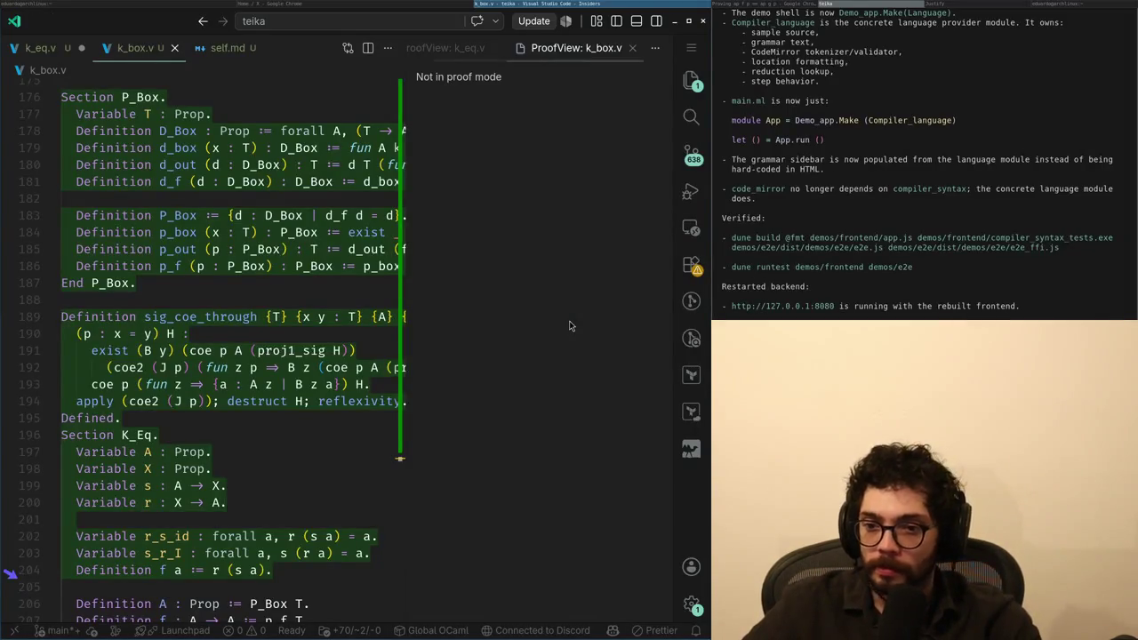
key("super+f")
scroll(570, 326, "down", 2)
key("ctrl+Page_Down")
Check up to the unfold k_ap step and delete the leading '; ' from the sig_ext step on line 261
key("ctrl+w")
key("ctrl+w")
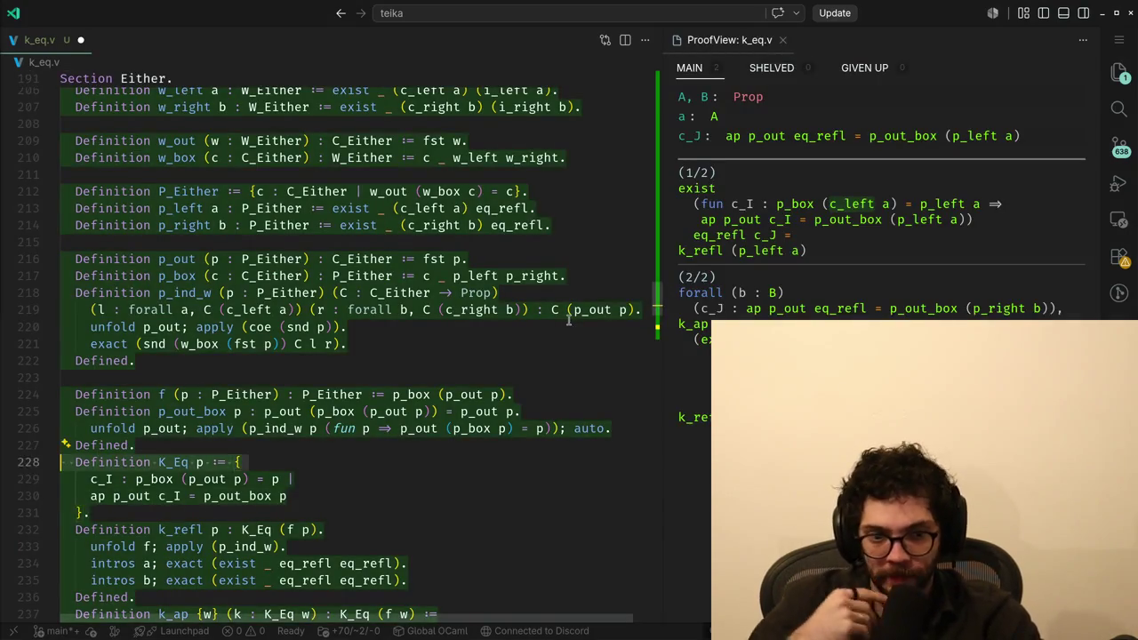
key("Left")
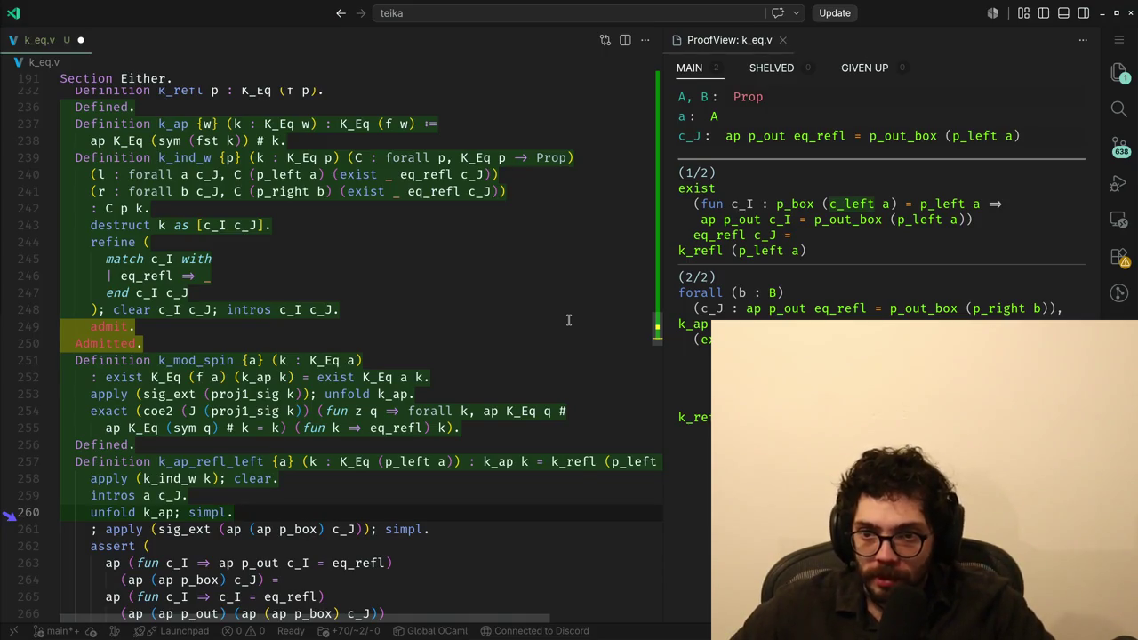
key("Down")
key("Home")
key("Delete")
key("Delete")
key("End")
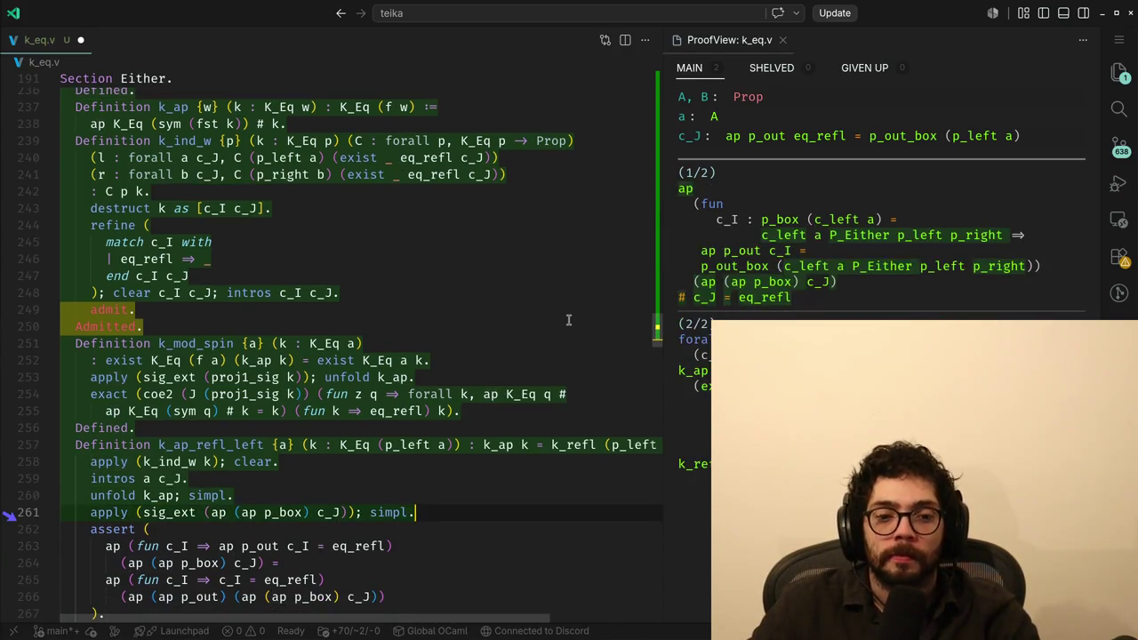
scroll(568, 320, "down", 2)
Step Coq through the assert and epose block, then back to the enough on line 274
key("Down")
key("Down")
key("Down")
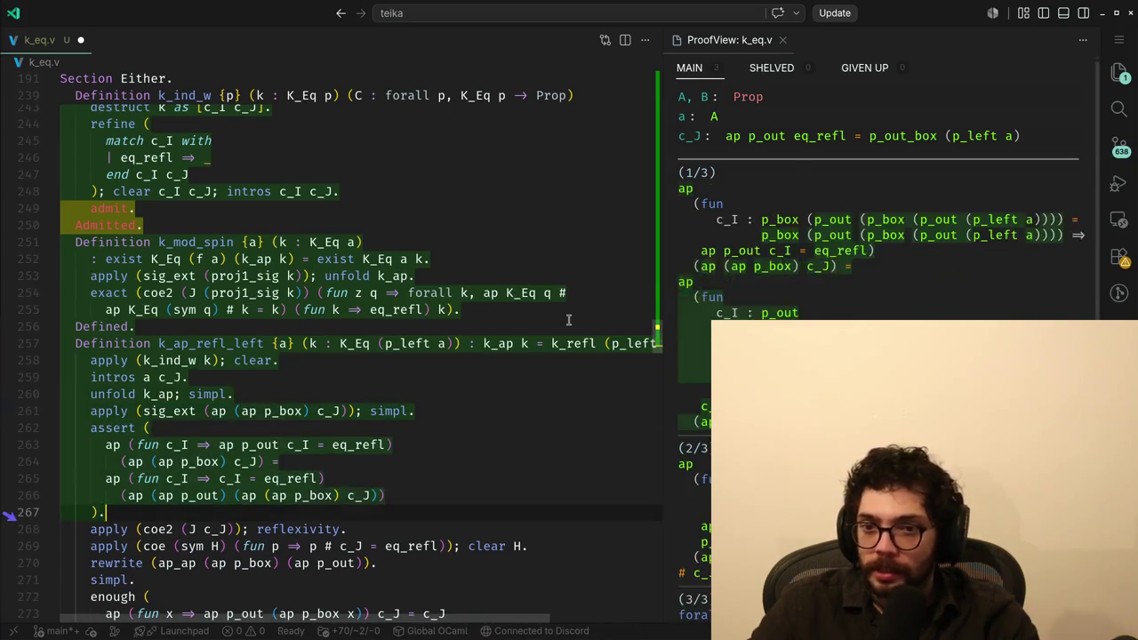
key("Down")
key("Down")
key("Down")
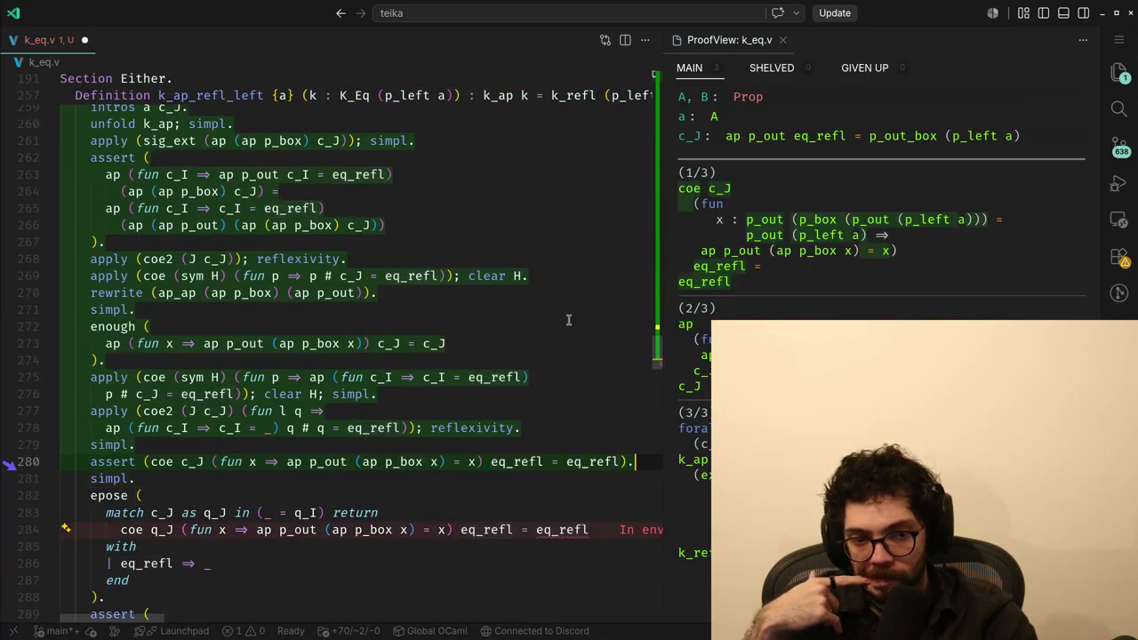
key("Up")
key("Up")
key("Up")
key("Down")
key("Down")
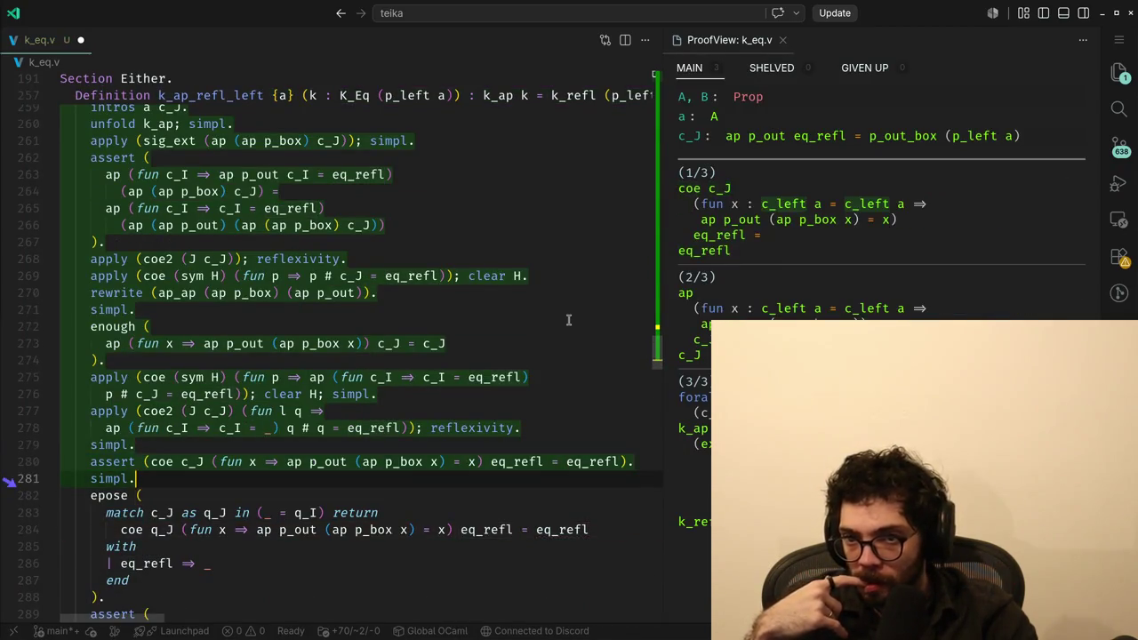
key("Up")
key("Up")
key("Up")
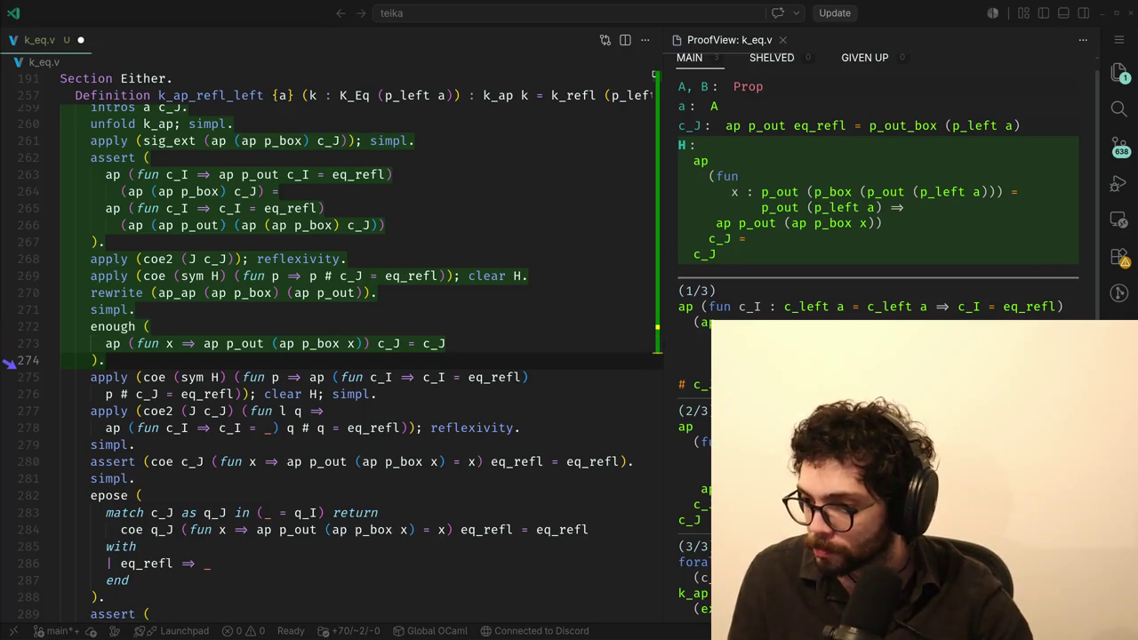
Insert a blank line above the enough block and check through the coe2 reflexivity line
left_click(304, 377)
left_click(297, 361)
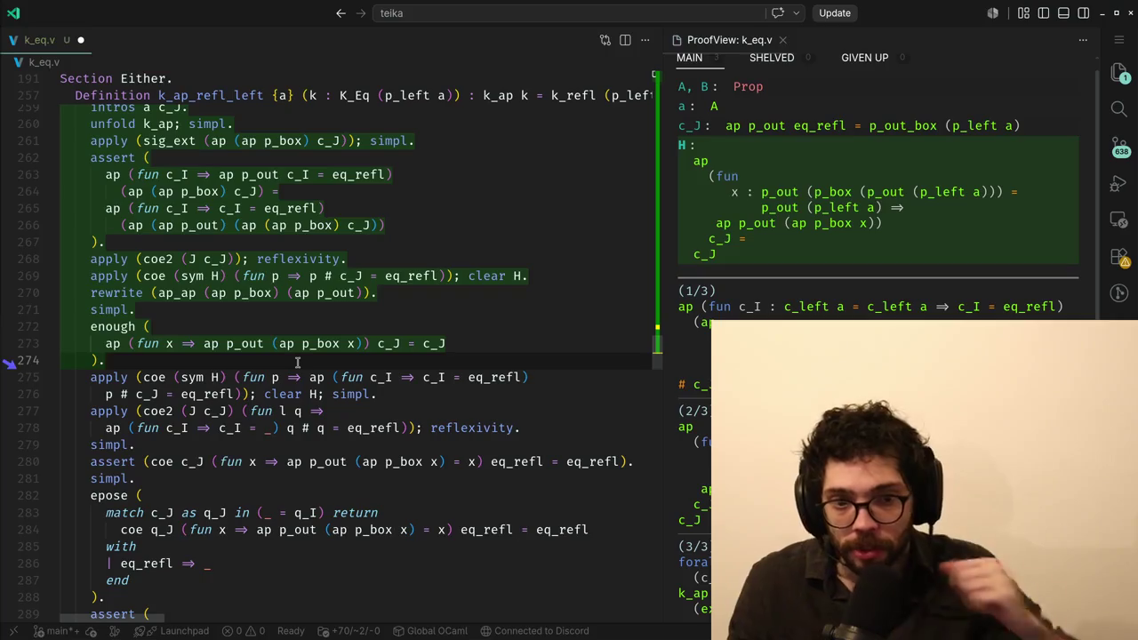
key("Up")
key("Up")
key("Up")
key("End")
key("Return")
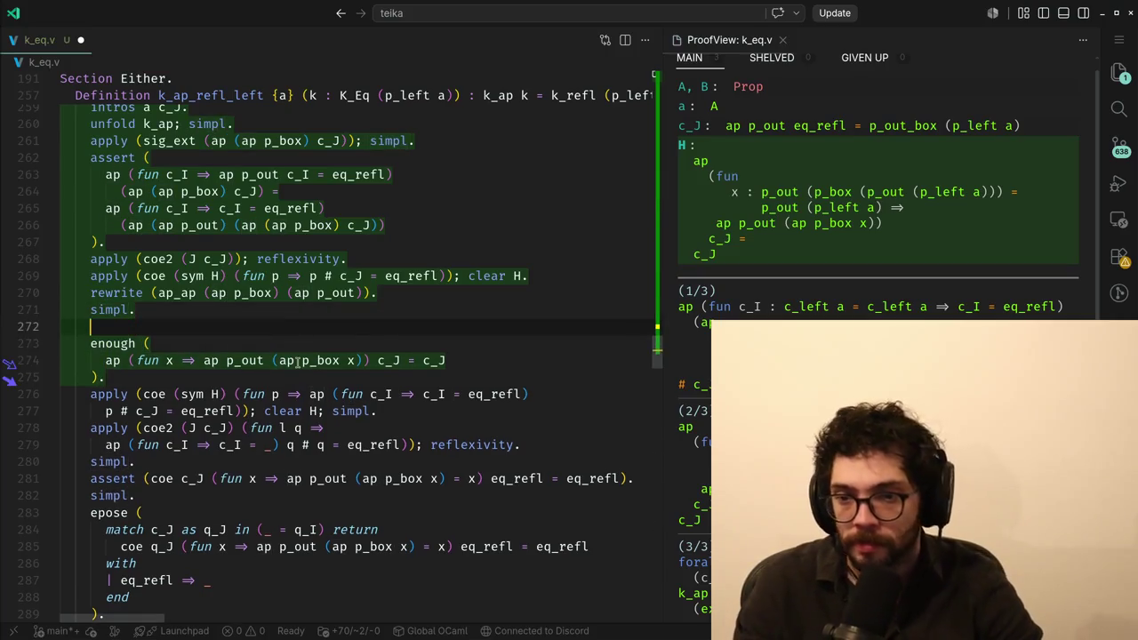
key("Down")
key("Down")
key("Down")
key("End")
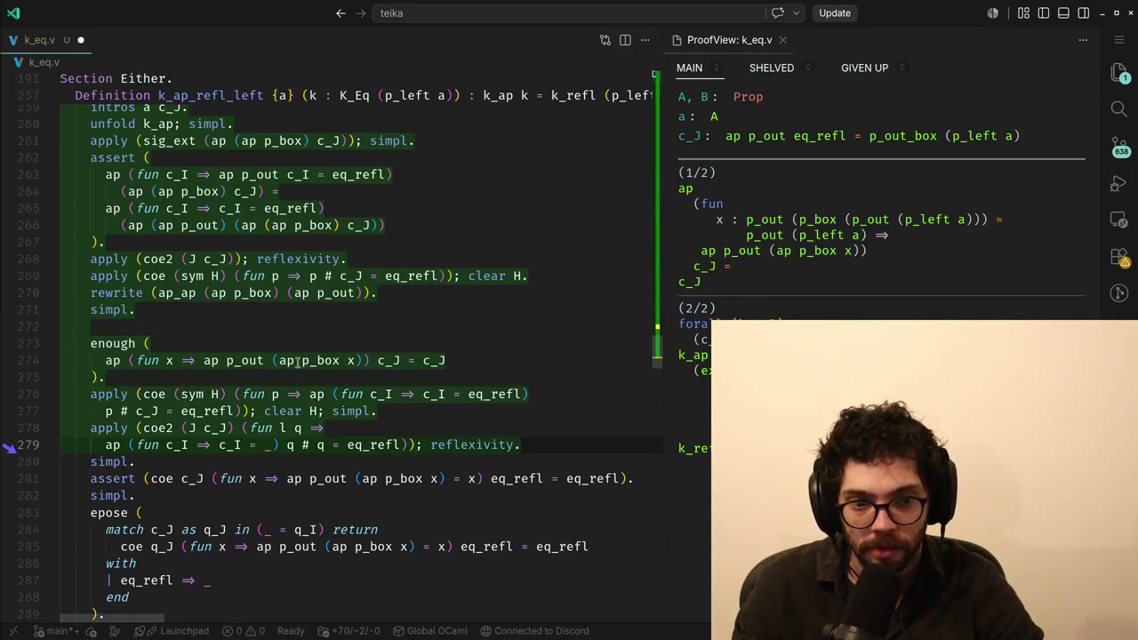
Add 'unfold p_box, p_out.' after the simpl on line 280 and compare the goals before and after it
key("Down")
key("Return")
type("unfold p_box.")
key("Left")
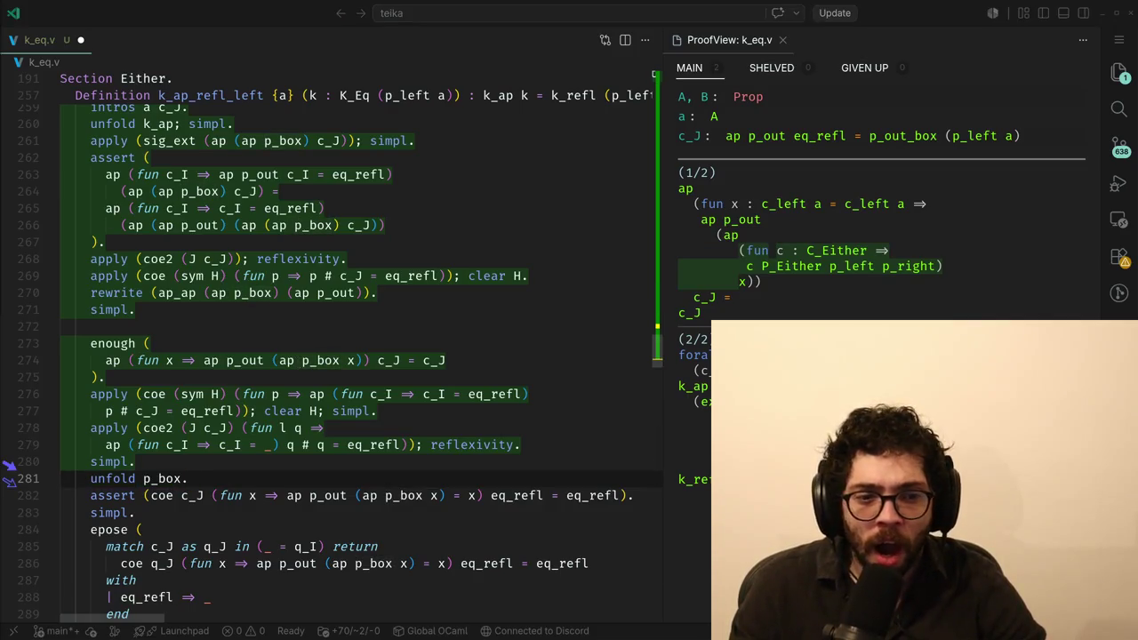
key("alt+Tab")
key("alt+Tab")
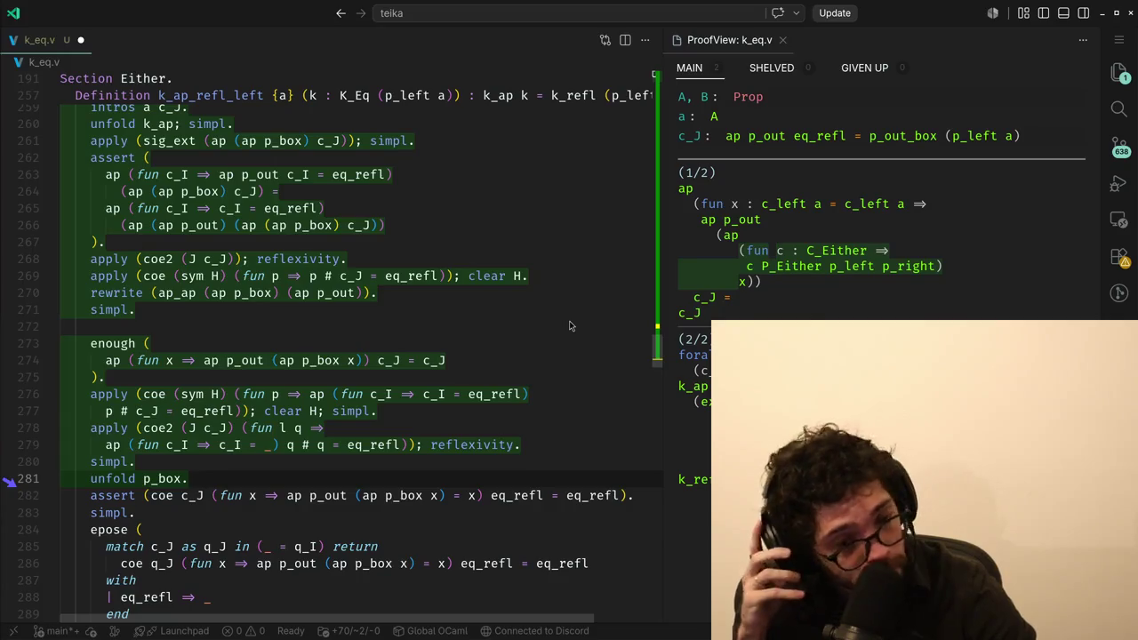
key("Up")
key("Down")
key("Up")
key("Down")
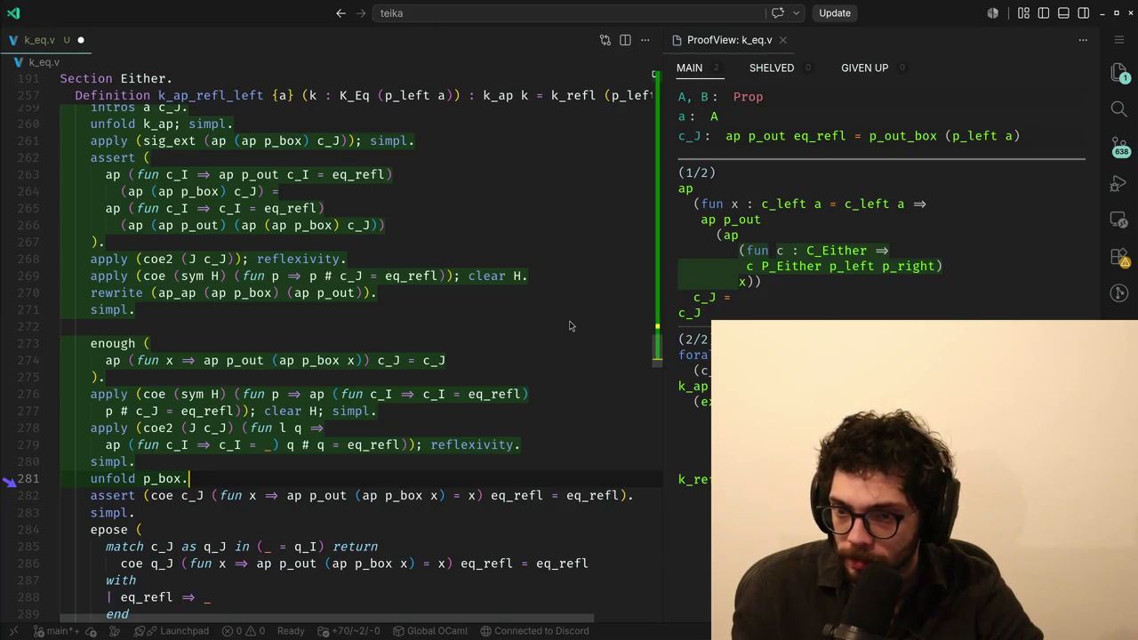
type(", p_o")
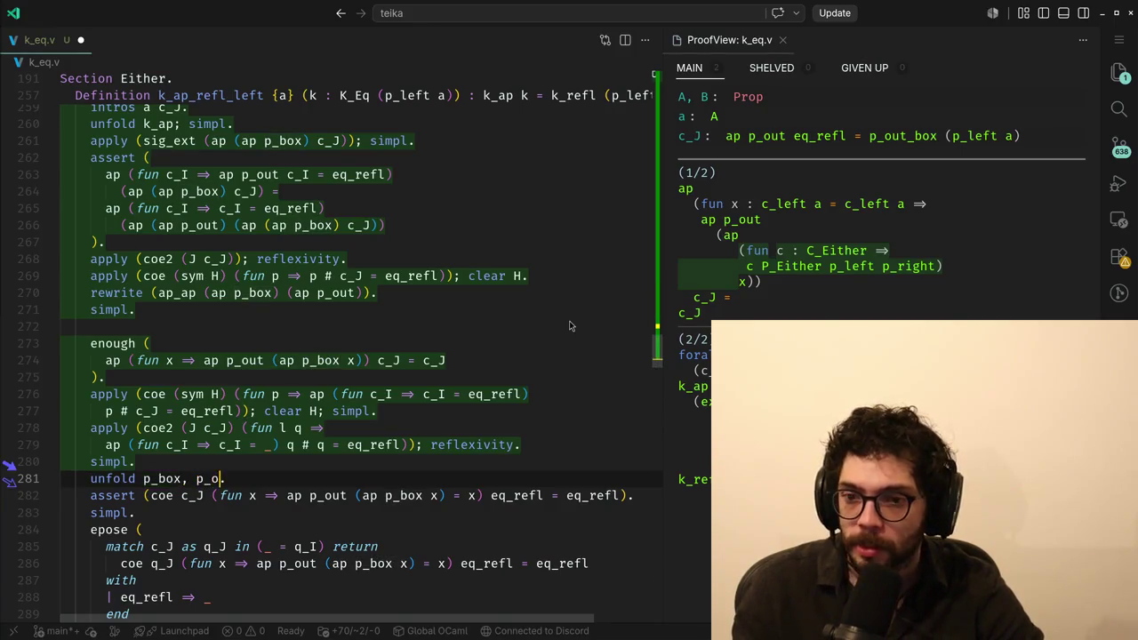
type("ut")
key("End")
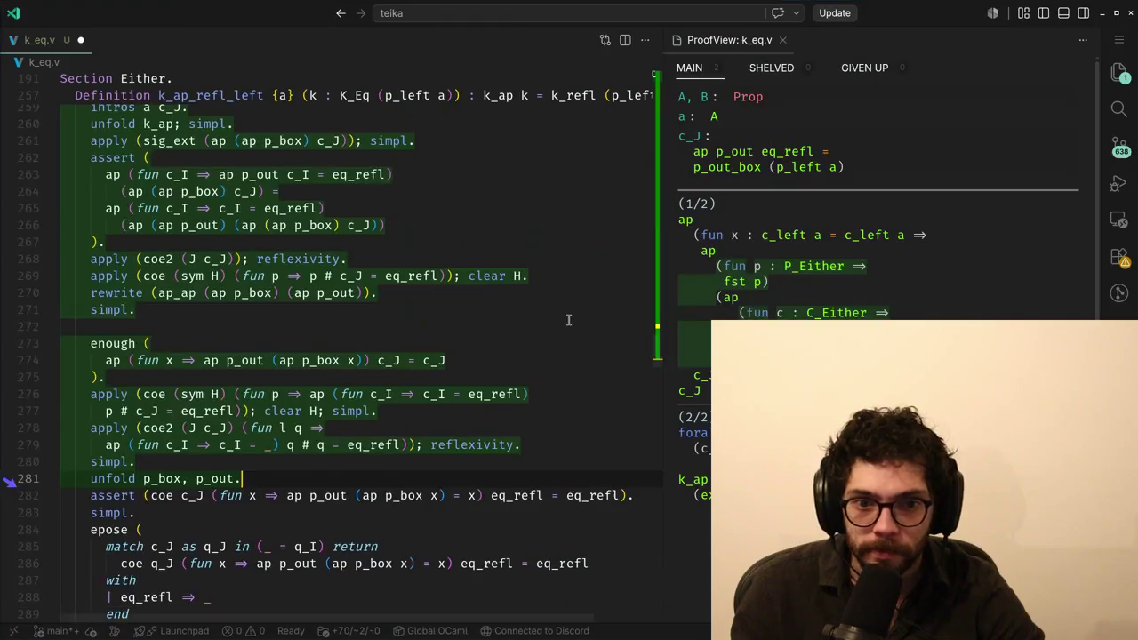
key("Up")
key("Up")
key("Up")
key("Up")
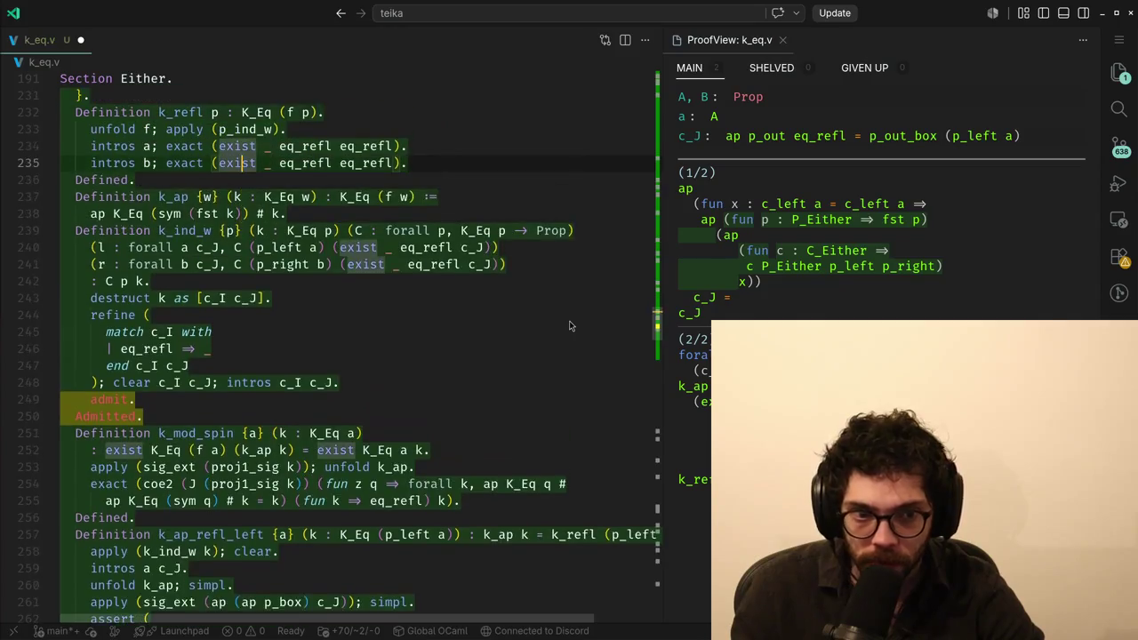
key("Up")
key("Up")
key("Up")
key("Down")
key("Down")
key("Down")
key("Right")
key("Right")
key("Right")
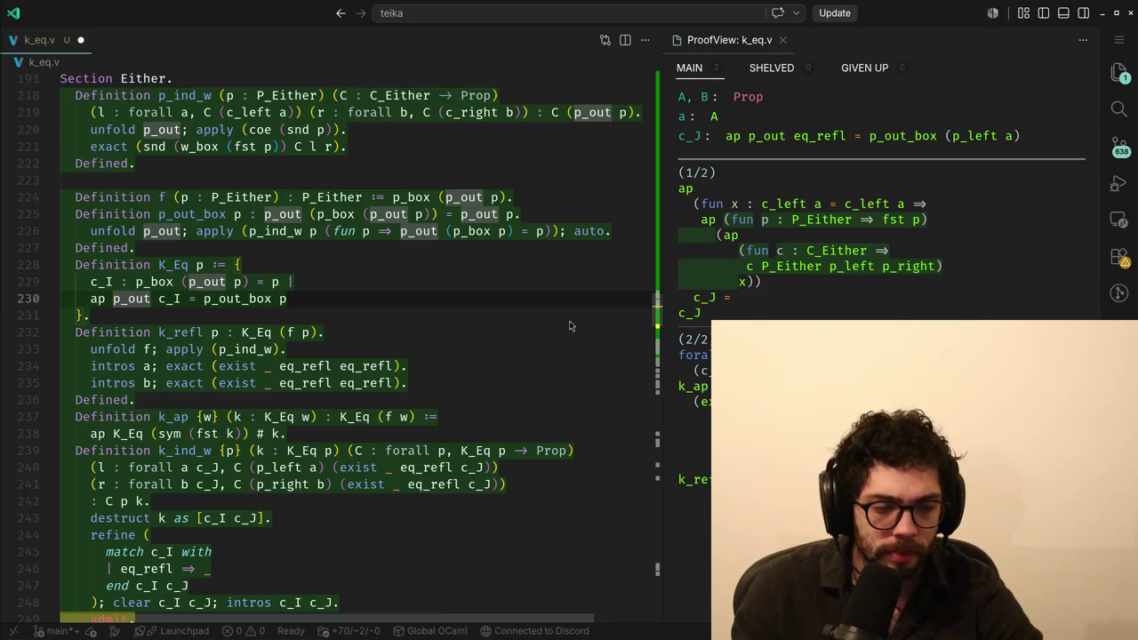
key("Down")
key("Up")
key("Up")
key("Up")
key("End")
key("shift+Home")
key("shift+alt+Up")
key("Left")
key("ctrl+Right")
key("ctrl+Right")
key("Right")
type("(")
key("Right")
type(": P_")
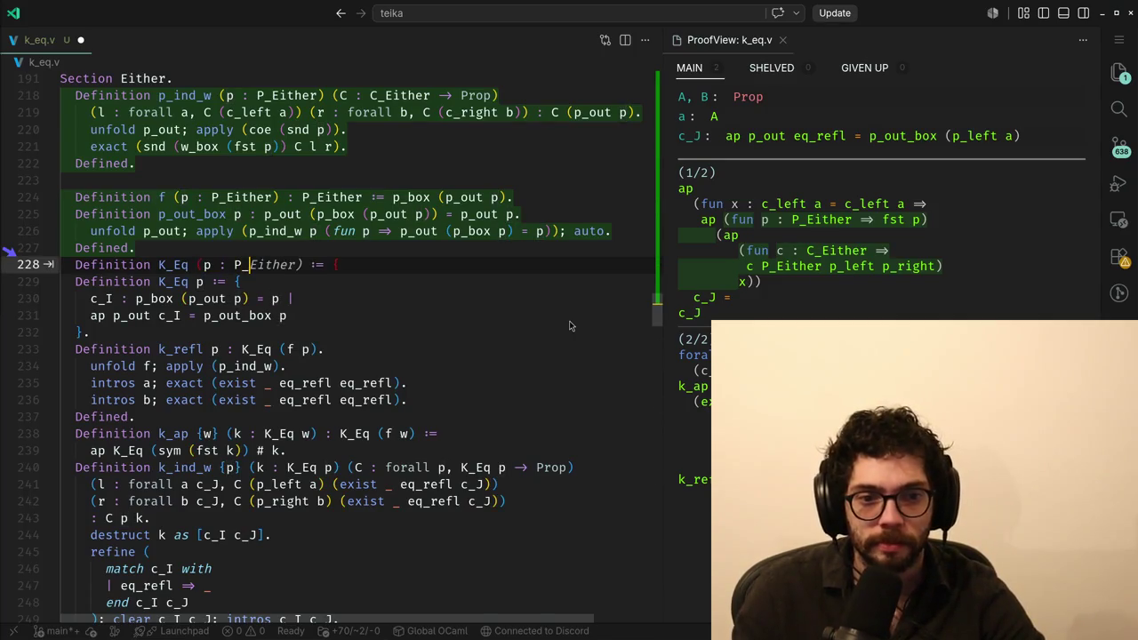
type("Either).: Prop.")
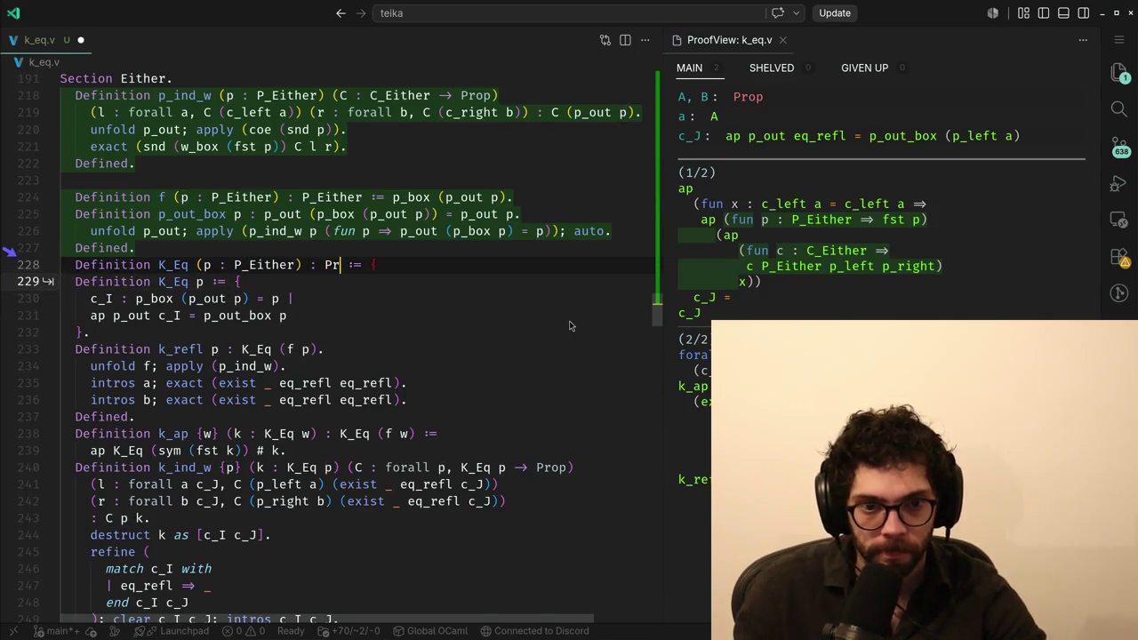
key("Return")
key("Return")
key("Up")
key("Up")
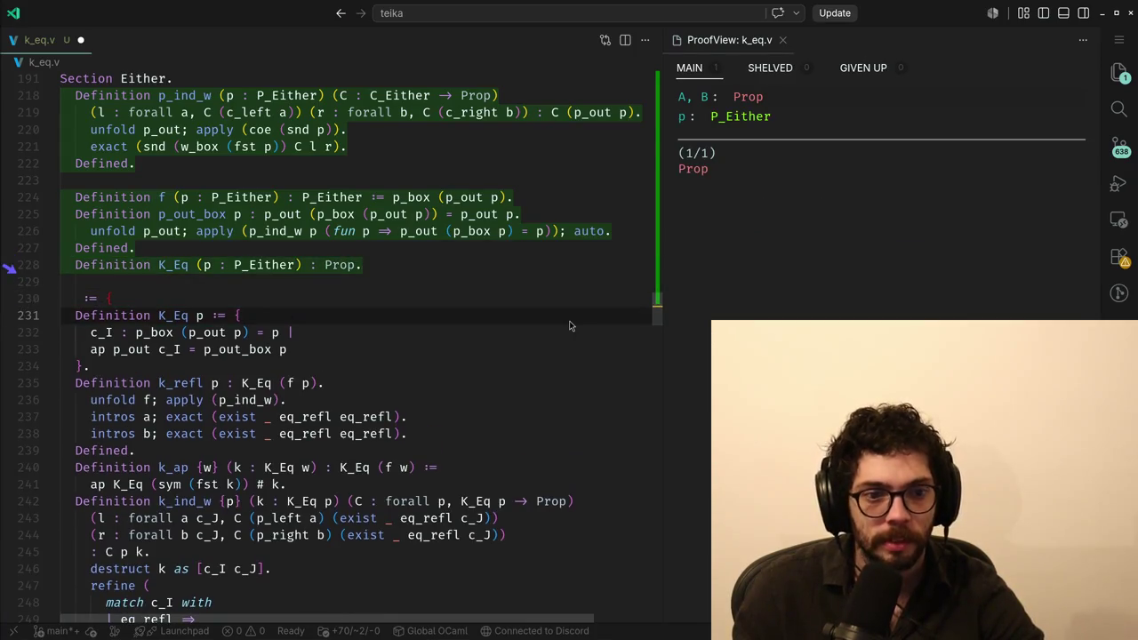
key("BackSpace")
key("BackSpace")
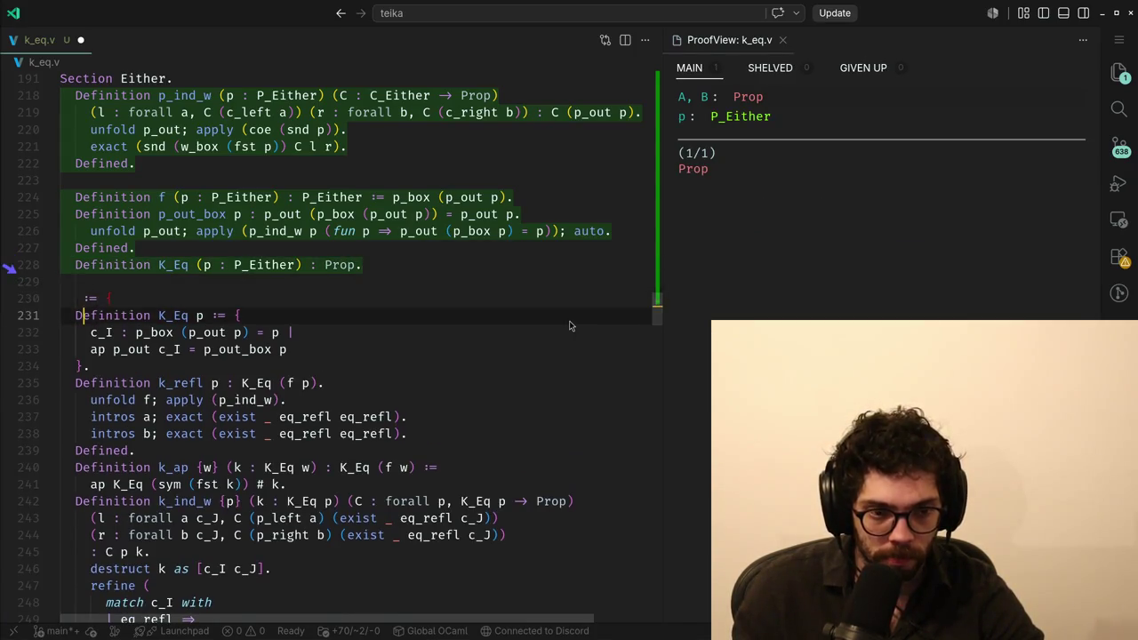
key("Delete")
key("BackSpace")
key("BackSpace")
key("BackSpace")
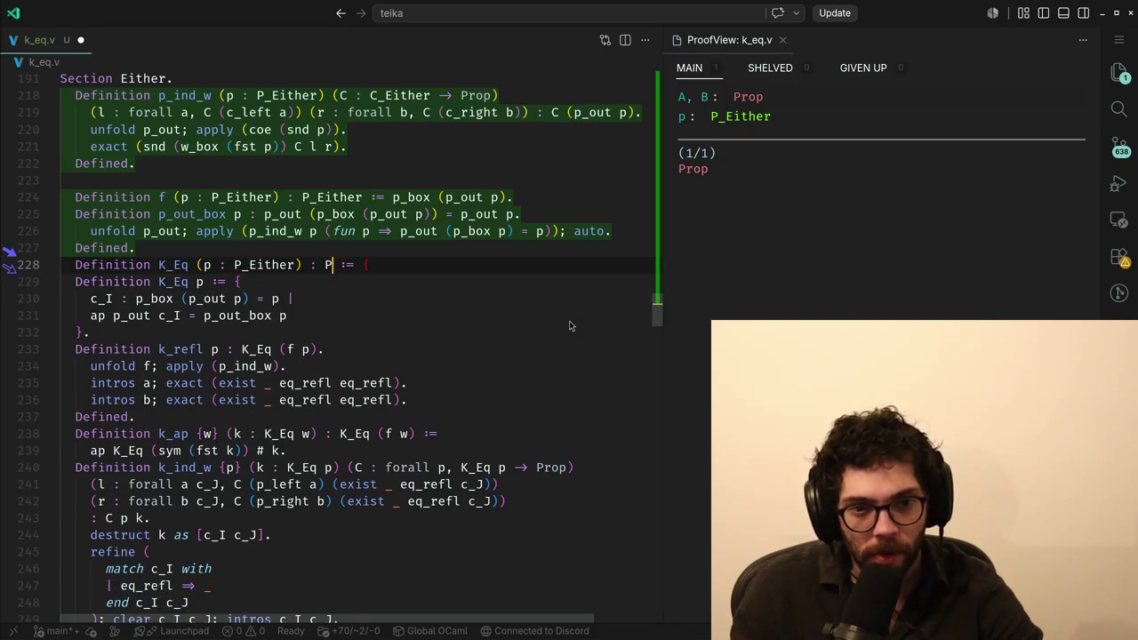
key("ctrl+shift+Left")
key("ctrl+shift+Left")
key("ctrl+shift+Left")
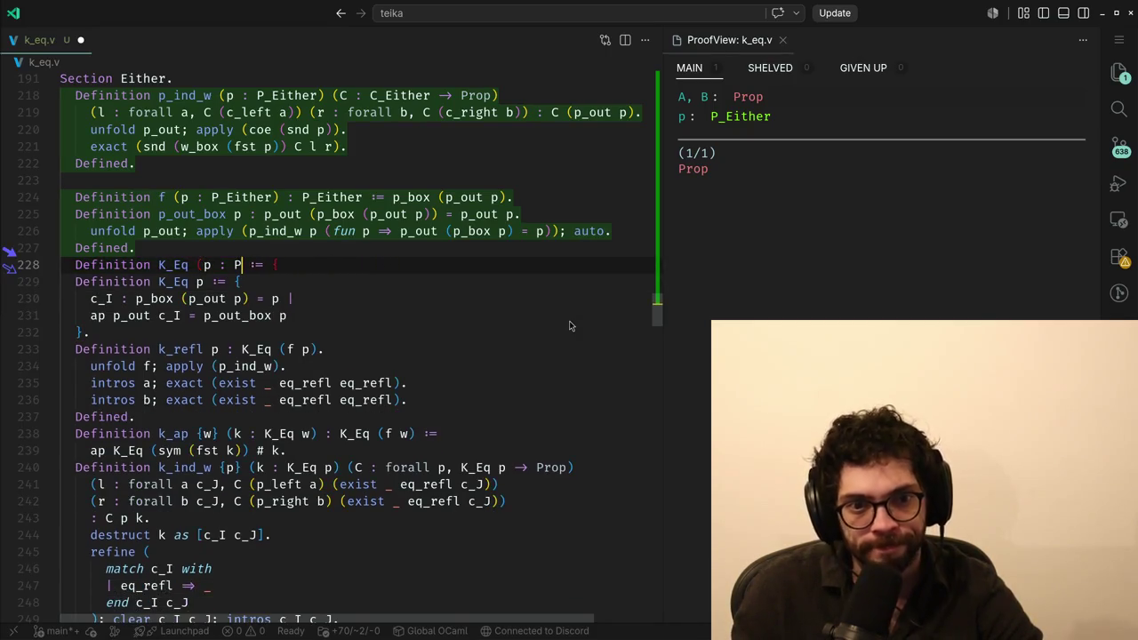
type("Definition K_Eq p := {")
key("shift+Up")
key("BackSpace")
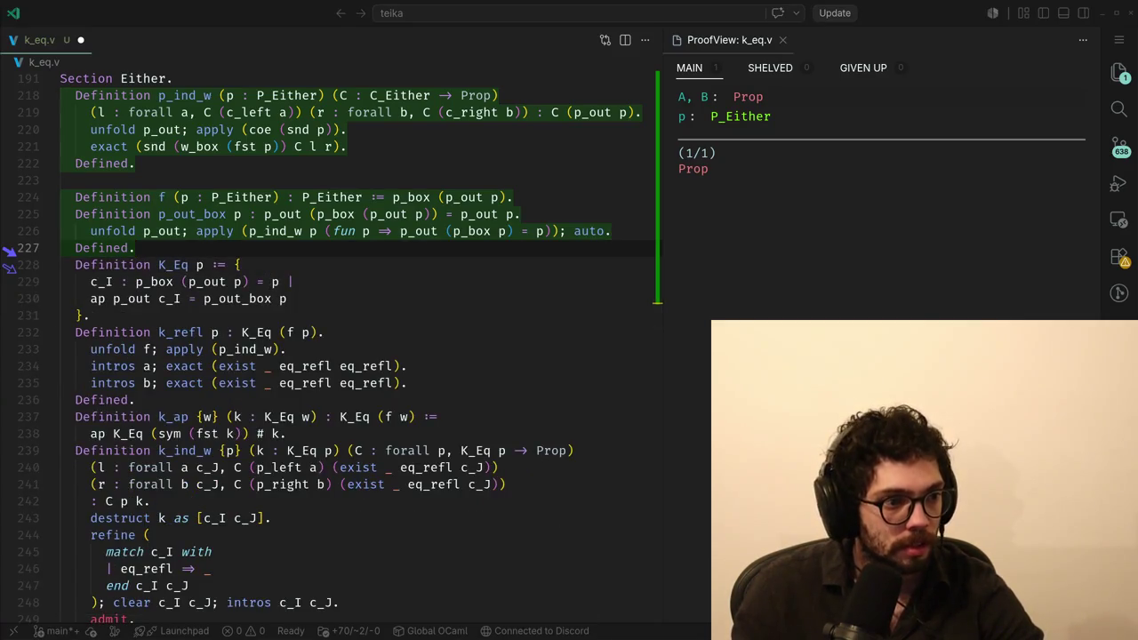
Check k_eq.v through K_Eq and inspect p_out and p_out_box on line 230
left_click(569, 321)
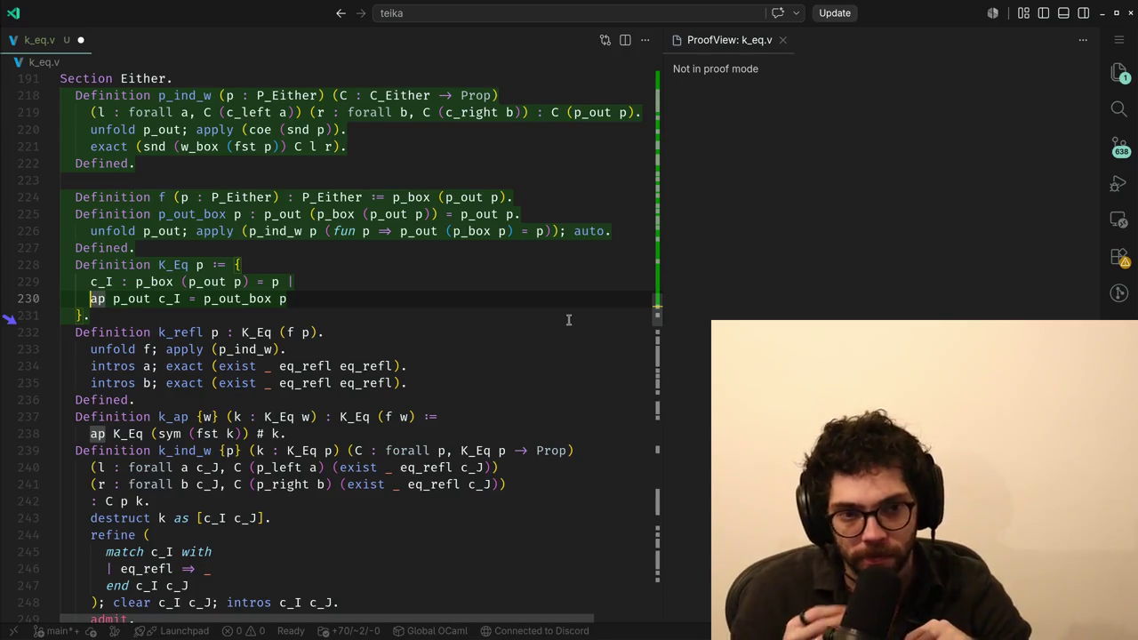
left_click(160, 300)
key("Left")
scroll(160, 313, "up", 5)
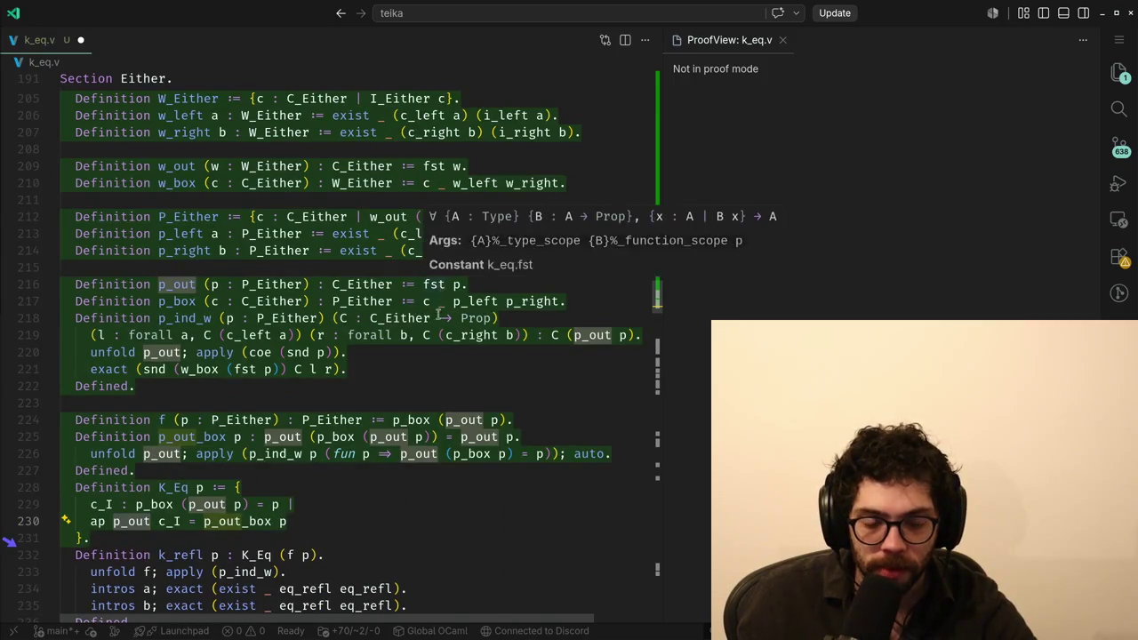
double_click(233, 522)
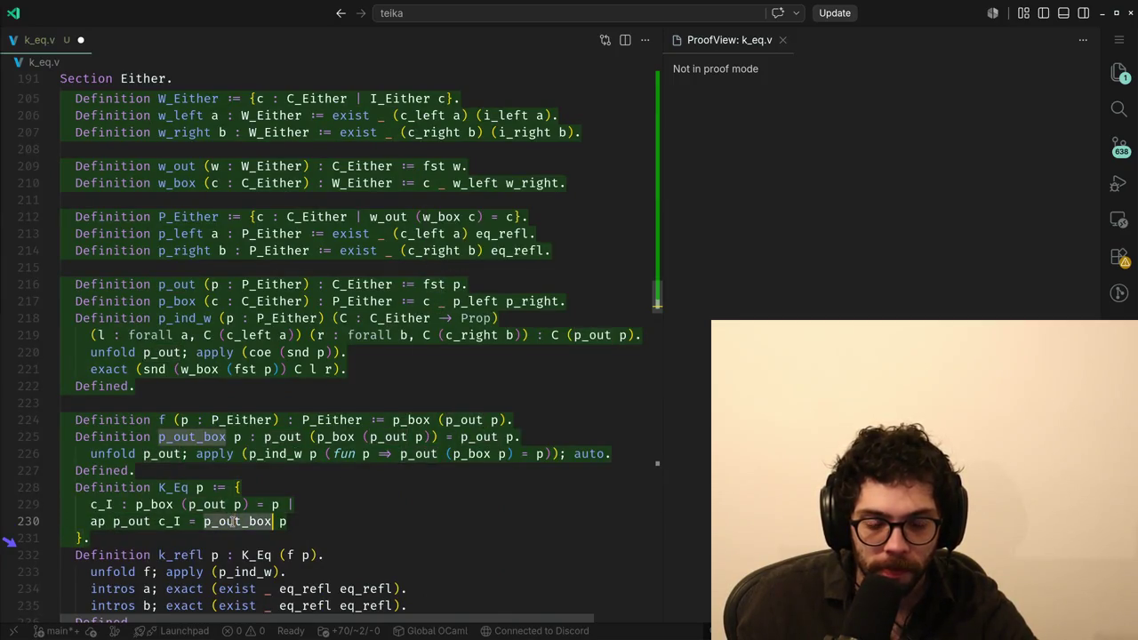
left_click(139, 523)
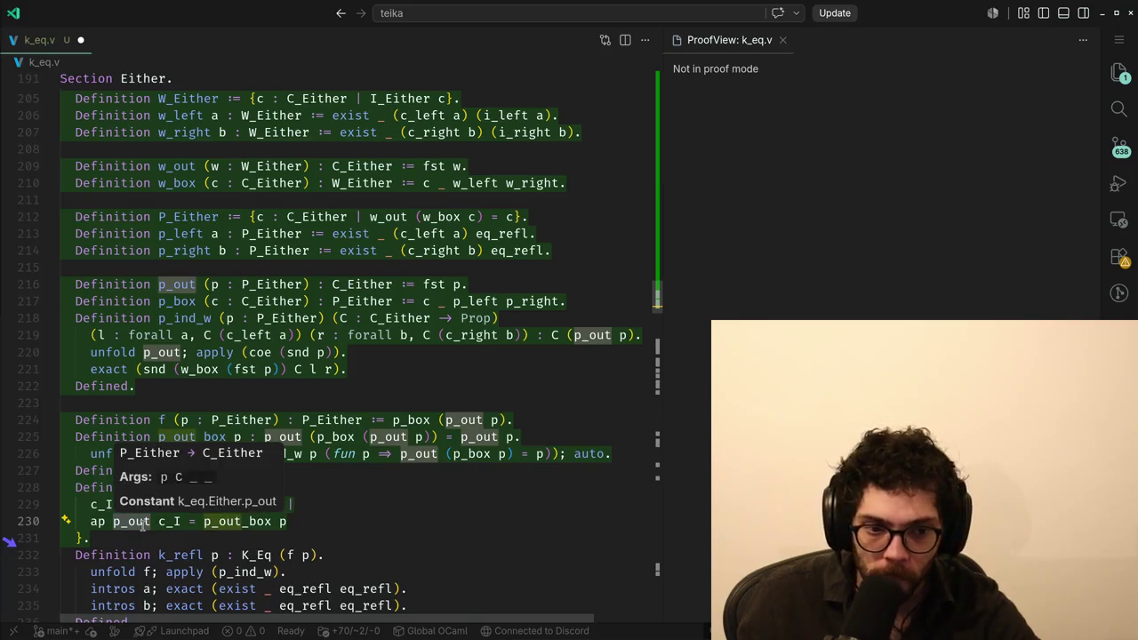
key("Home")
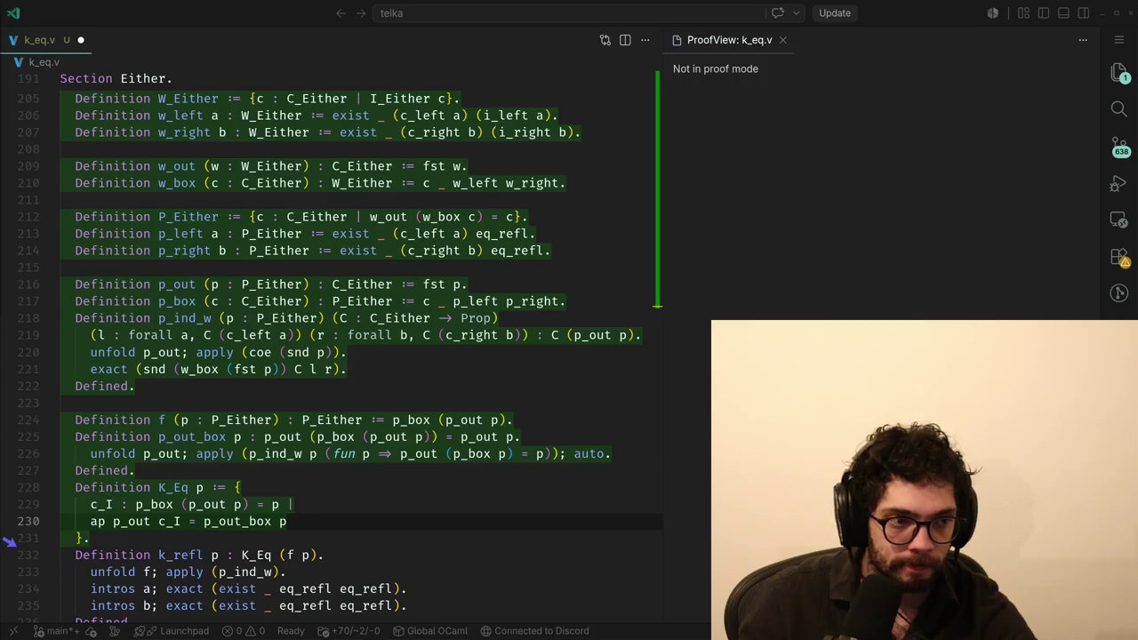
Switch over to the browser showing the Discord teika channel
key("super+2")
key("super+Right")
key("super+Left")
Start a draft 'I feel like this technique may be enough to' in #teika, then discard it
key("ctrl+1")
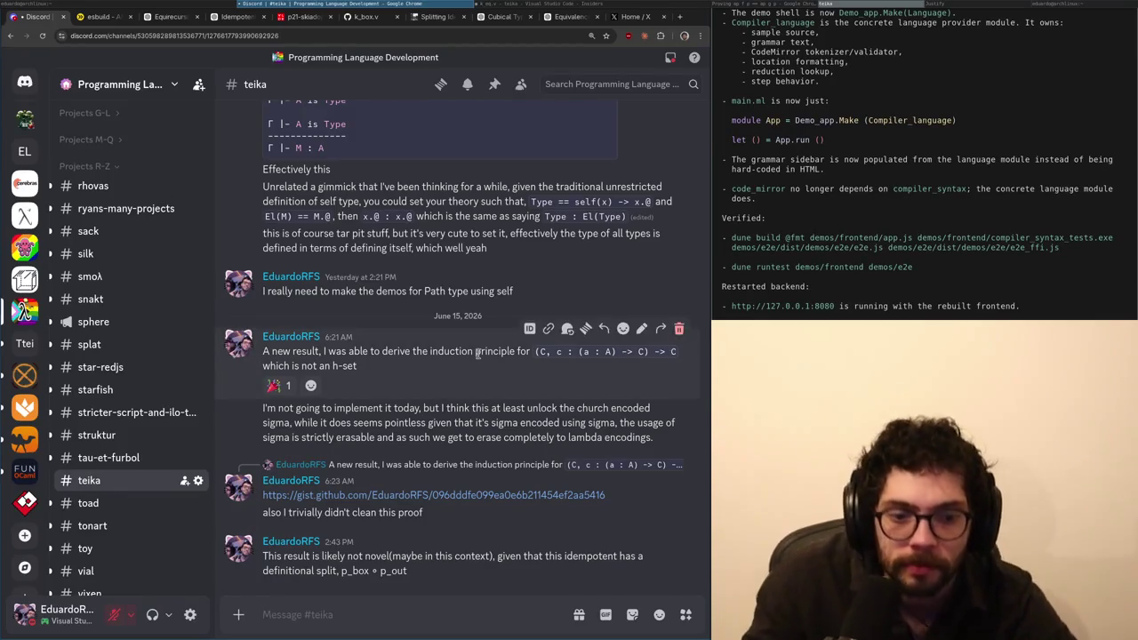
type("I feel like this technique may unlo")
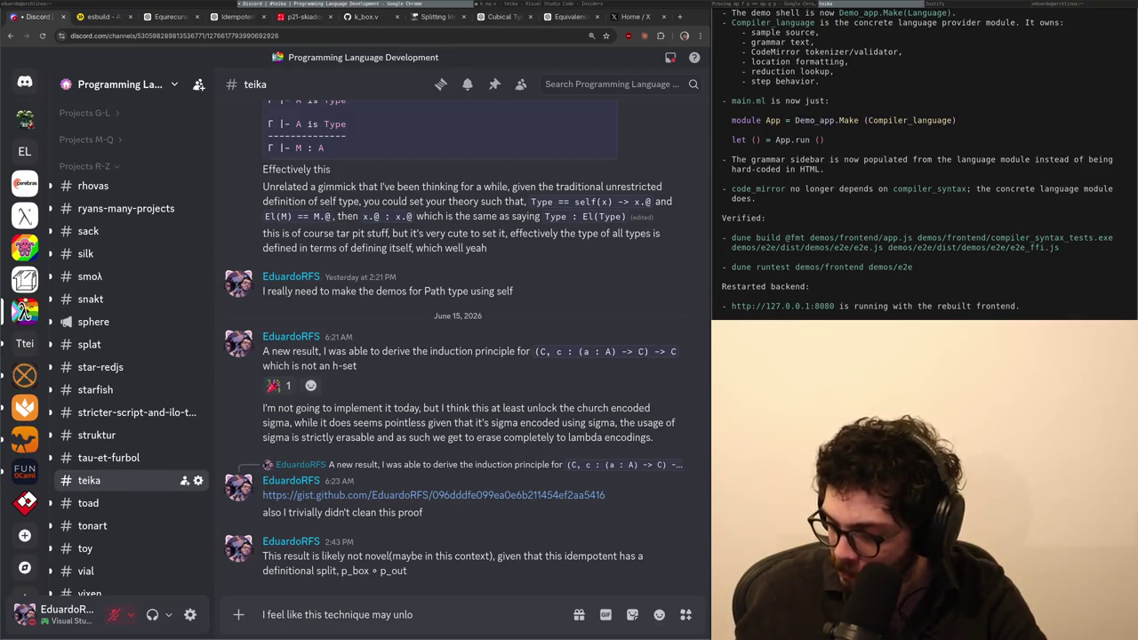
double_click(425, 627)
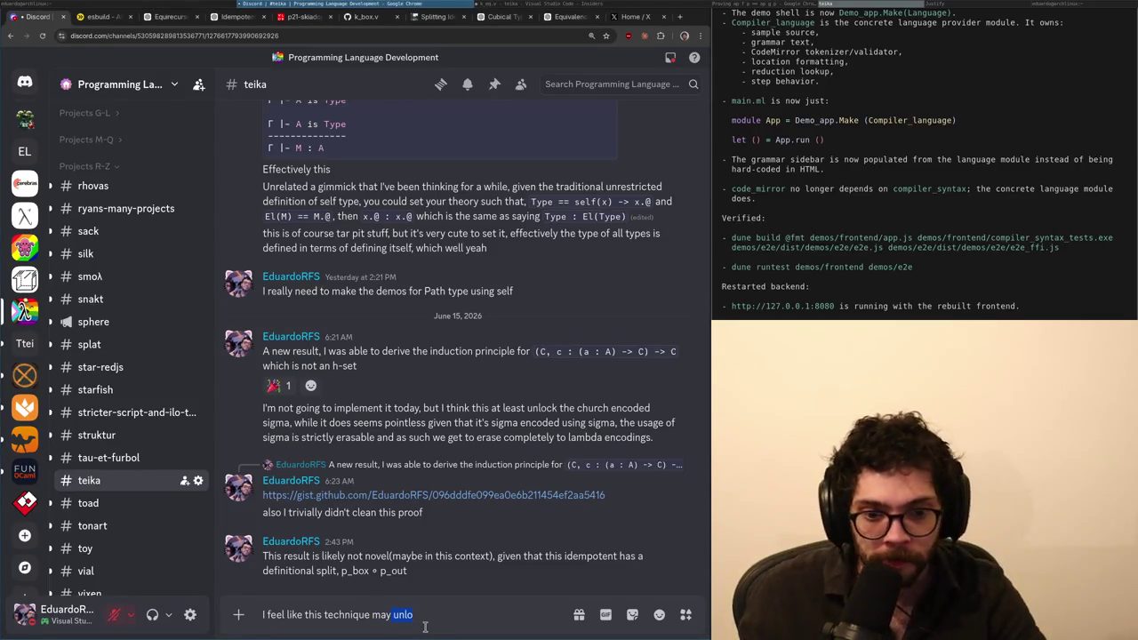
type("be enough to")
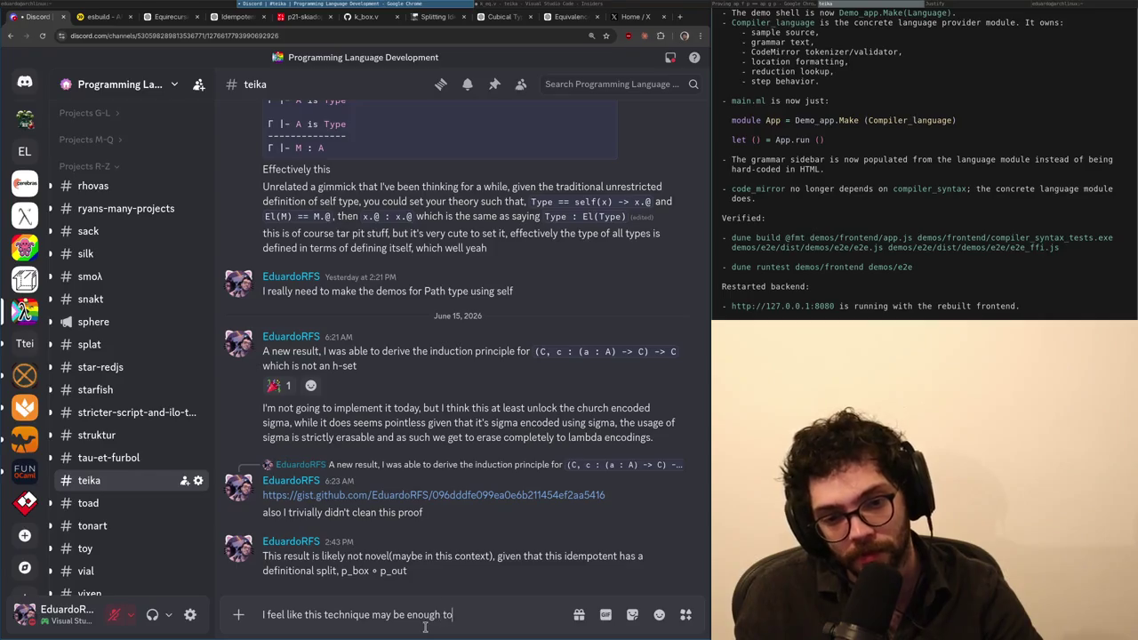
key("ctrl+a")
key("BackSpace")
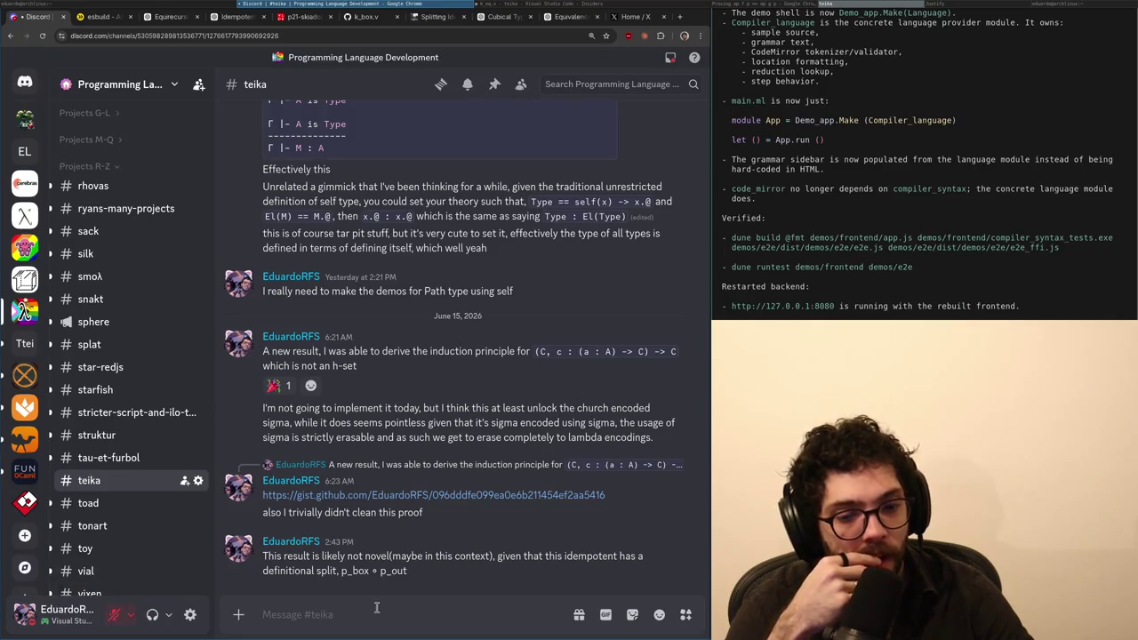
Edit the last sent message so its split ends 'p_out ∘ p_box == id' and save it
key("Up")
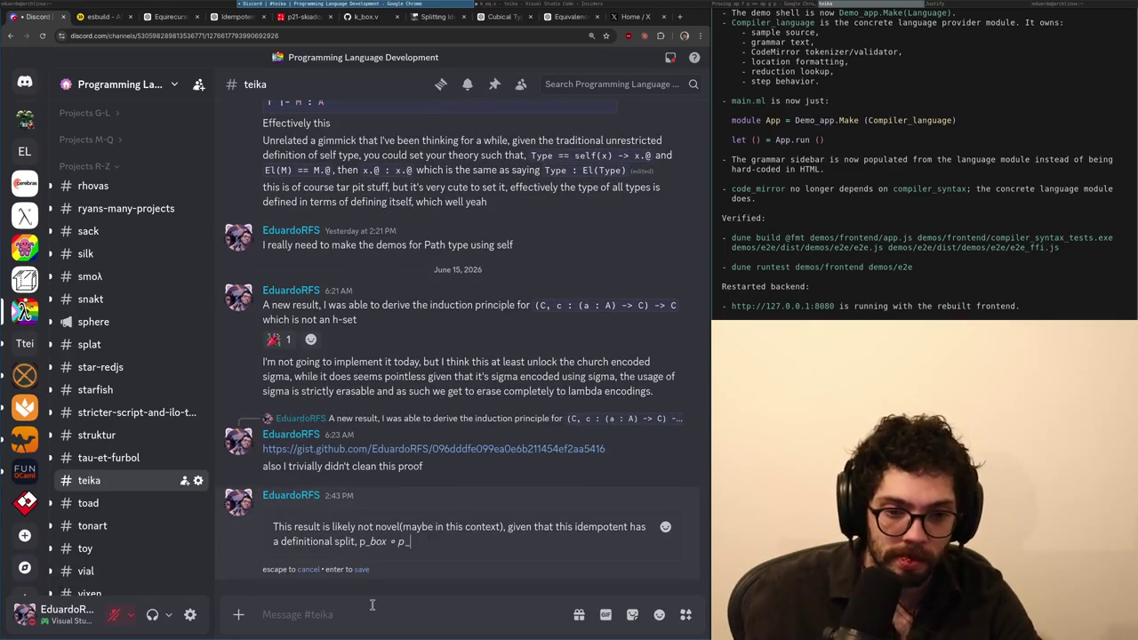
key("BackSpace")
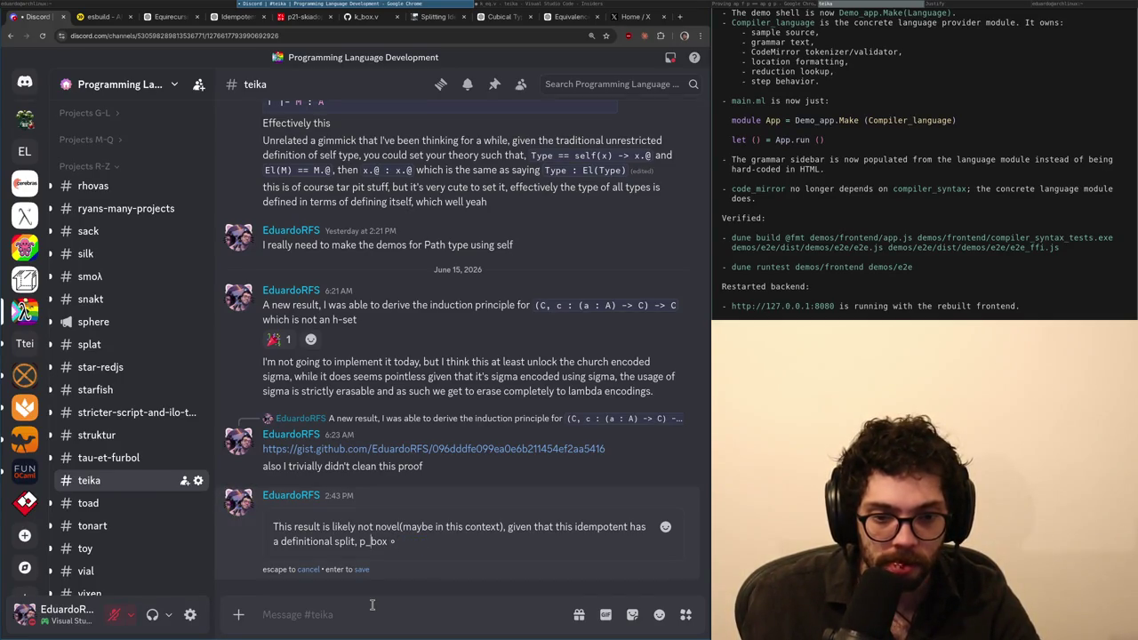
type("p_out ∘ p_box =")
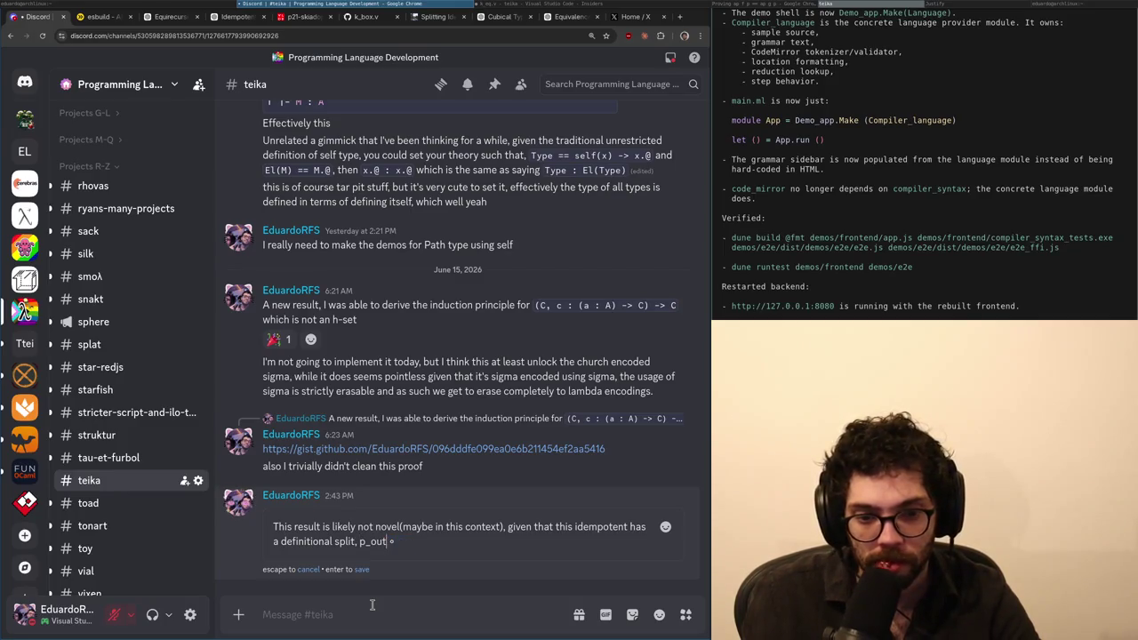
key("BackSpace")
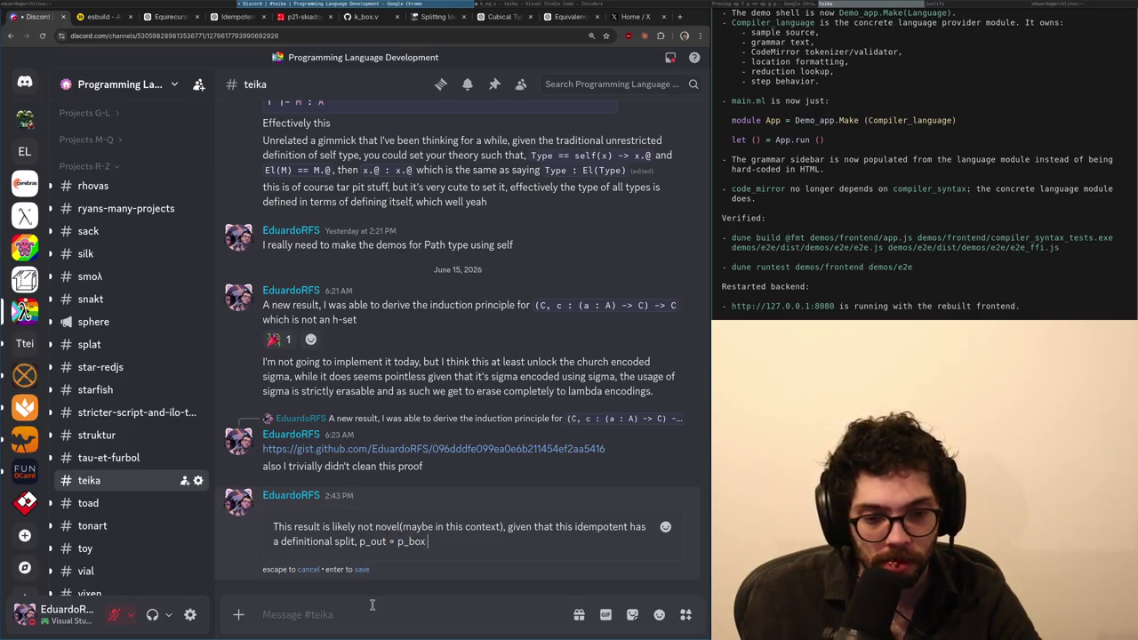
type("== id")
key("Return")
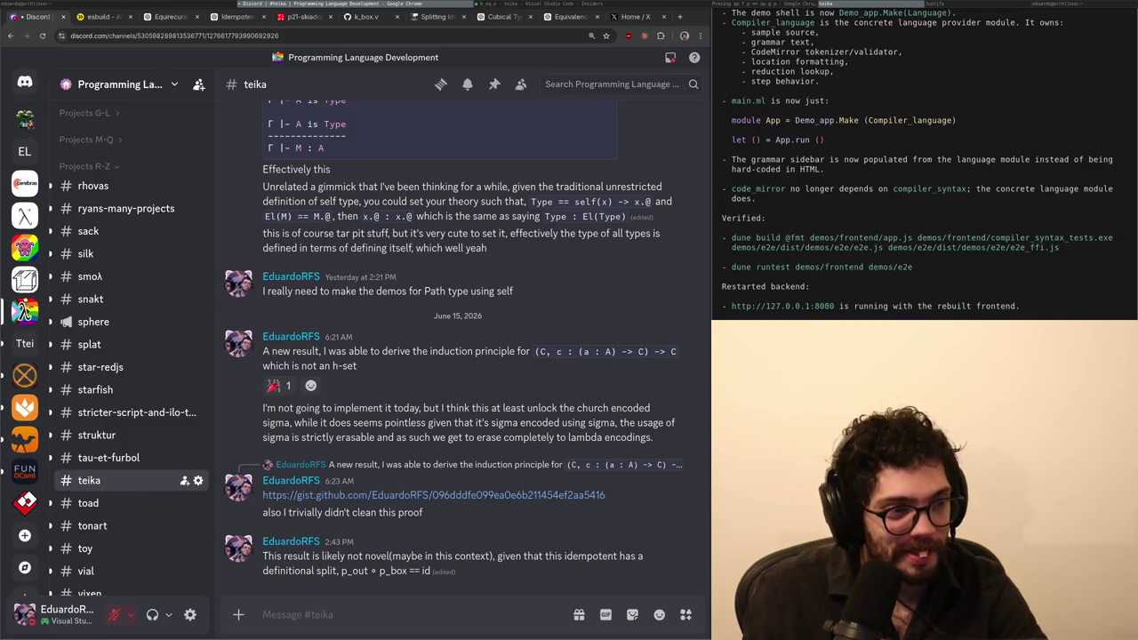
key("alt+Tab")
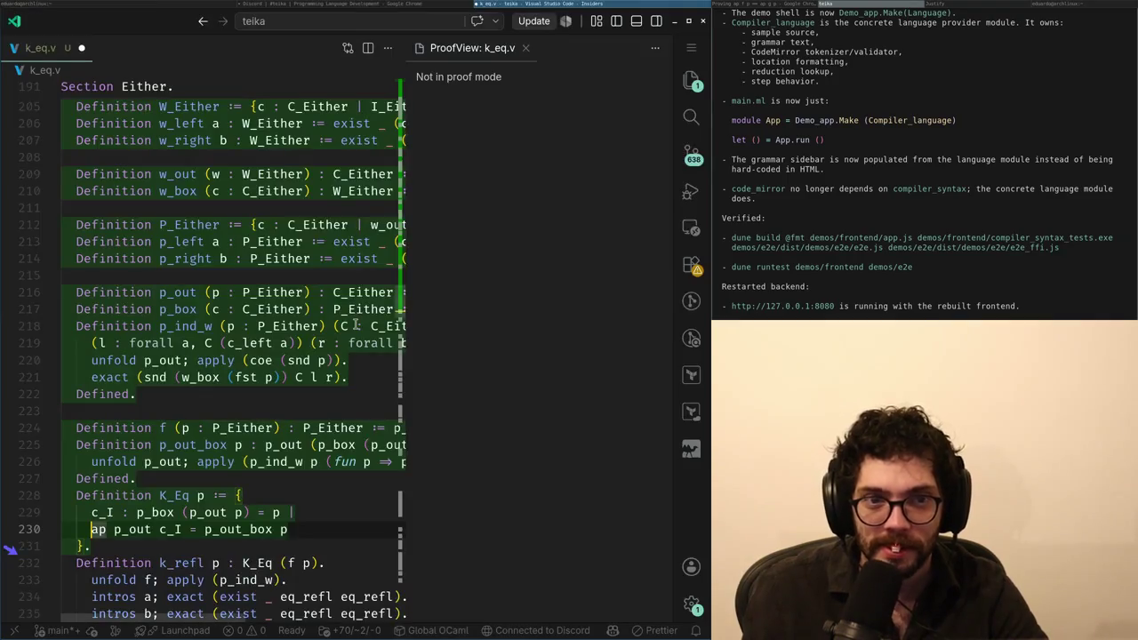
Review the K_Eq definition on lines 228–231 of k_eq.v, switching between the editor and Discord
mouse_move(356, 323)
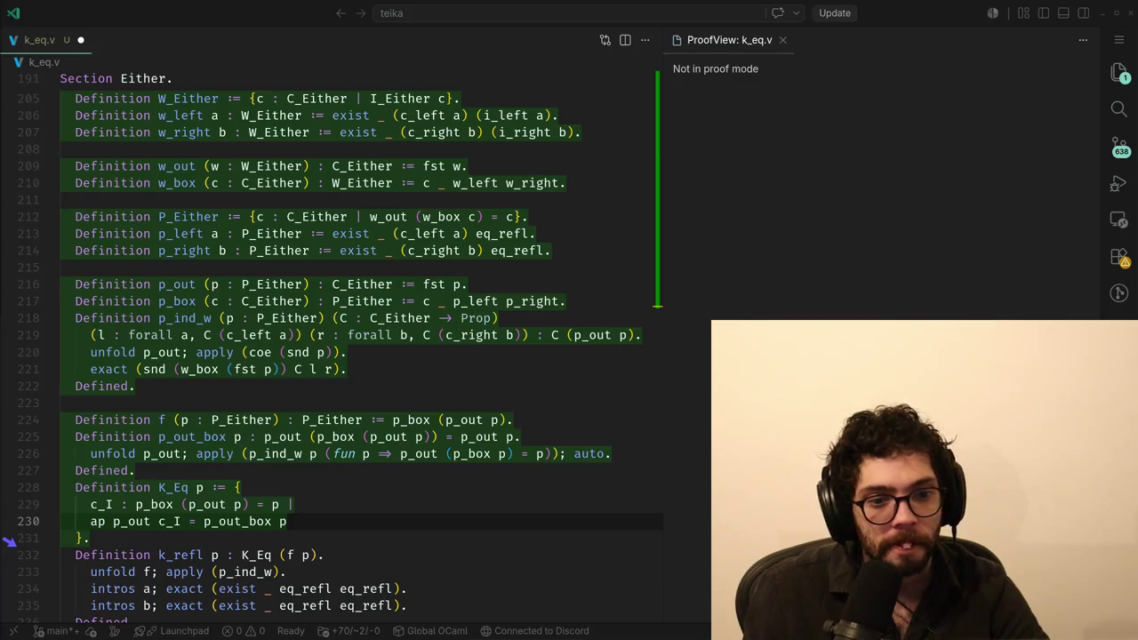
key("alt+Tab")
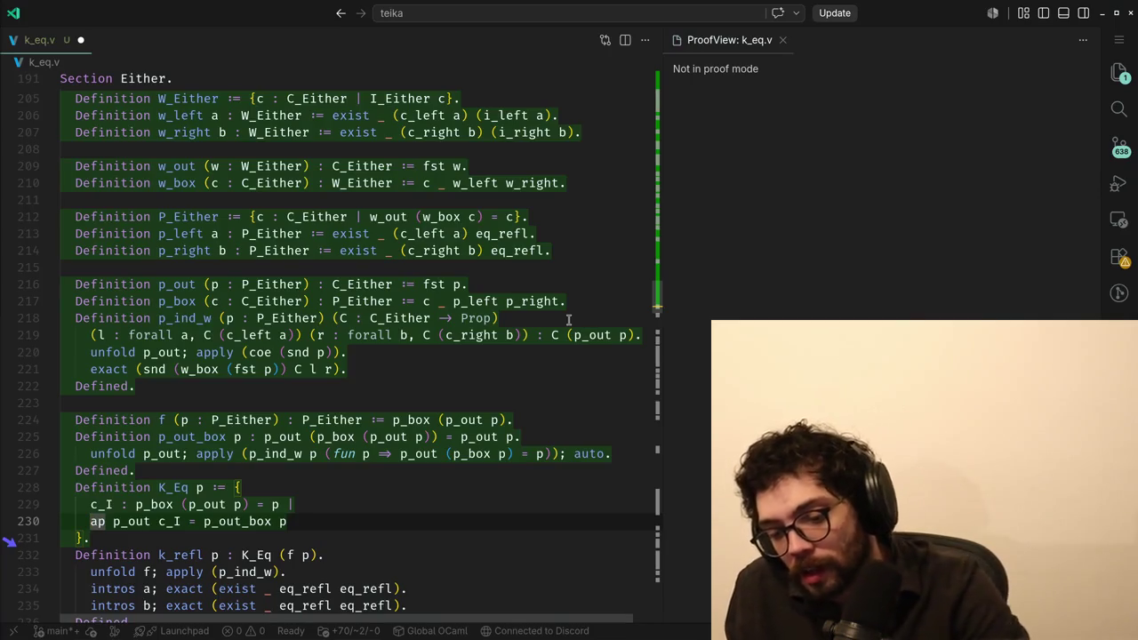
key("alt+Tab")
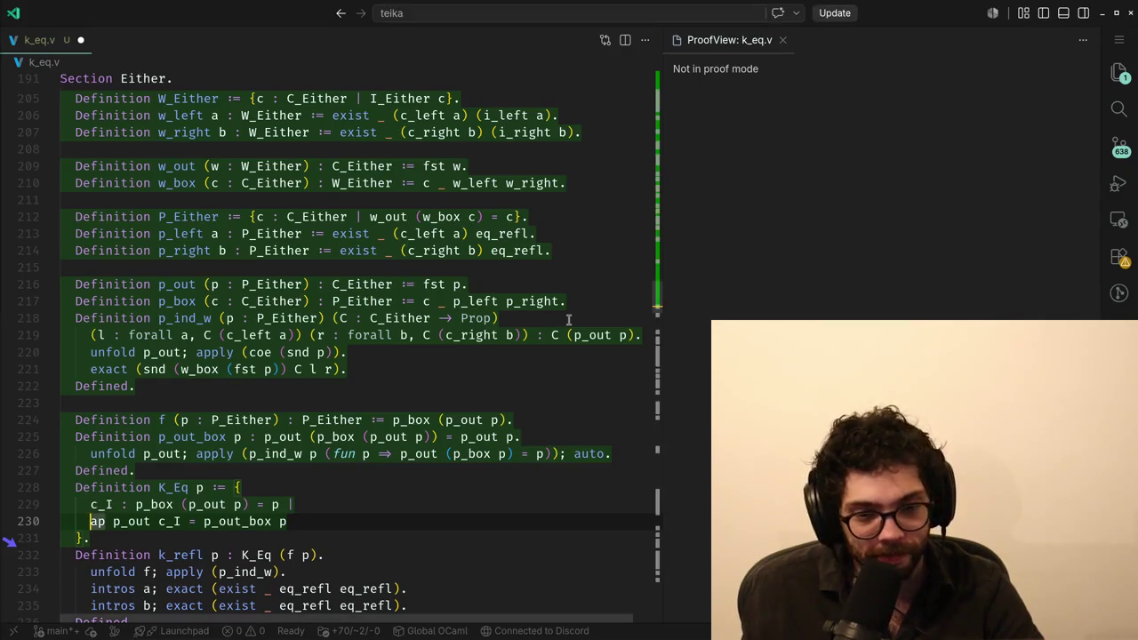
key("super+2")
key("super+1")
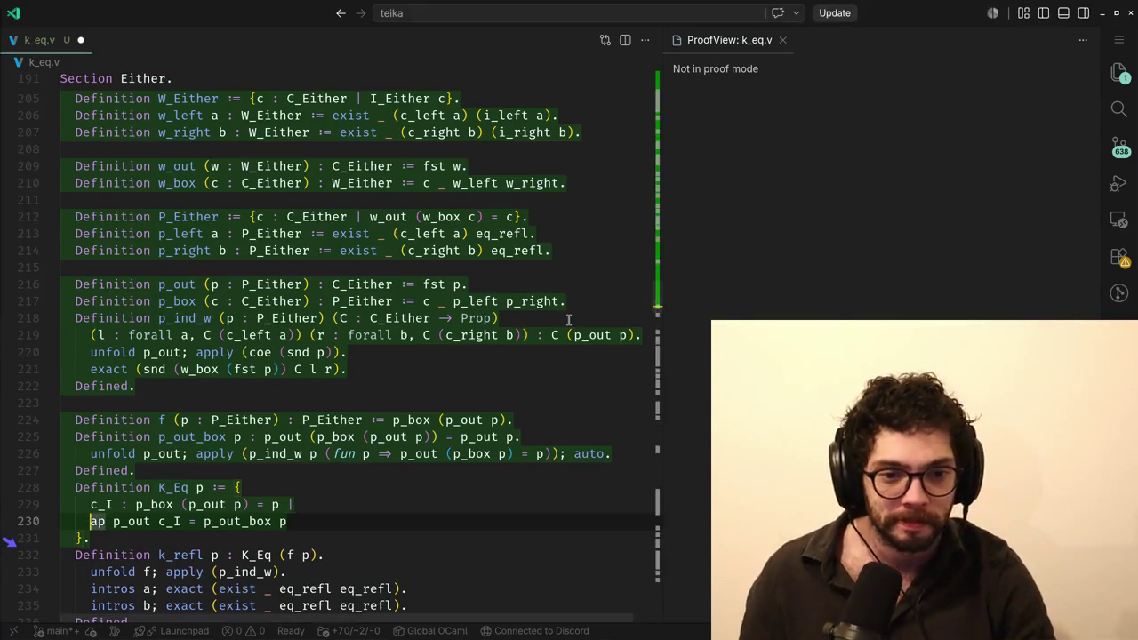
key("alt+Tab")
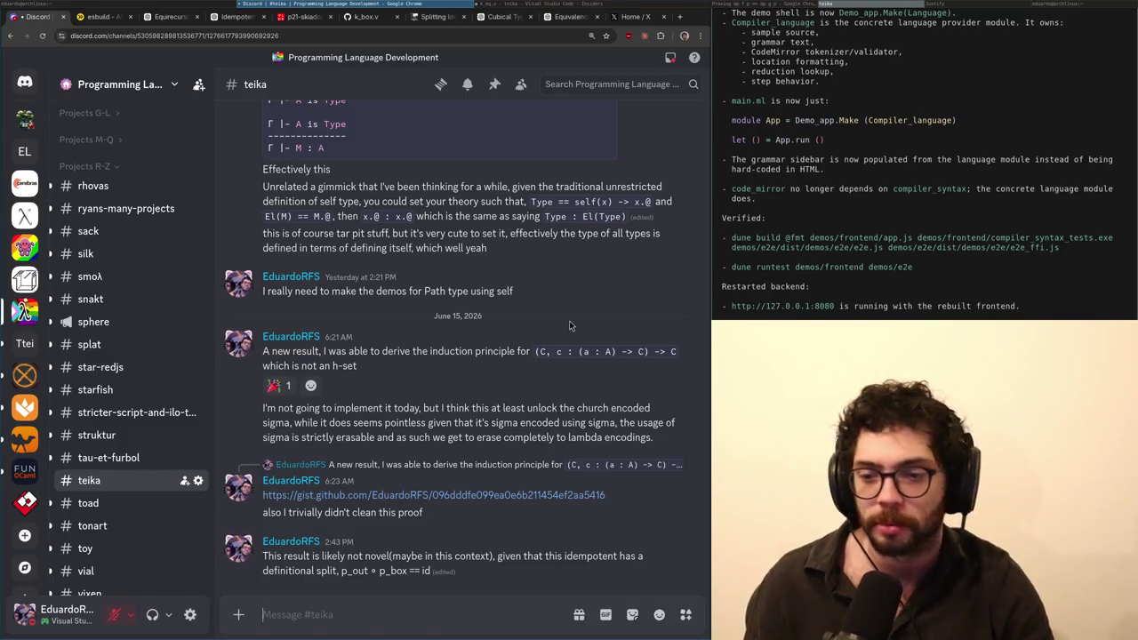
key("ctrl+t")
key("ctrl+w")
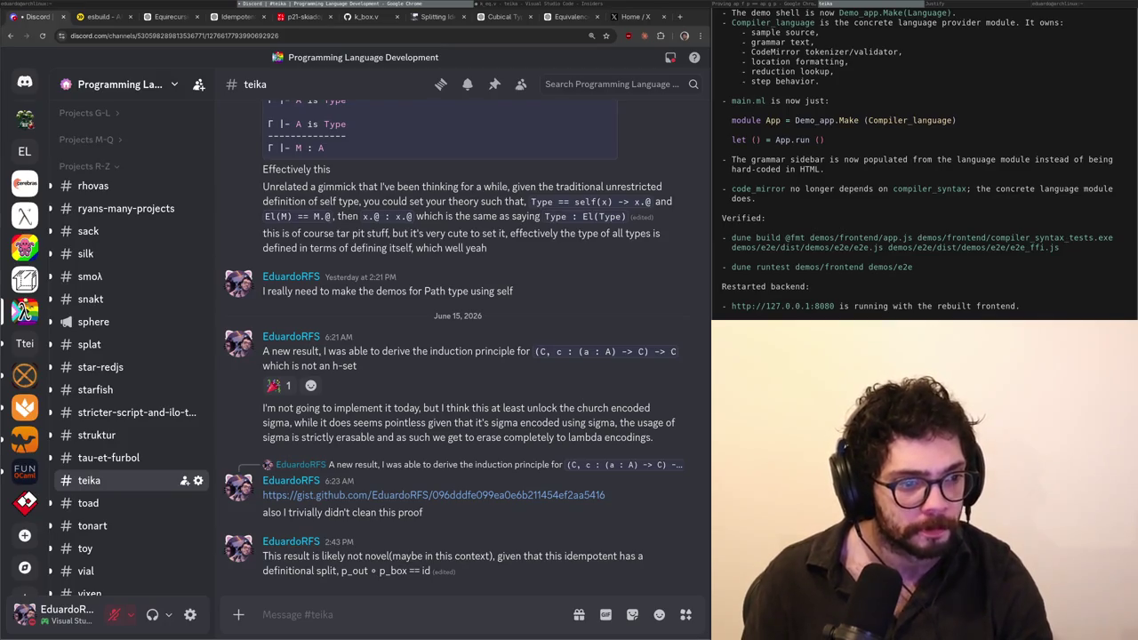
left_click(356, 329)
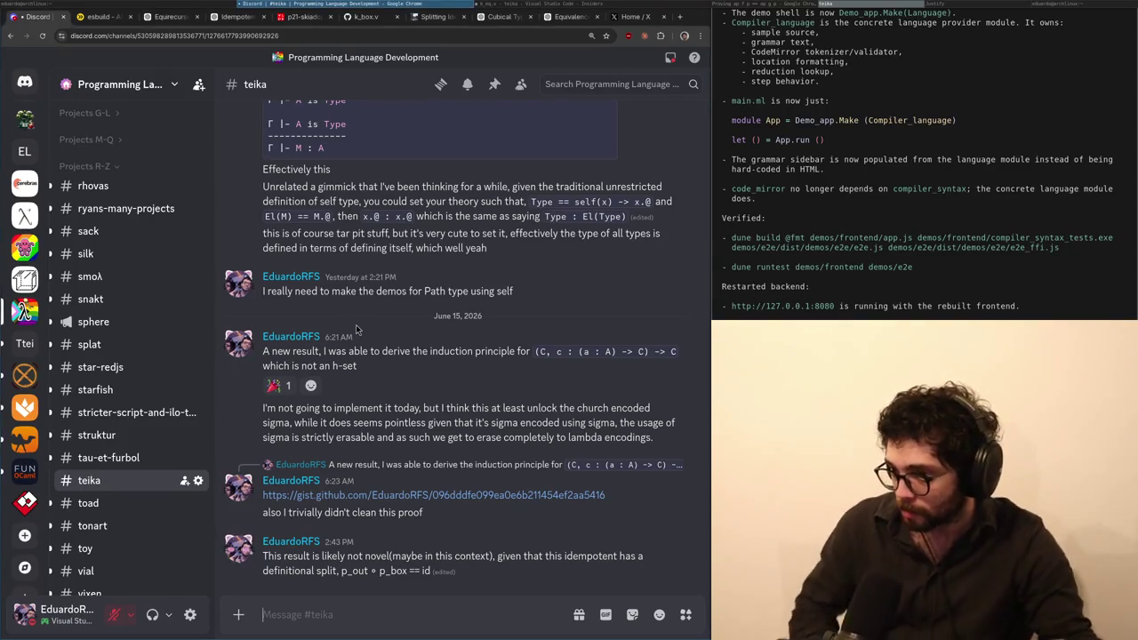
key("Tab")
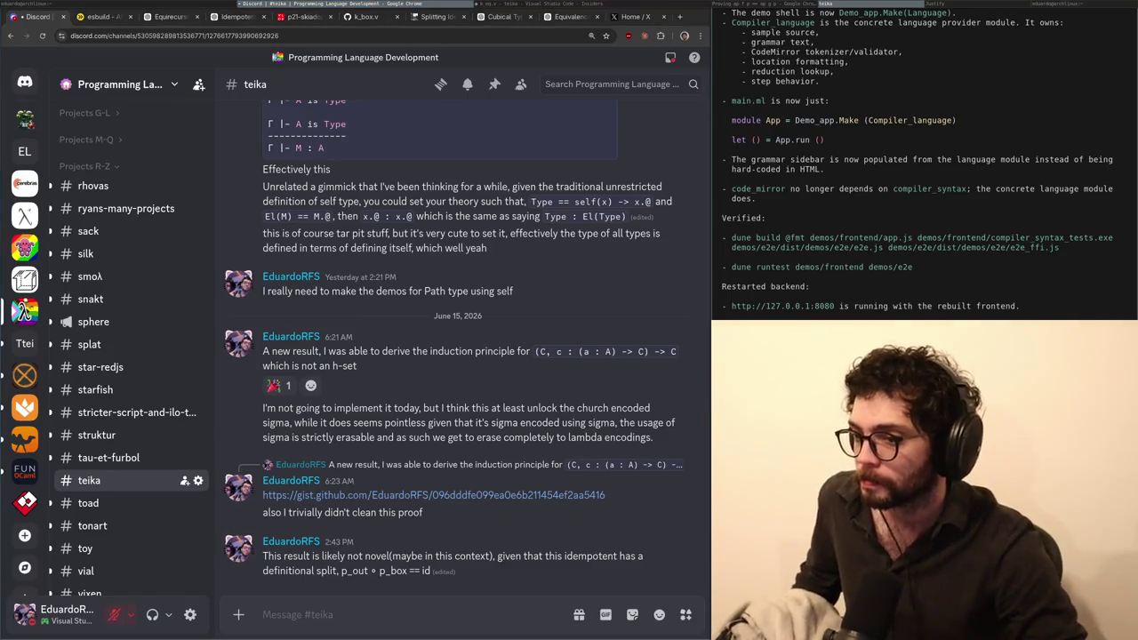
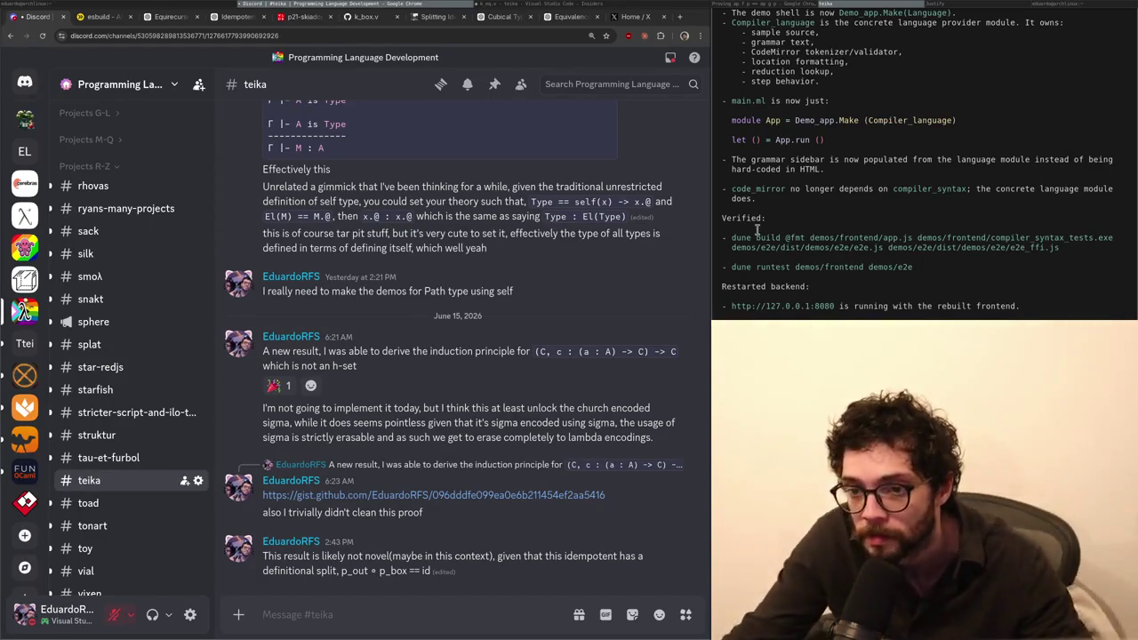
Load youtube.com in a new tab, glance at the X home feed, then return to Discord
key("ctrl+t")
type("youtube.com")
key("Return")
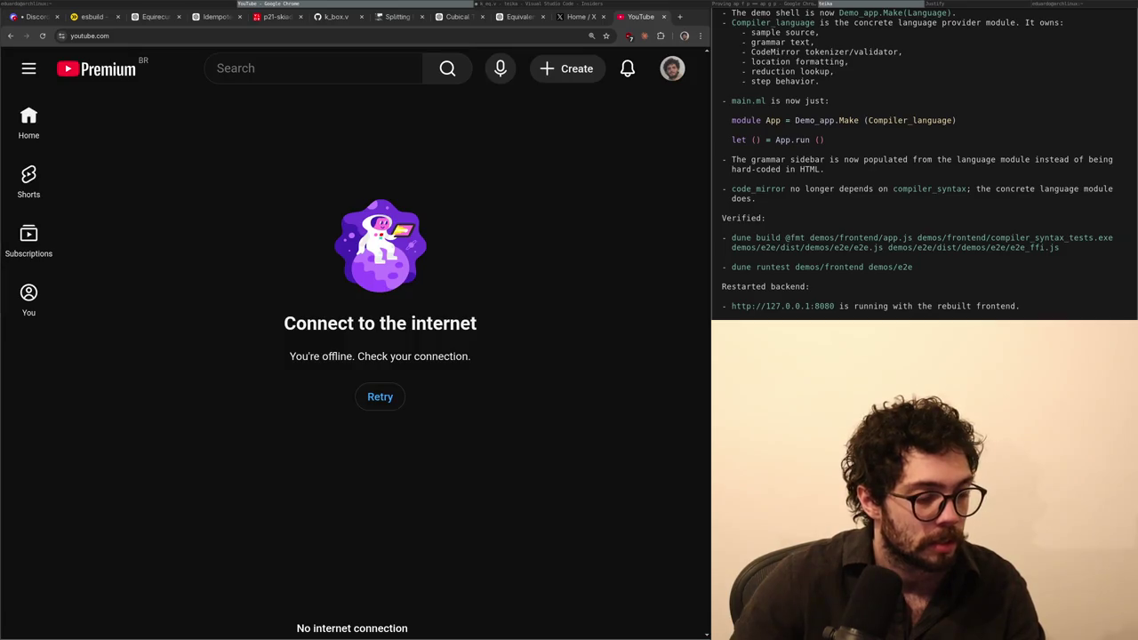
key("ctrl+r")
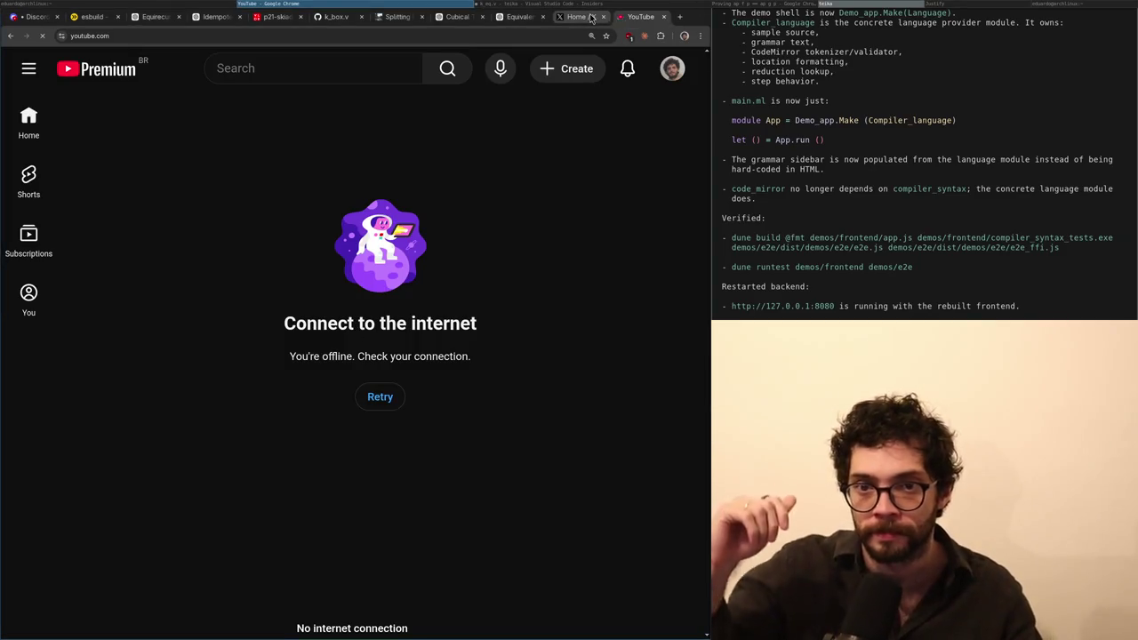
left_click(591, 18)
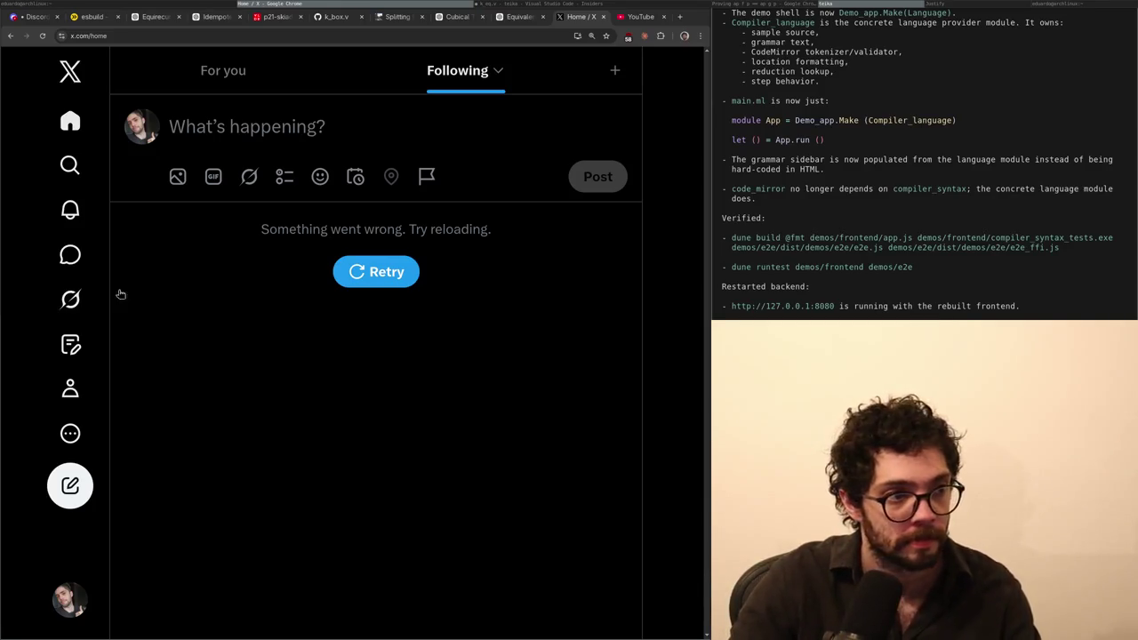
key("ctrl+Tab")
key("ctrl+Tab")
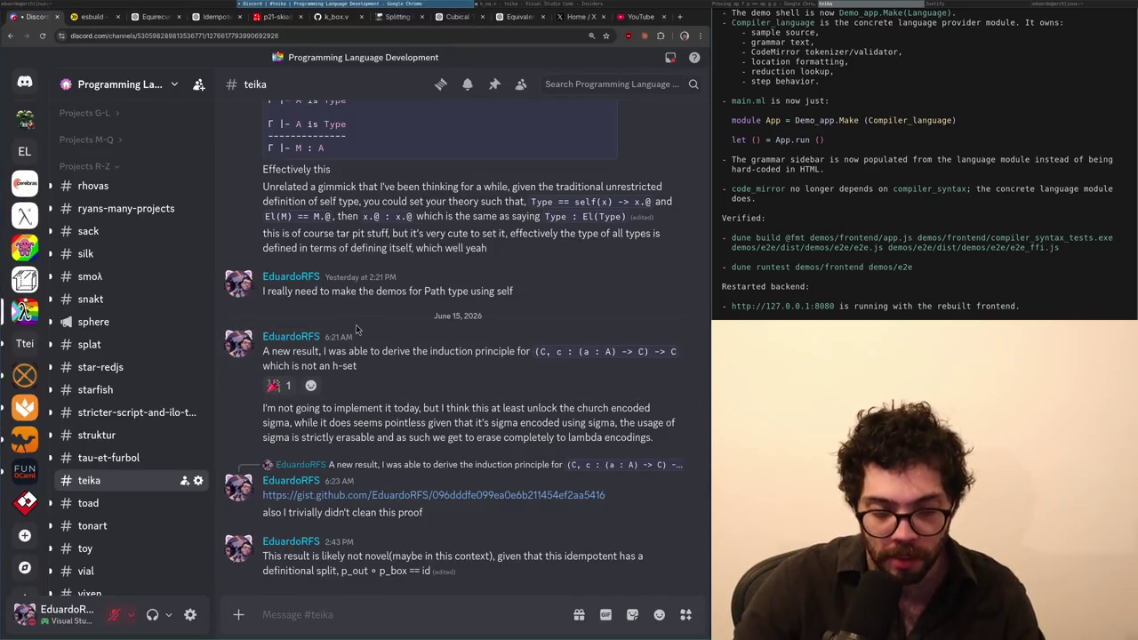
Rewrite the draft to say it gives hope and proves "conditional h-sets" can be encoded
type("I think it may")
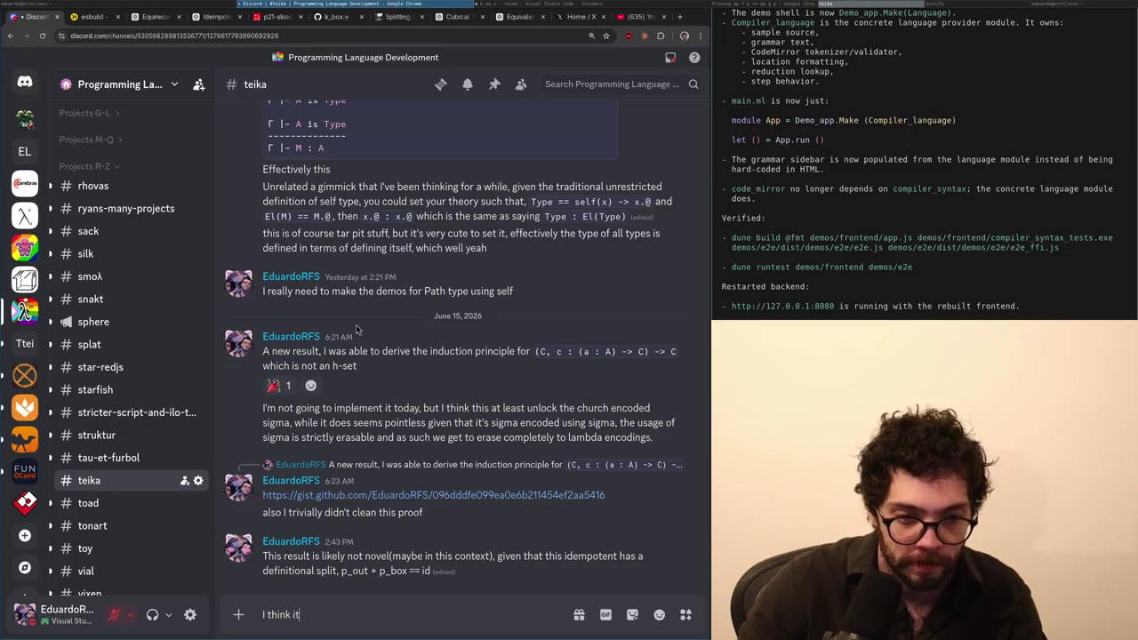
key("ctrl+a")
key("BackSpace")
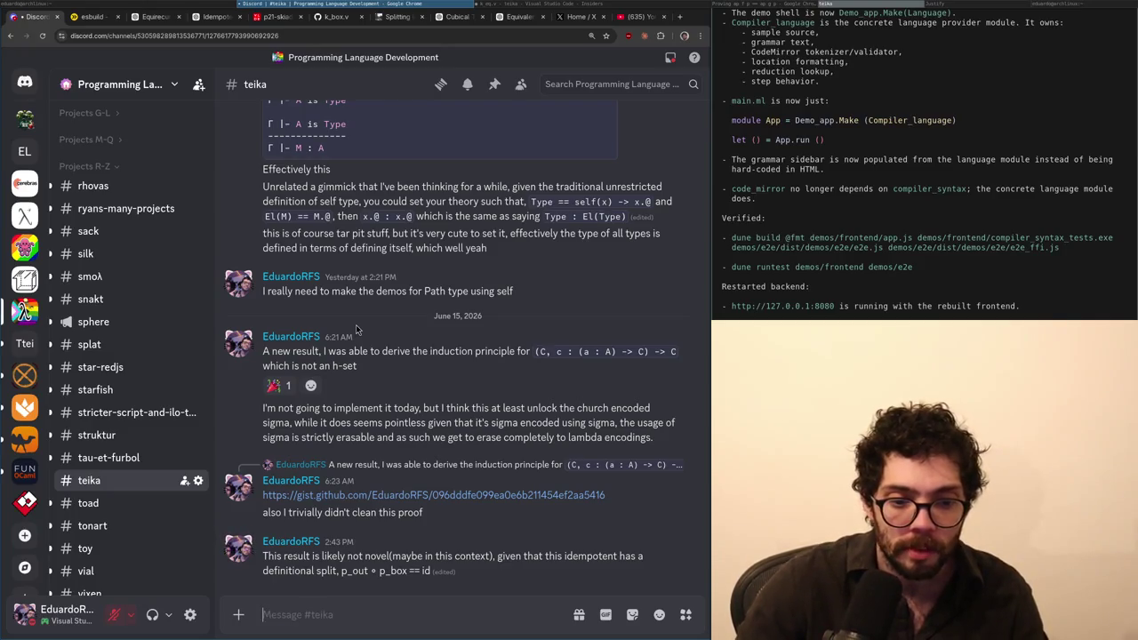
type("I'm not")
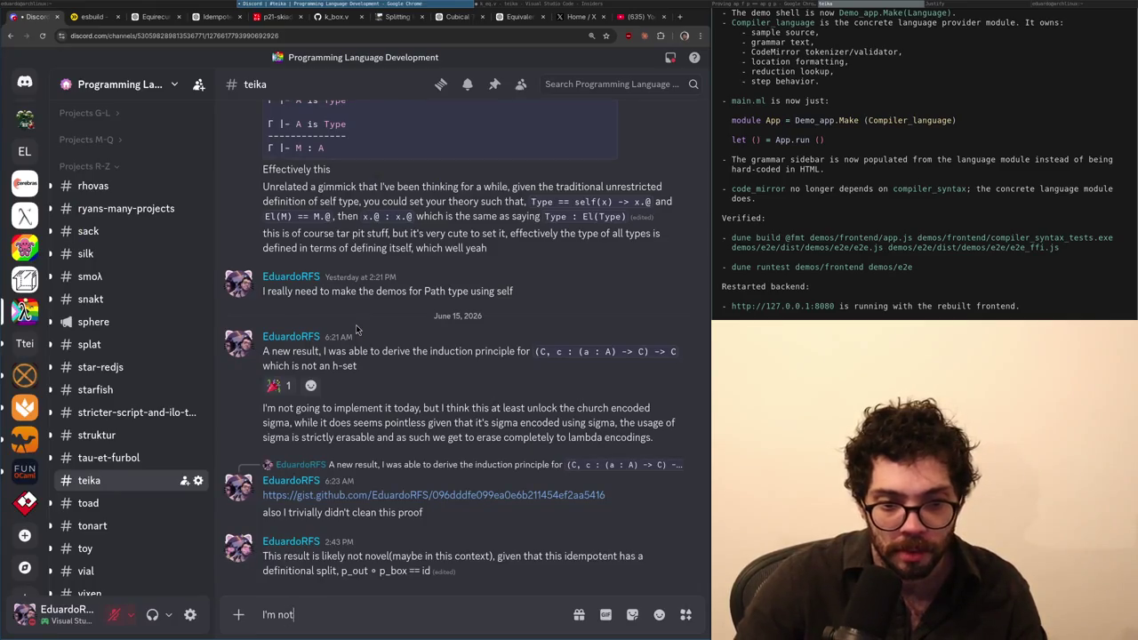
type(" sure if it trans")
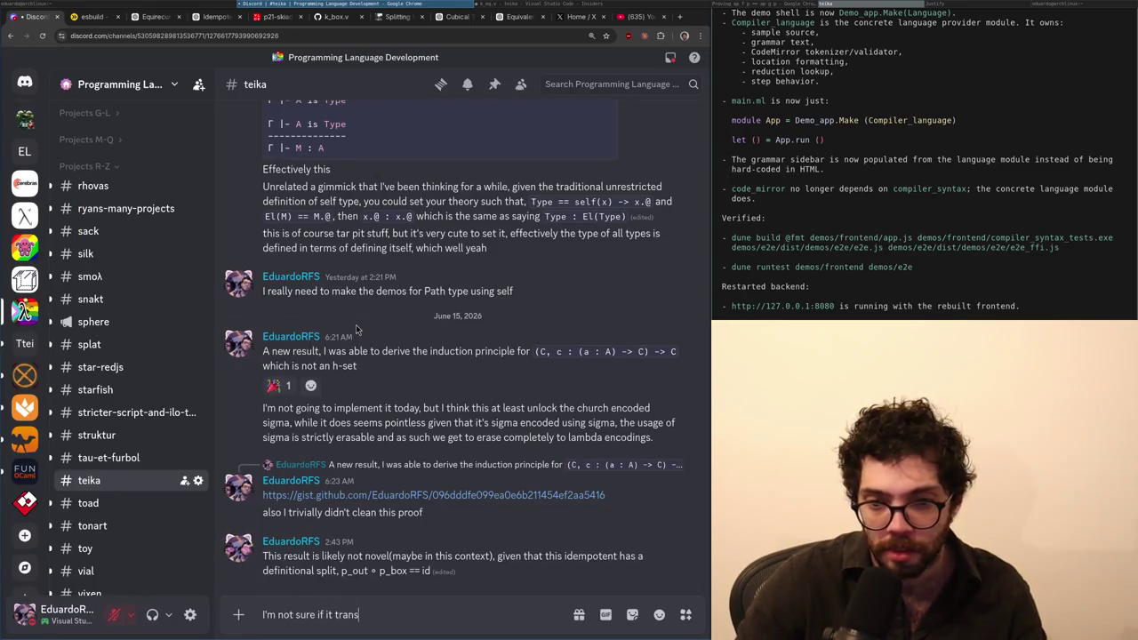
type("lates to something el")
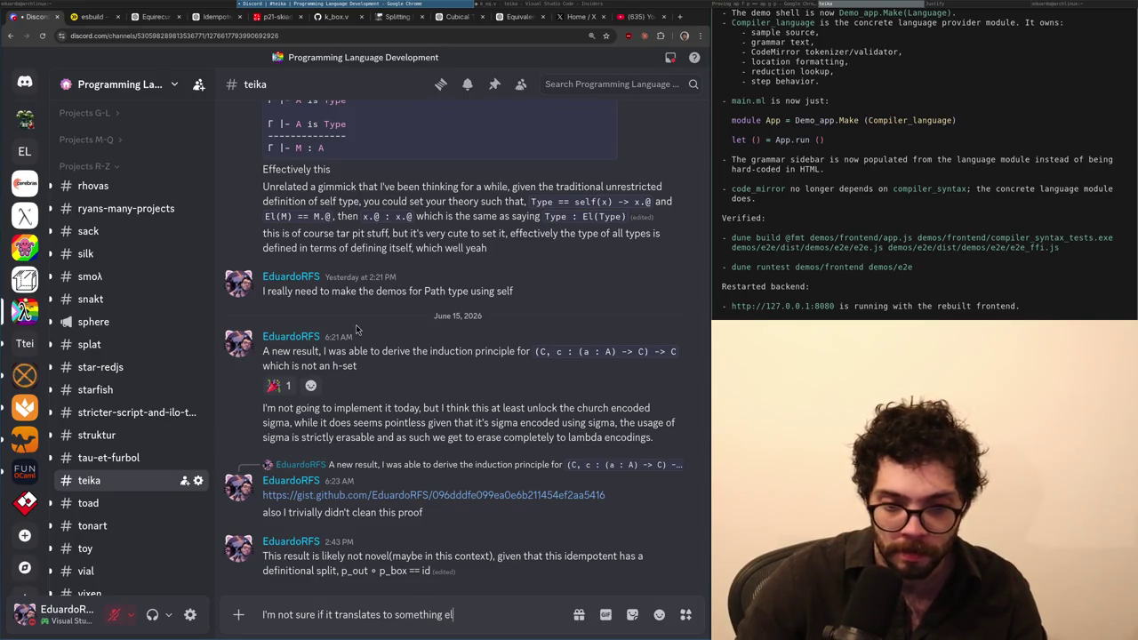
type("se, but it gives m")
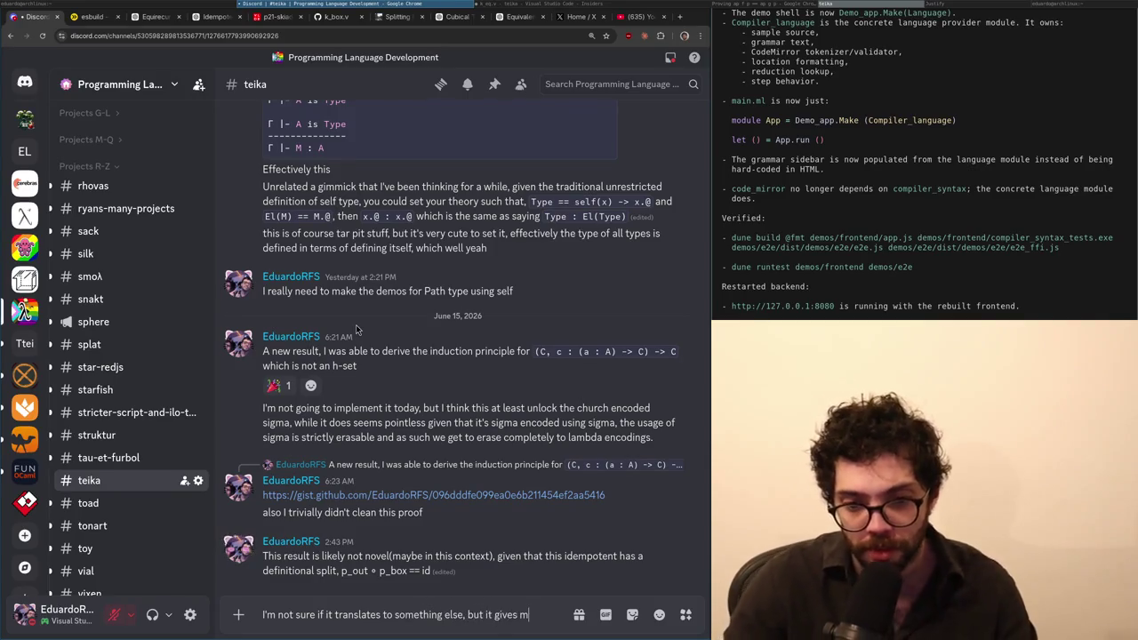
type("e hope")
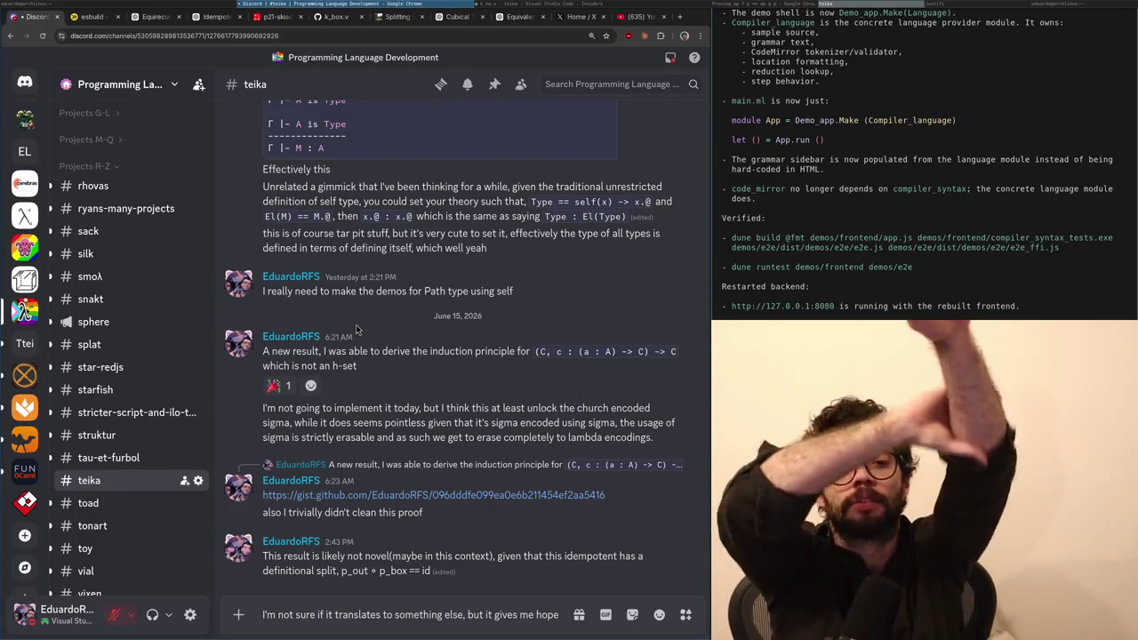
type(", thi")
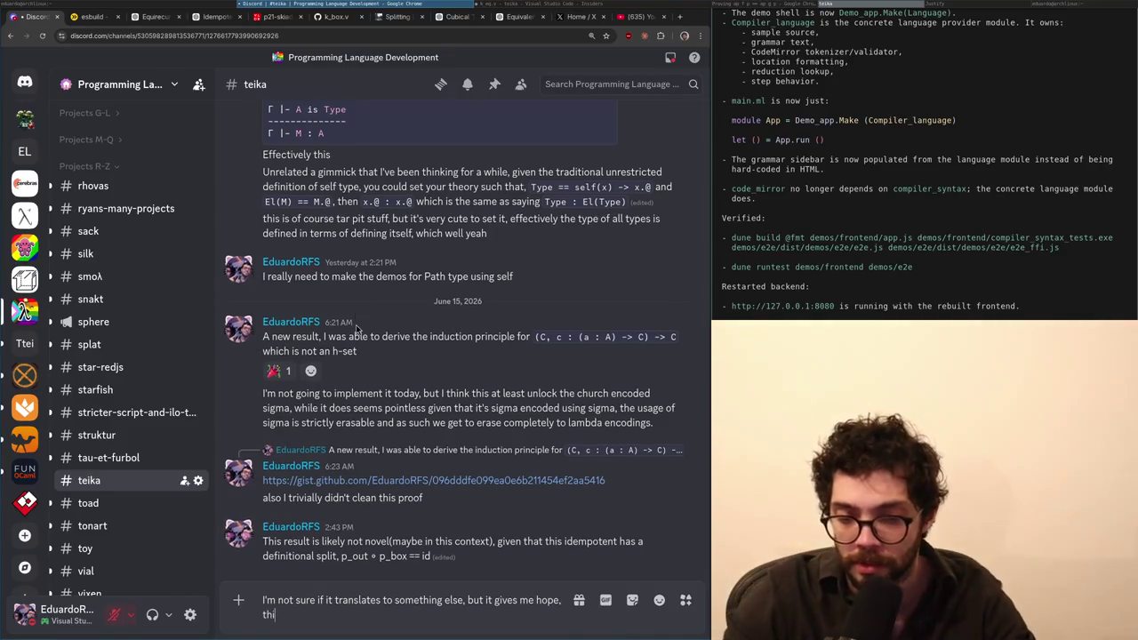
type("s proves that")
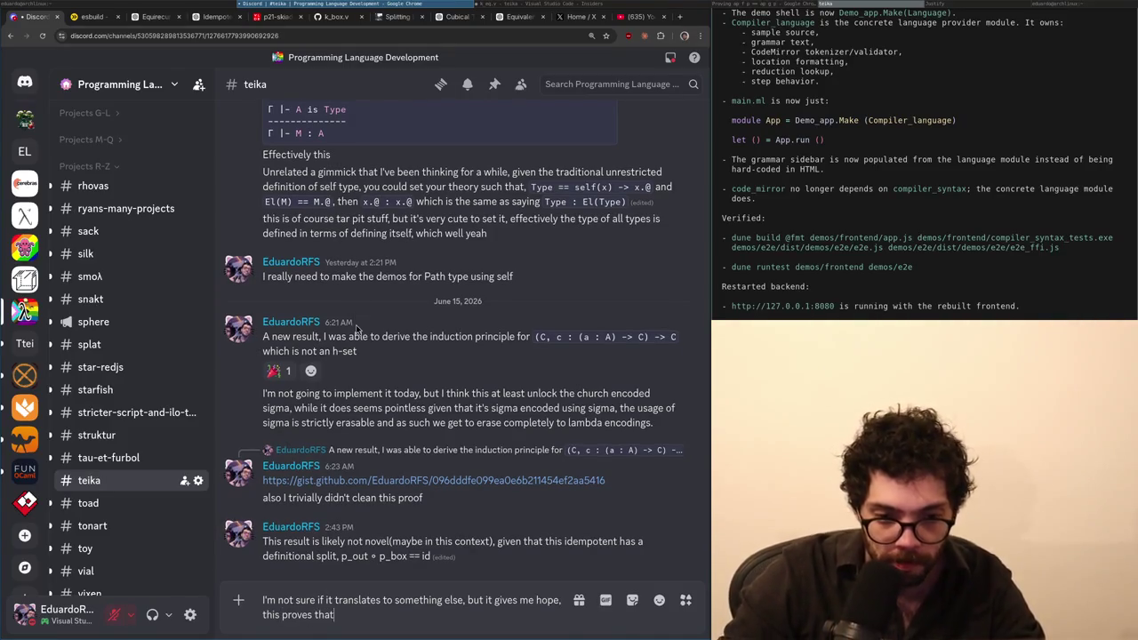
key("ctrl+BackSpace")
key("ctrl+BackSpace")
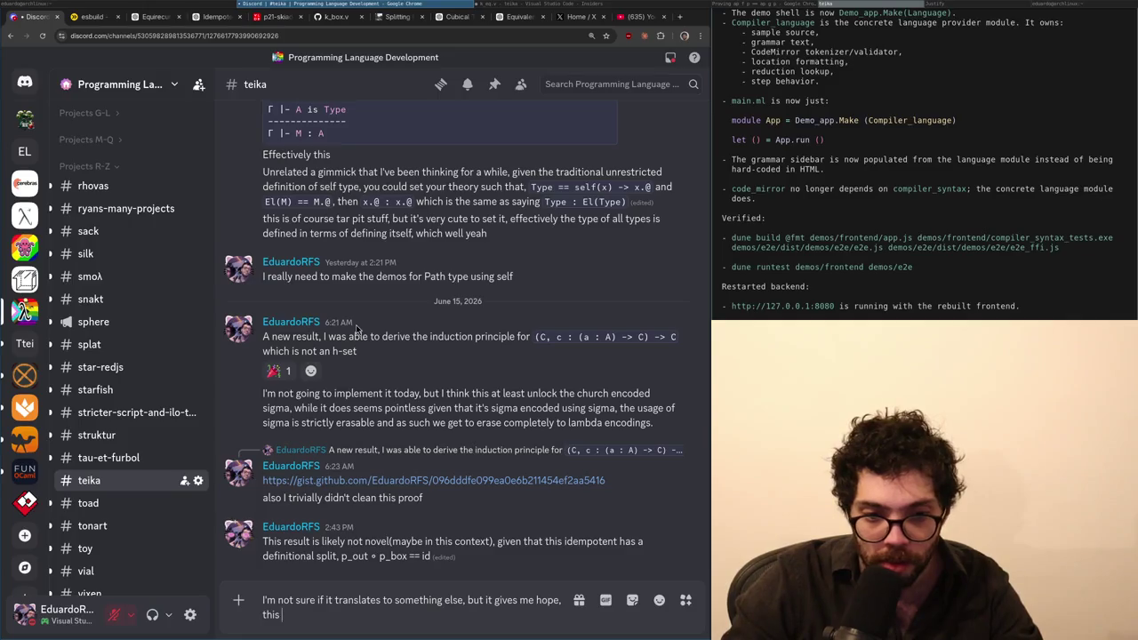
type("ves a")
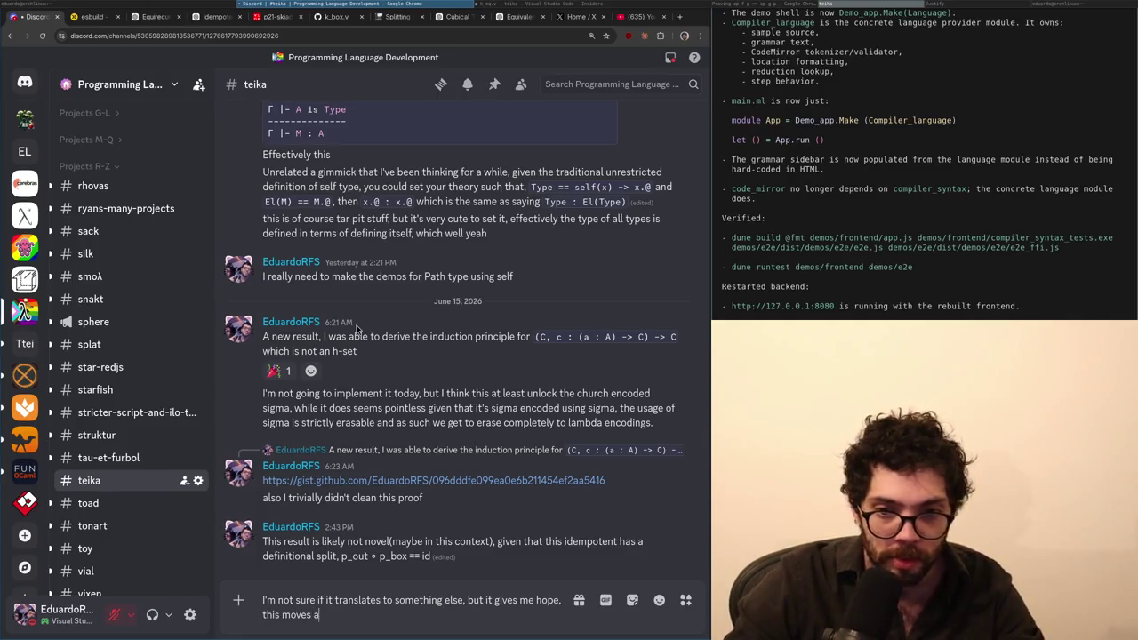
type(" fro")
key("ctrl+BackSpace")
key("ctrl+BackSpace")
key("ctrl+BackSpace")
type("proves that non")
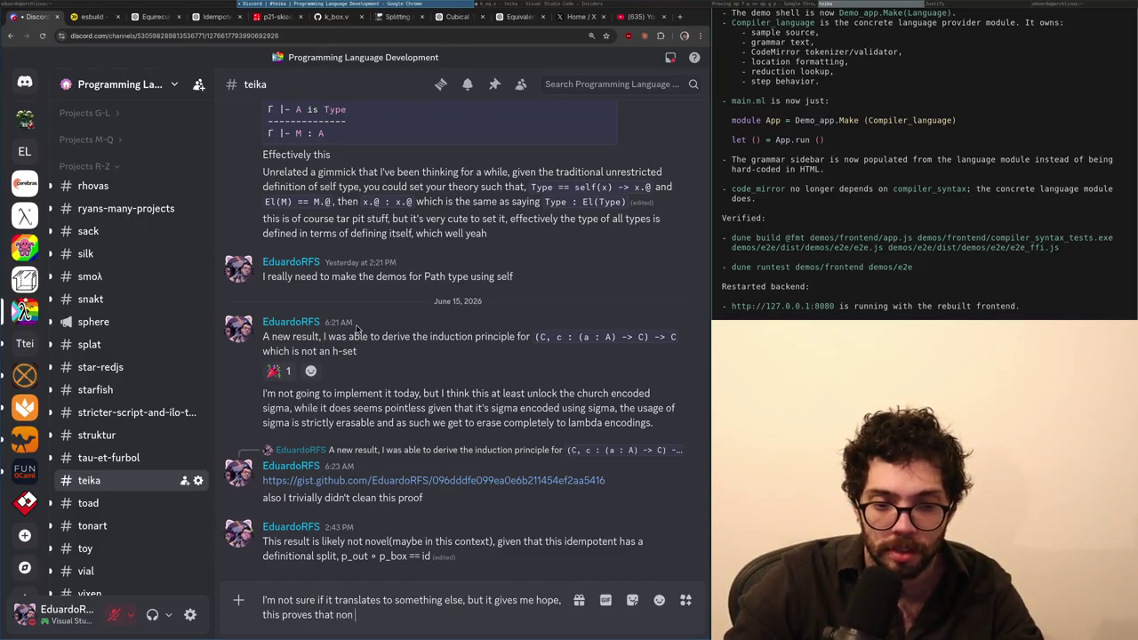
key("BackSpace")
key("BackSpace")
key("BackSpace")
type("\"conditional h")
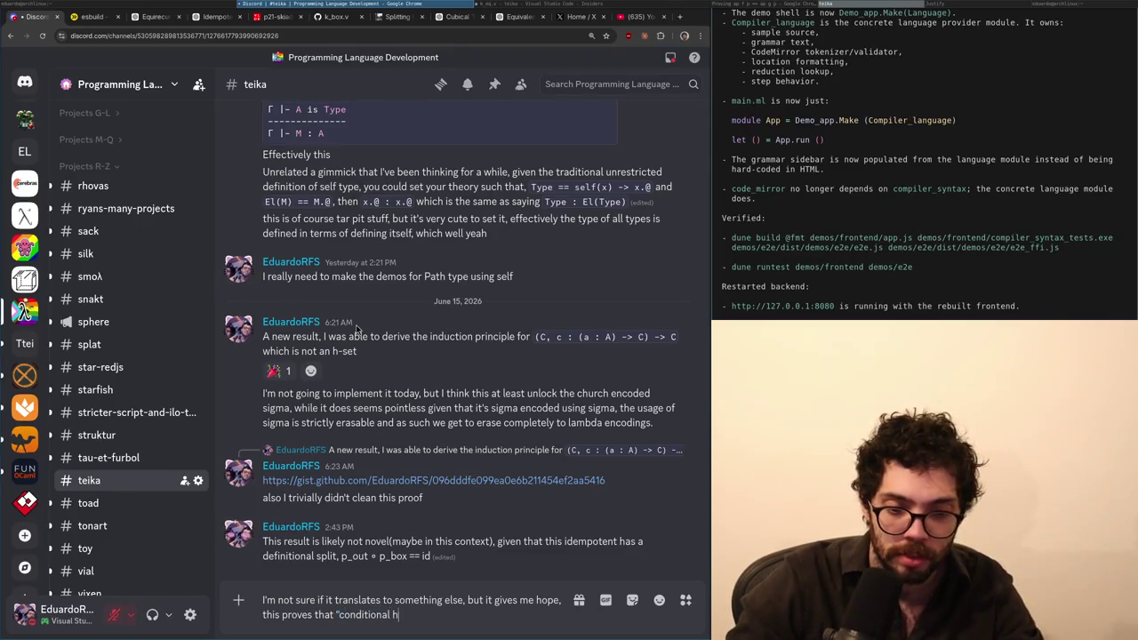
type("-sets\" can be encoded, potentiall")
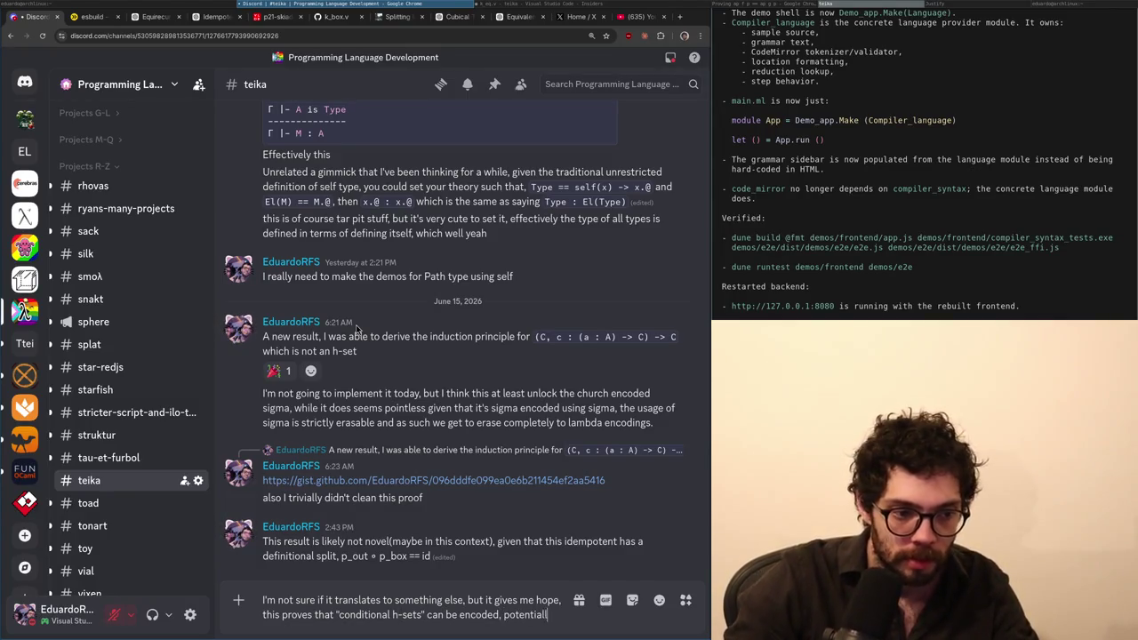
key("BackSpace")
key("BackSpace")
type(".")
key("BackSpace")
Add that it is a broader class, though still not "all coherent idempotents split", but evidence is starting
type("which is a much ")
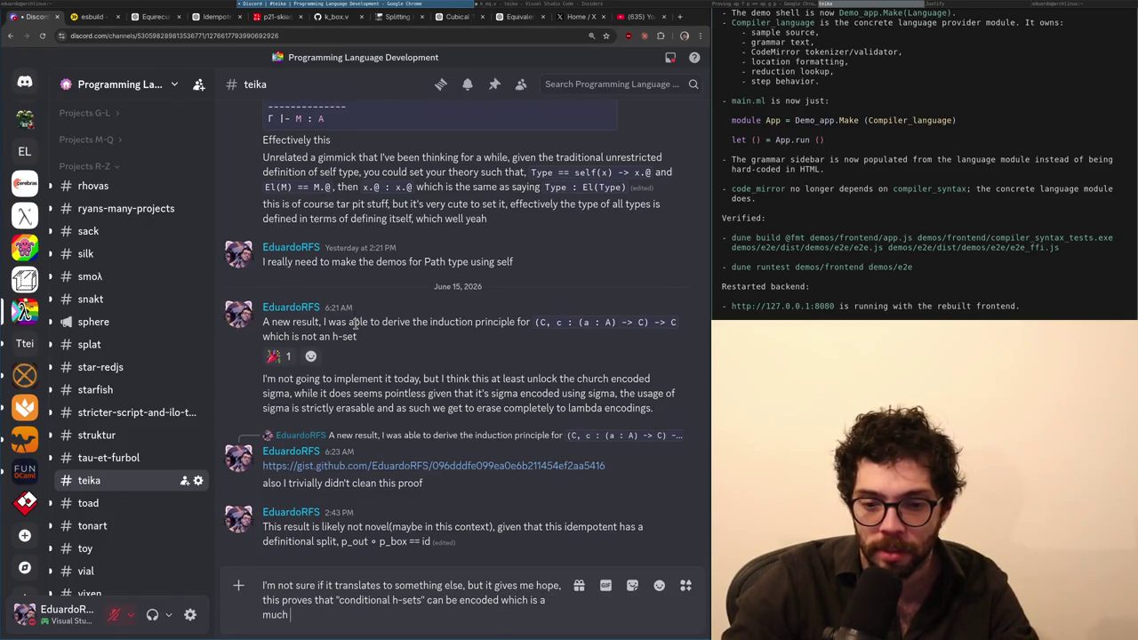
type("broader")
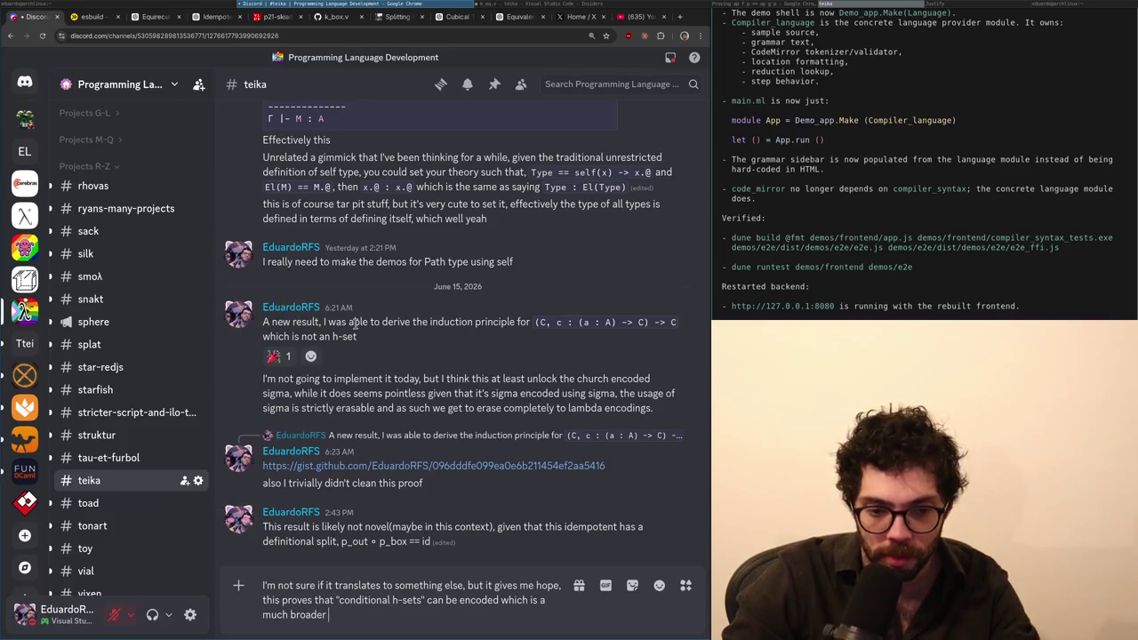
type(" class directly ")
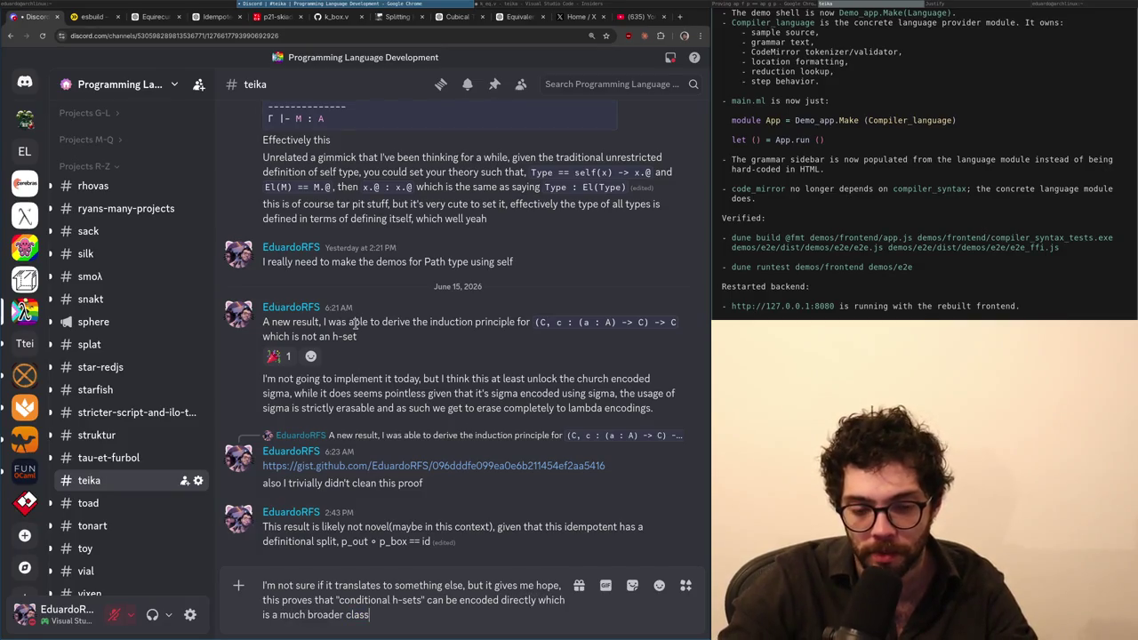
type("hopefully")
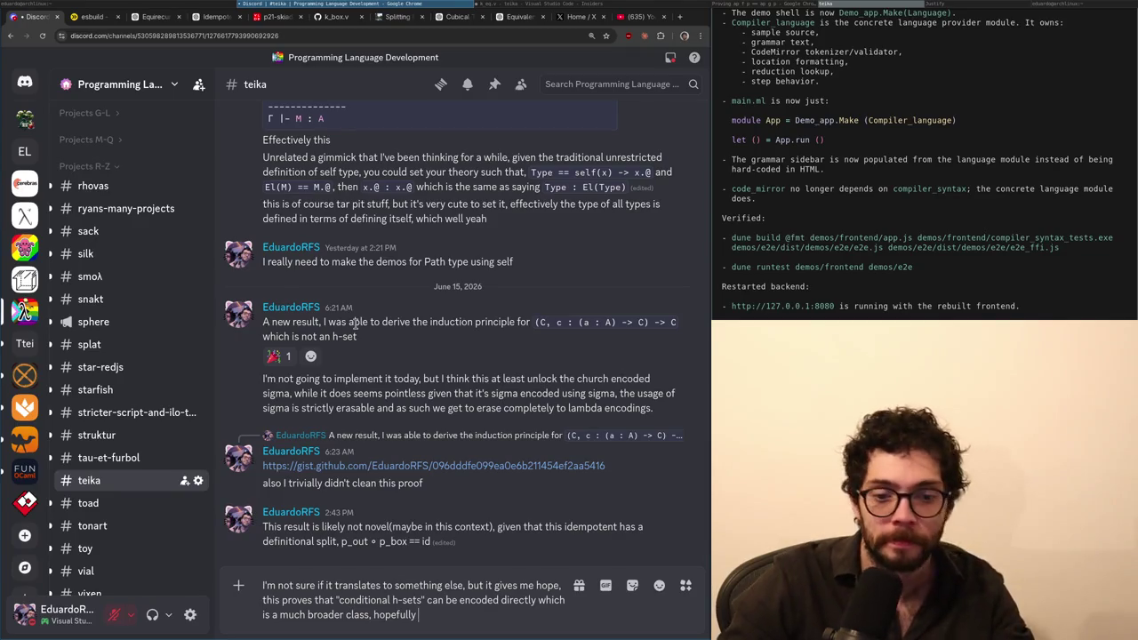
type("still not \"all ")
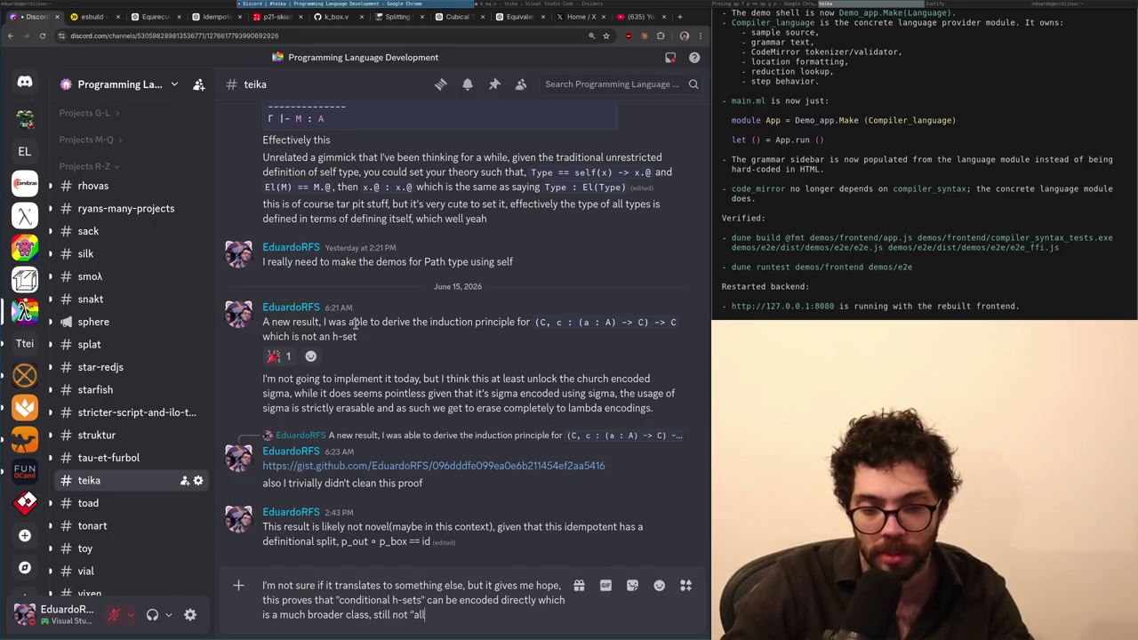
type("idempotents")
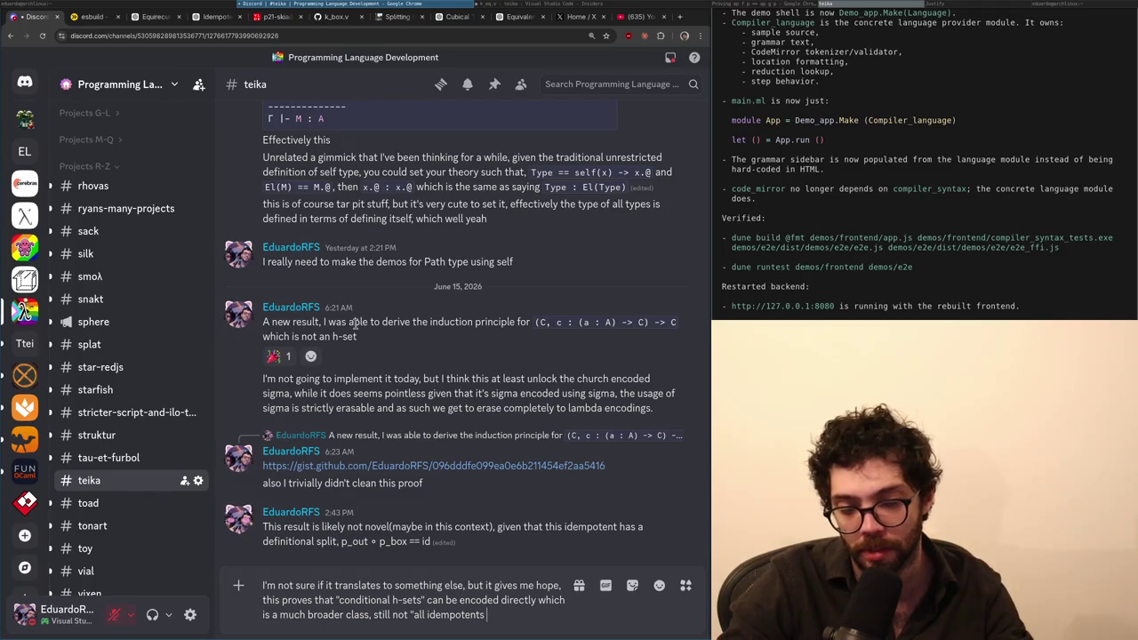
key("ctrl+BackSpace")
type("coherent idempotents split")
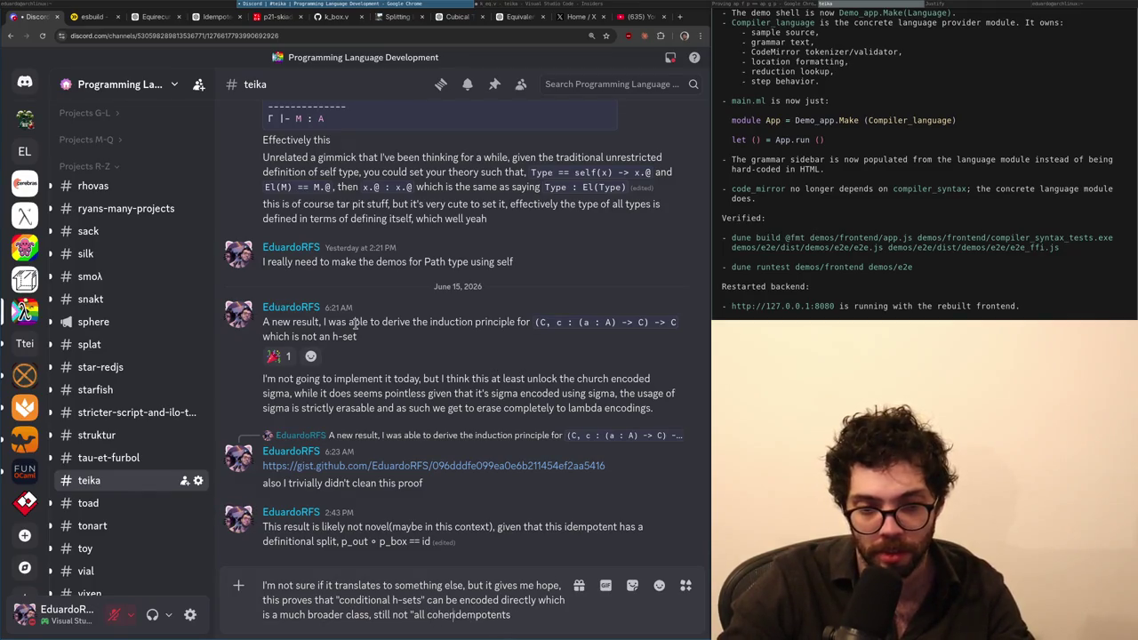
type("\", b")
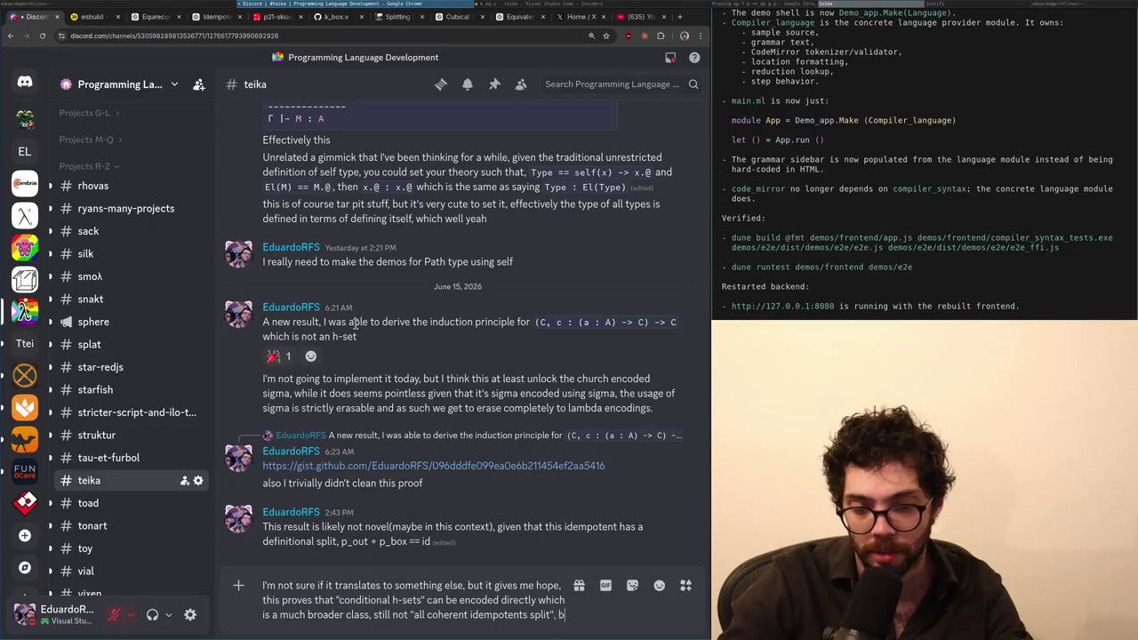
type("ut the evidence is st")
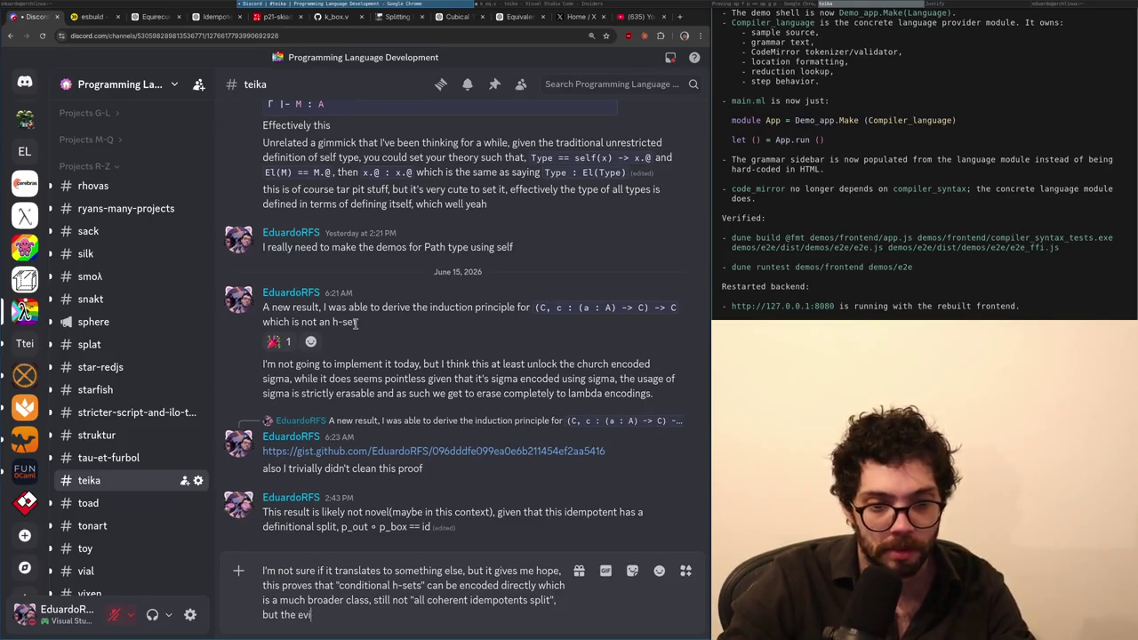
key("ctrl+BackSpace")
key("ctrl+BackSpace")
type("starting")
key("BackSpace")
key("BackSpace")
Finish the reply with '...starting to look more like this is the case.' and send it
type("ng to look more like this is the case.")
key("Return")
key("ctrl+9")
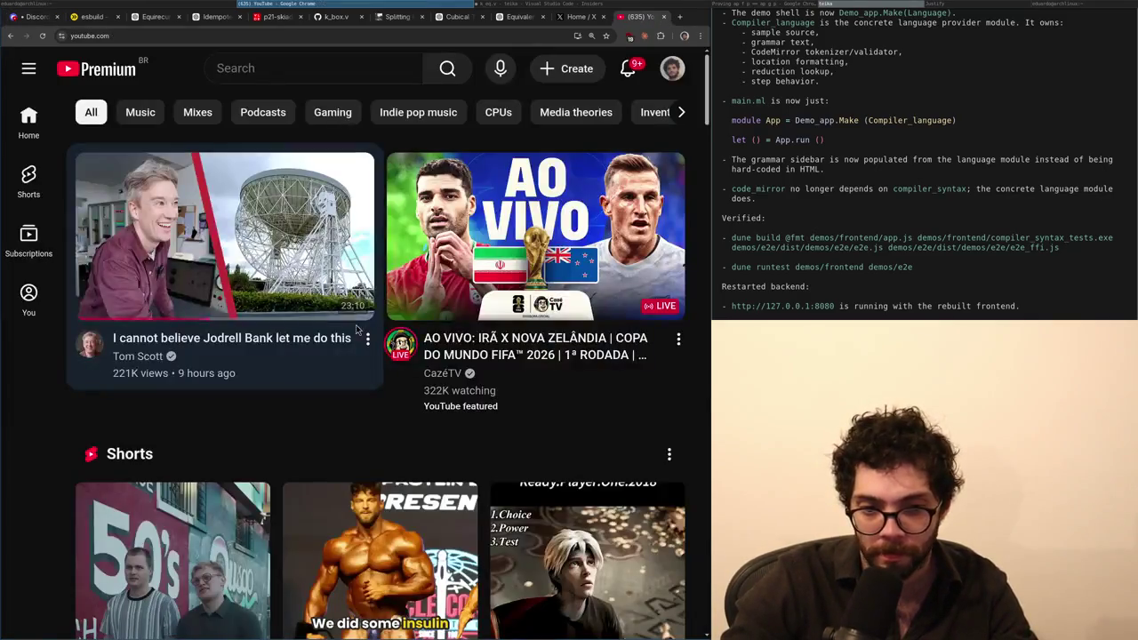
Find and start Map Men's 'The first TWO voyages around the world' on the YouTube home feed
scroll(359, 374, "down", 3)
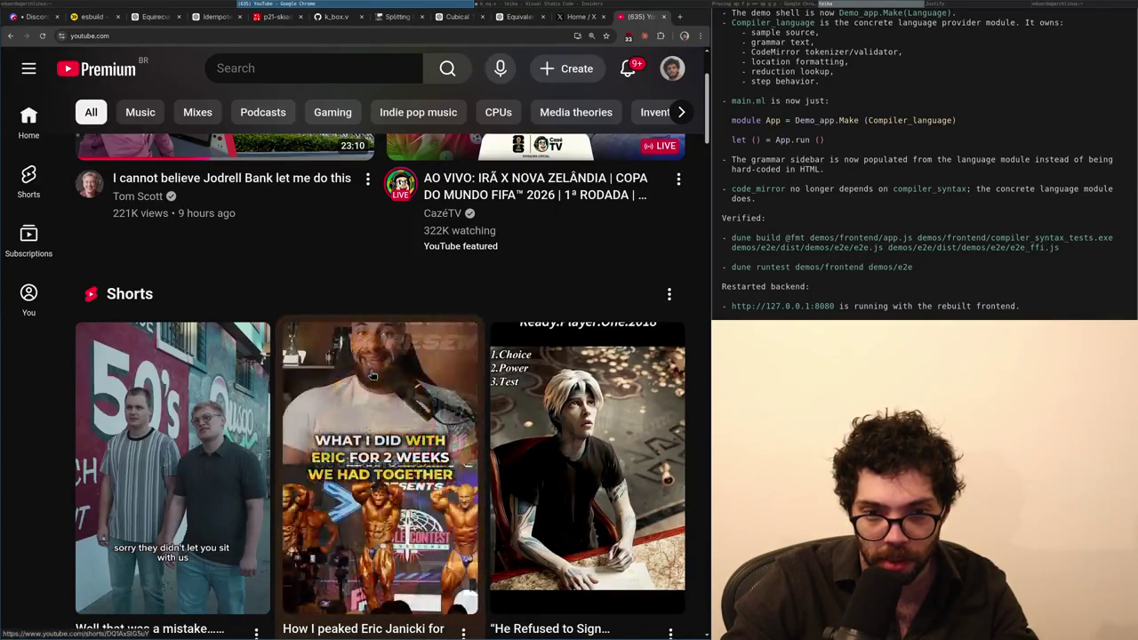
scroll(372, 375, "down", 2)
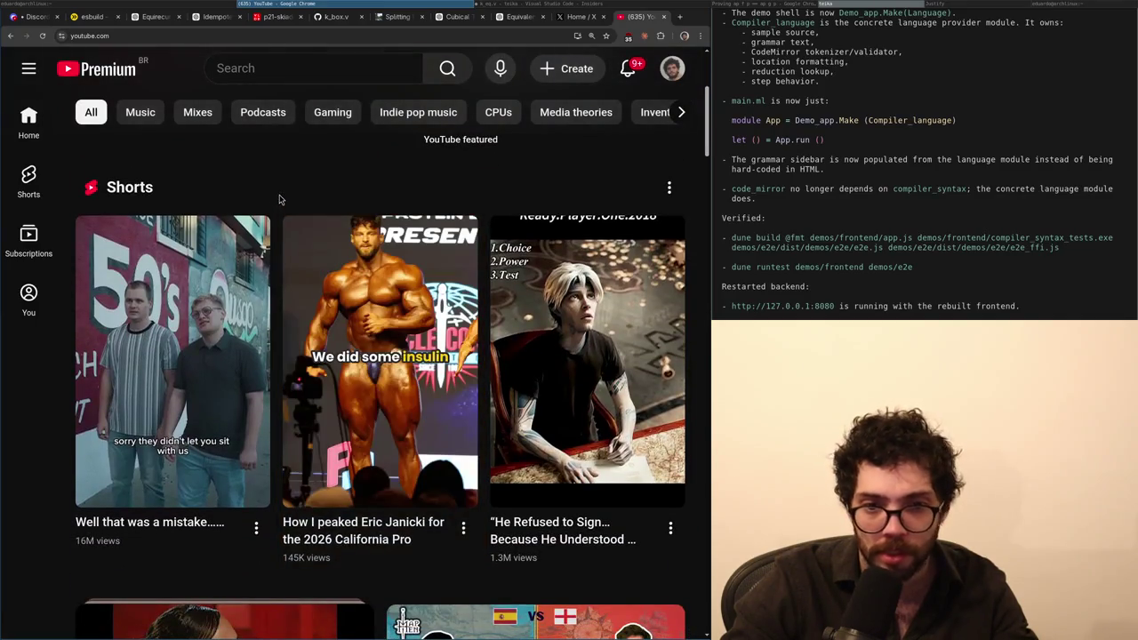
scroll(278, 199, "up", 3)
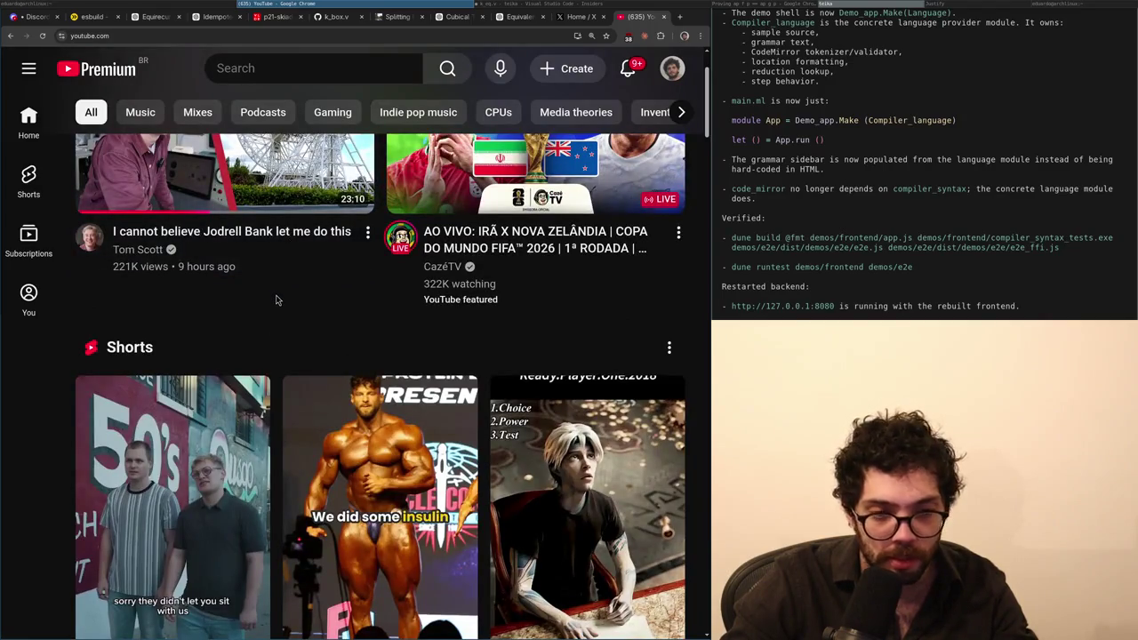
scroll(275, 301, "up", 1)
scroll(191, 463, "down", 3)
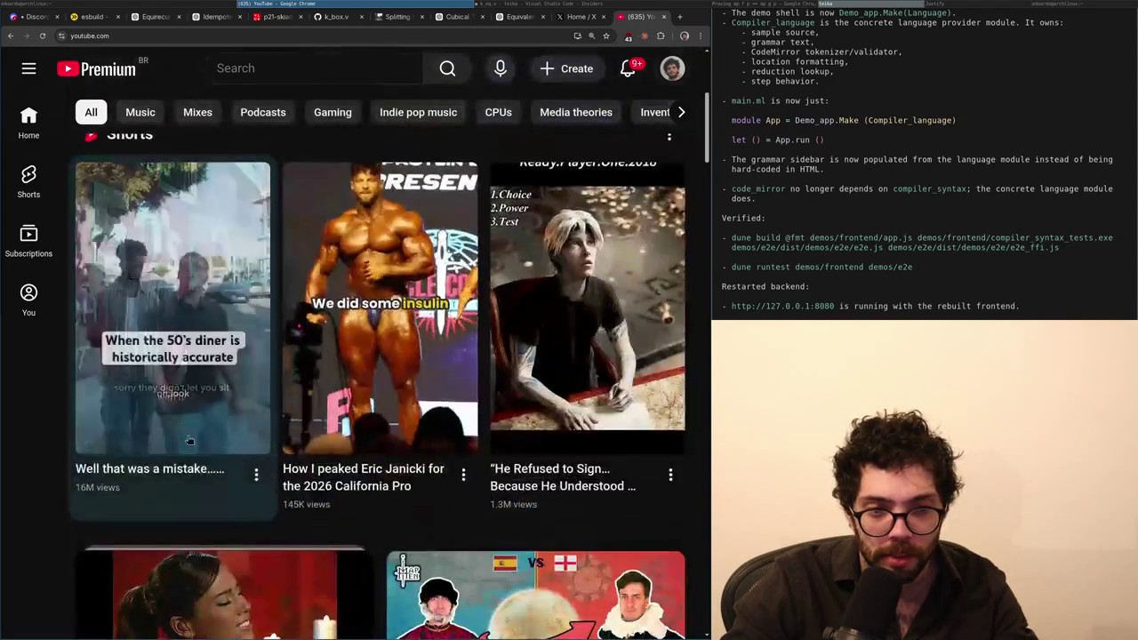
scroll(190, 441, "down", 4)
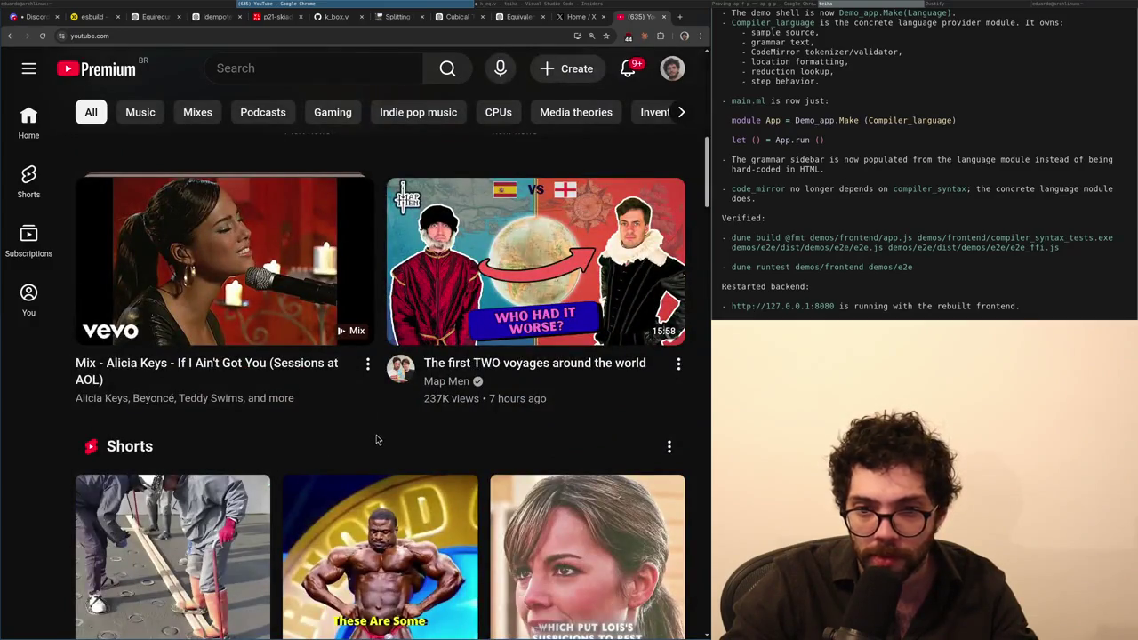
left_click(503, 245)
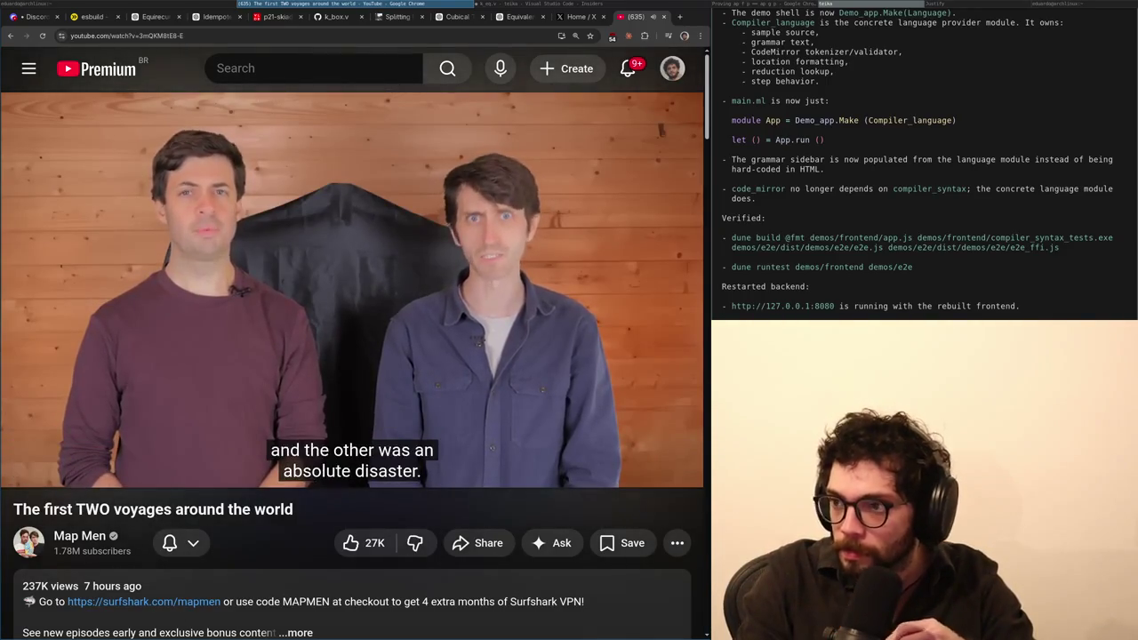
left_click(651, 209)
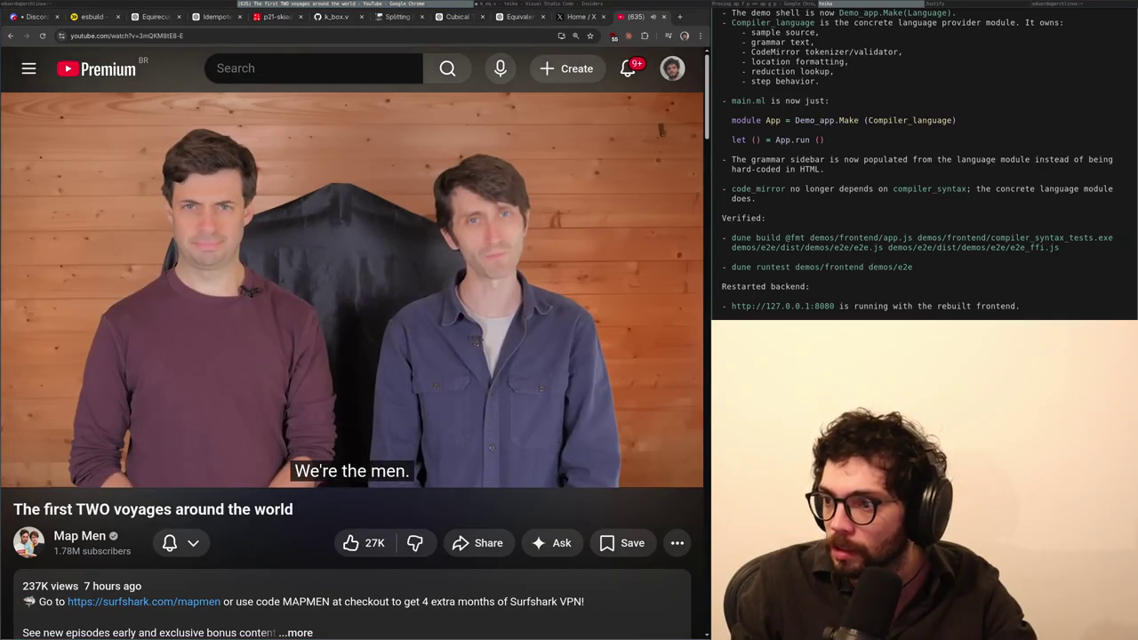
Resume the Map Men voyages video and switch it to full screen
left_click(607, 274)
key("f")
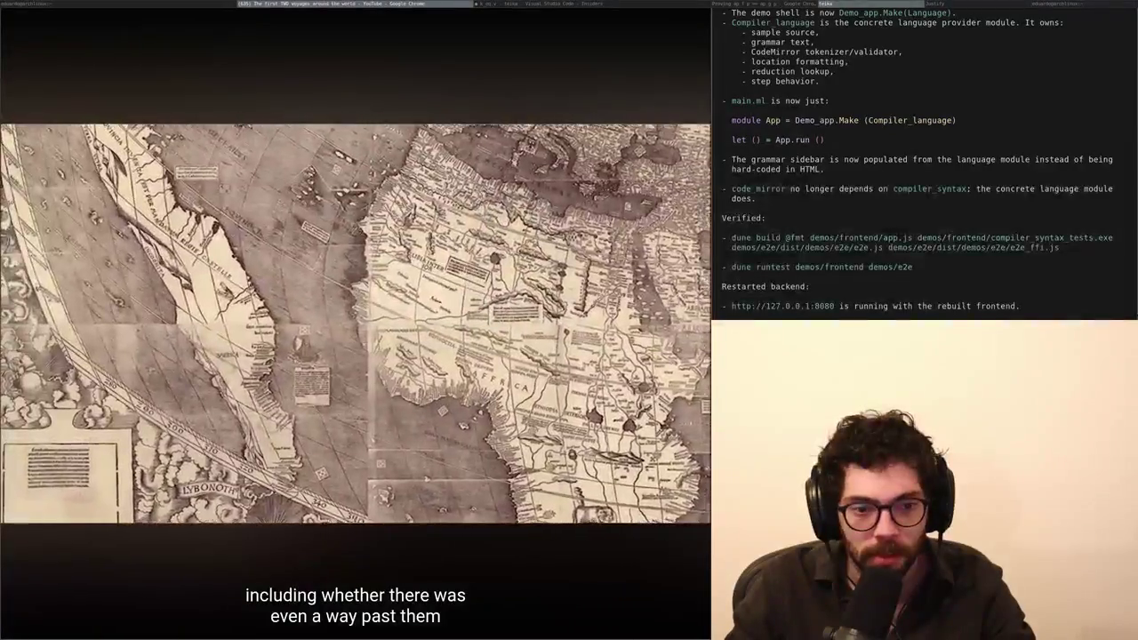
mouse_move(151, 291)
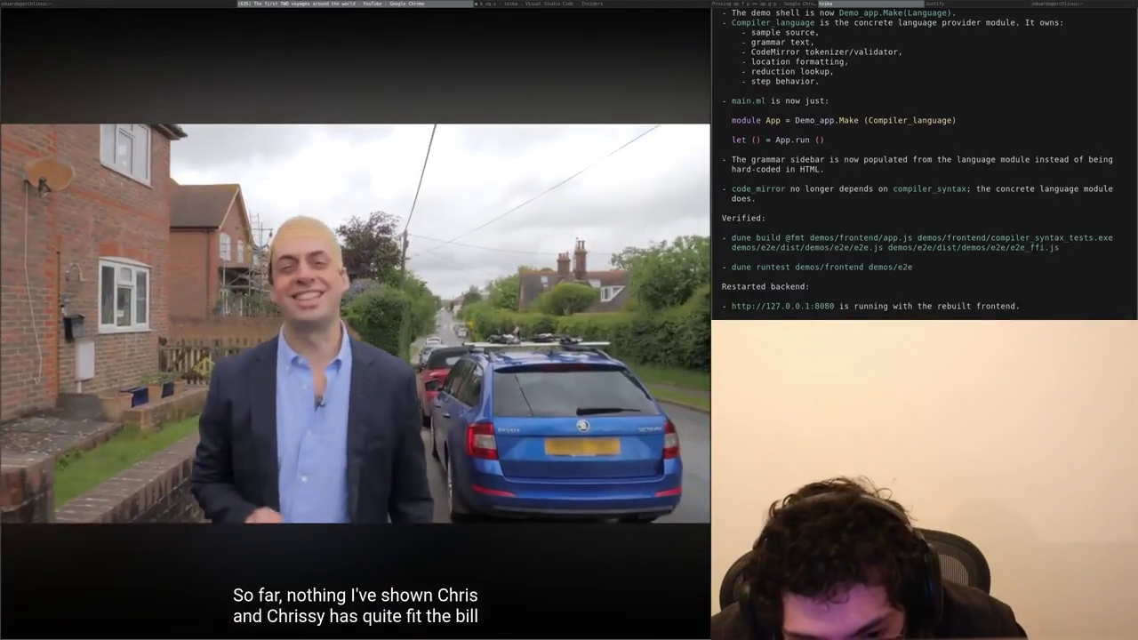
mouse_move(245, 423)
left_click(653, 522)
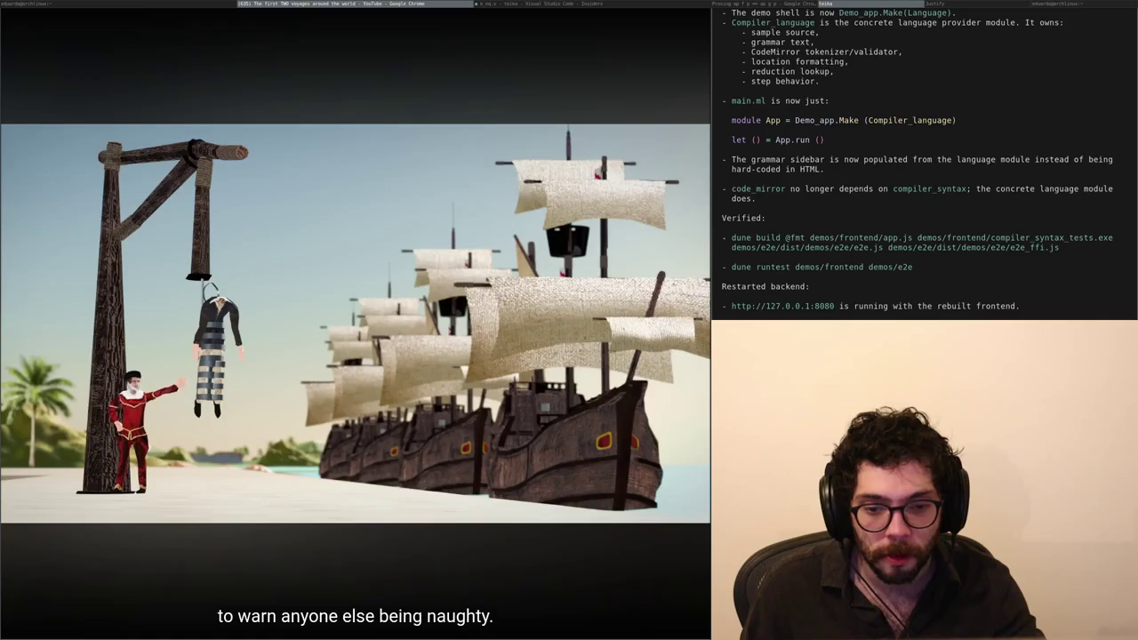
mouse_move(73, 305)
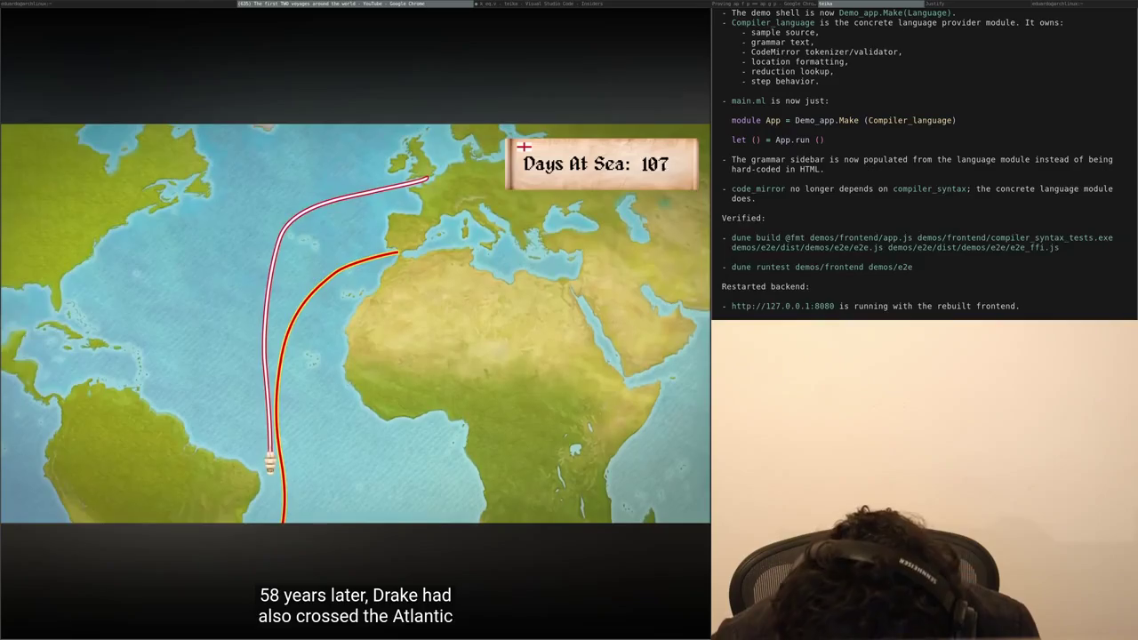
mouse_move(158, 337)
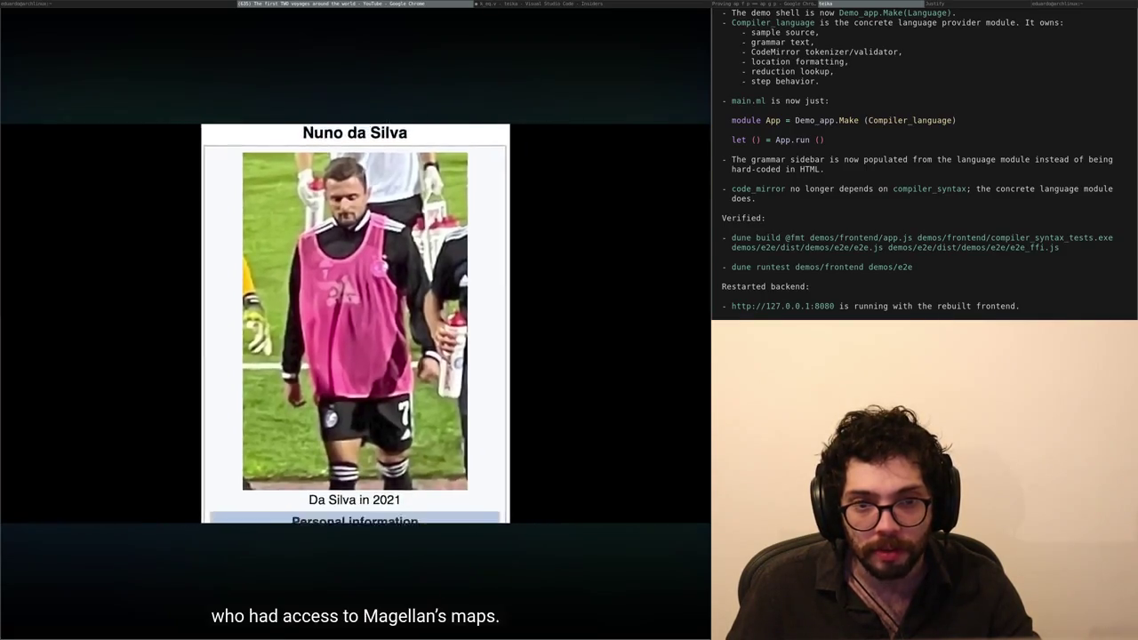
left_click(343, 244)
left_click(344, 246)
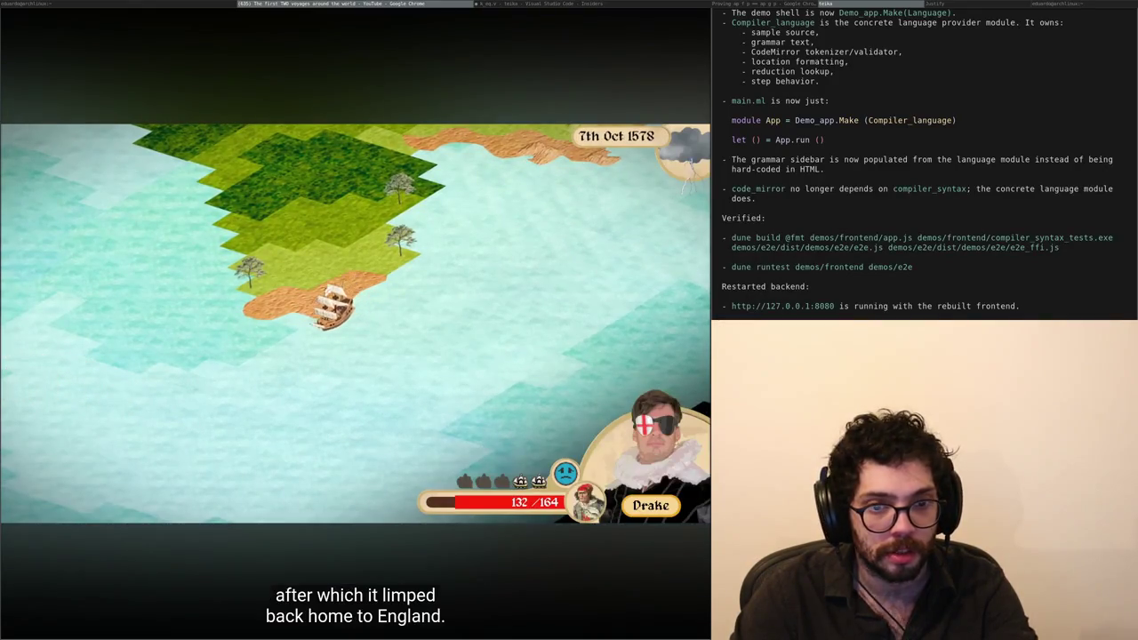
mouse_move(356, 330)
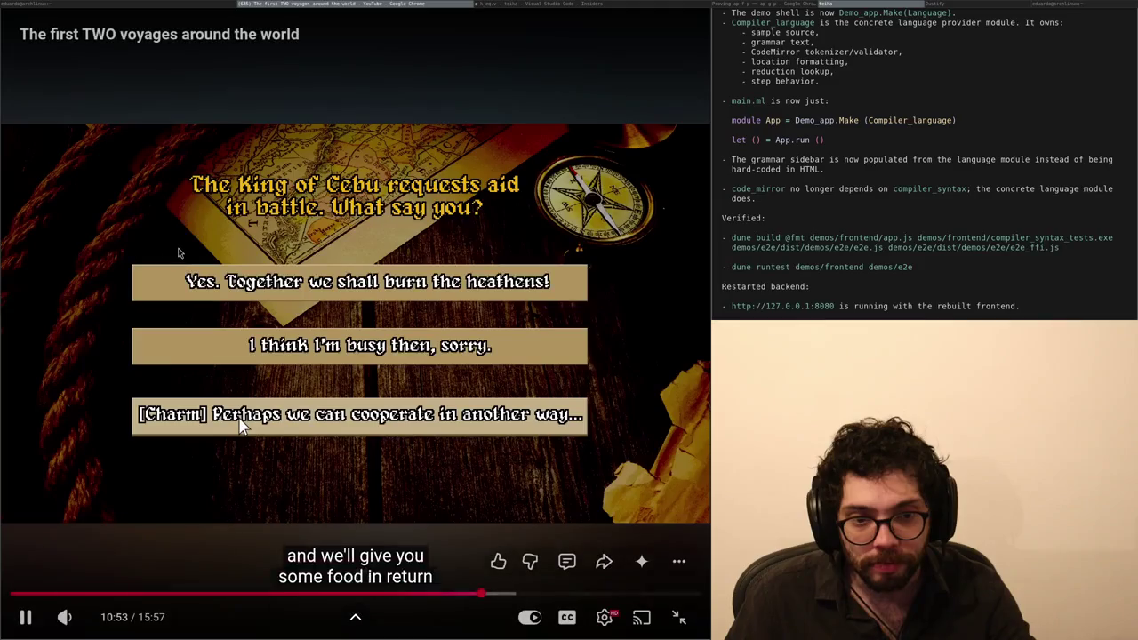
left_click(179, 253)
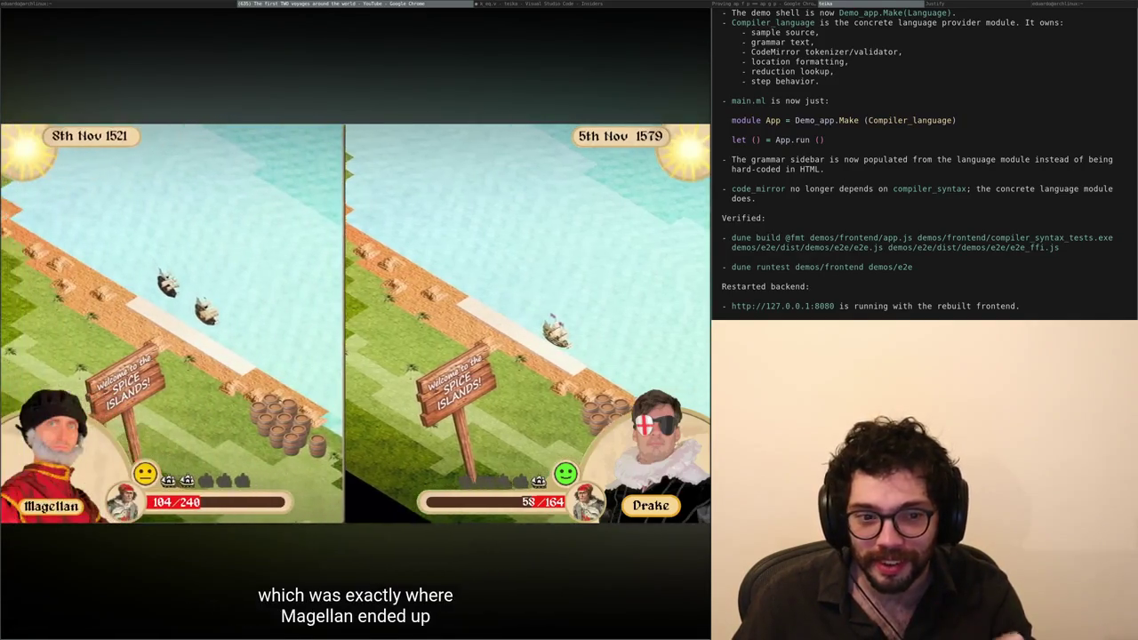
left_click(332, 452)
Exit full screen, skim down the comments and back up, then resume the Map Men video
key("Escape")
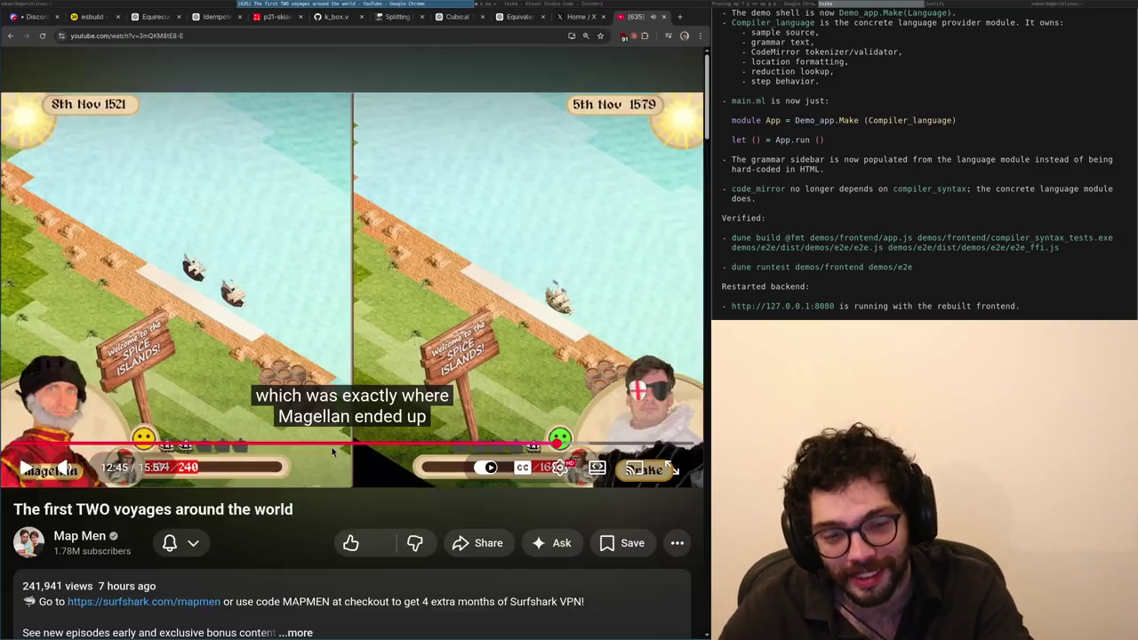
scroll(332, 450, "down", 20)
scroll(332, 451, "down", 4)
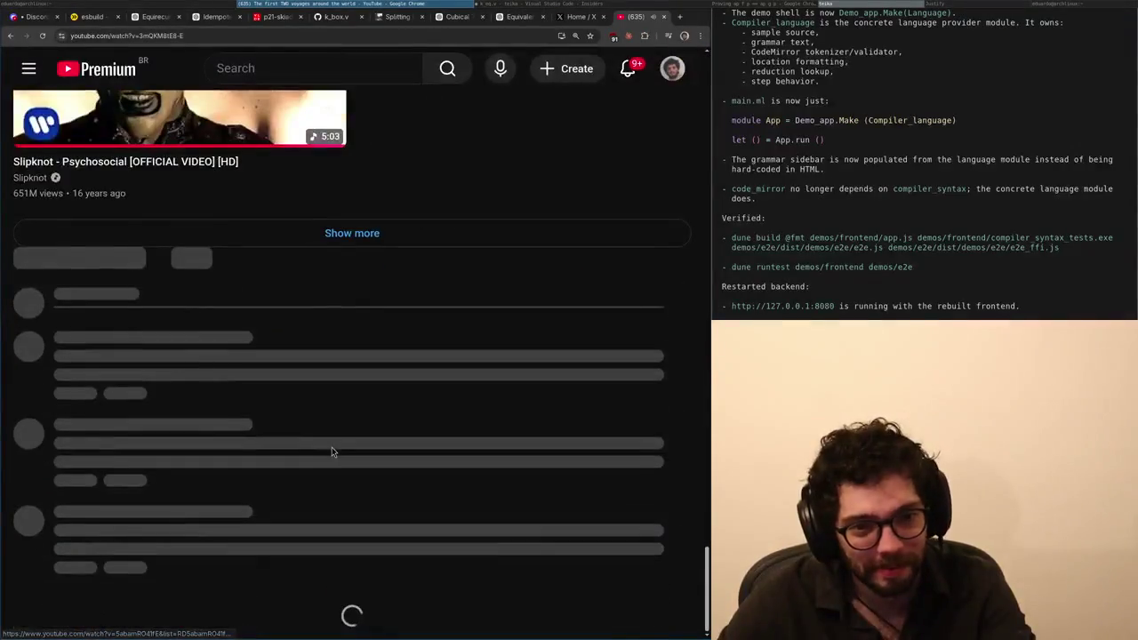
scroll(331, 452, "down", 4)
scroll(332, 452, "down", 2)
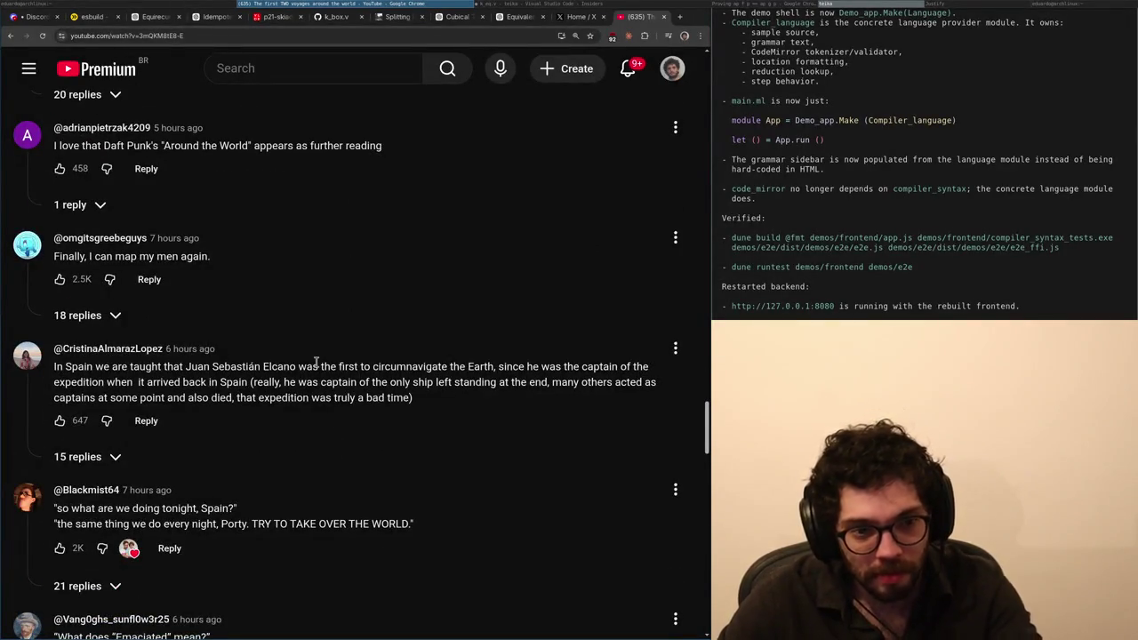
scroll(316, 362, "up", 20)
key("k")
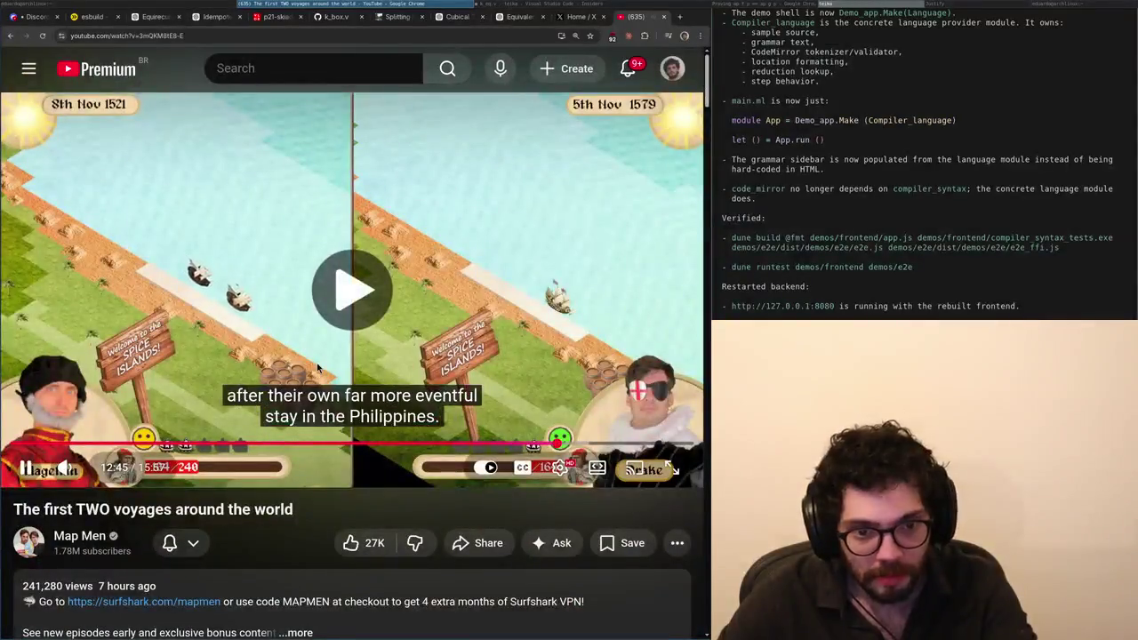
left_click(672, 470)
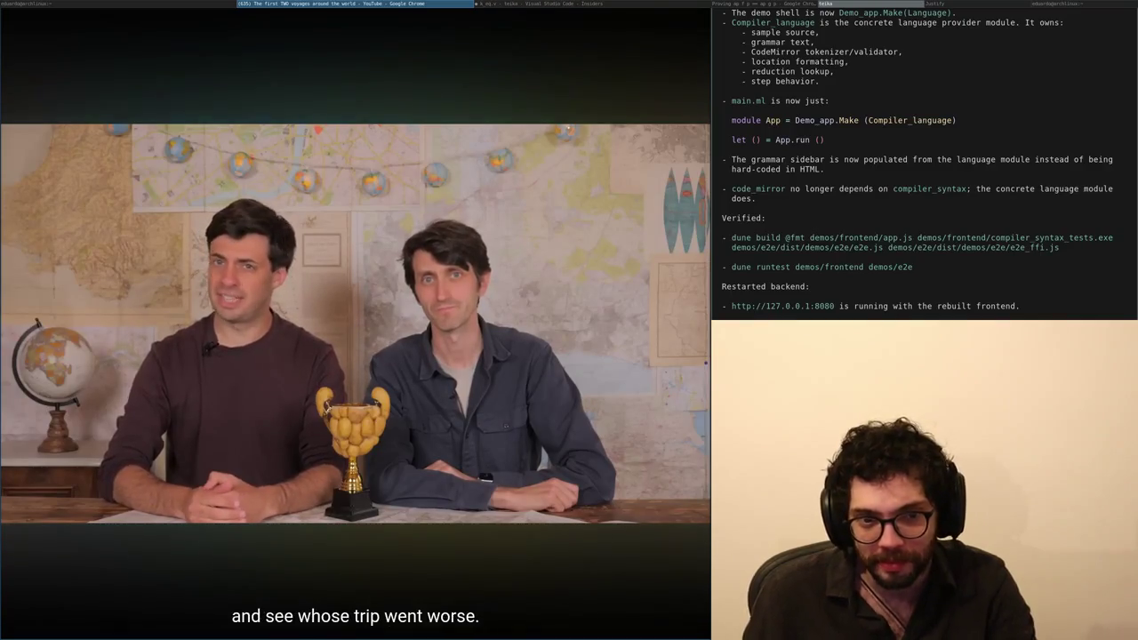
left_click(417, 332)
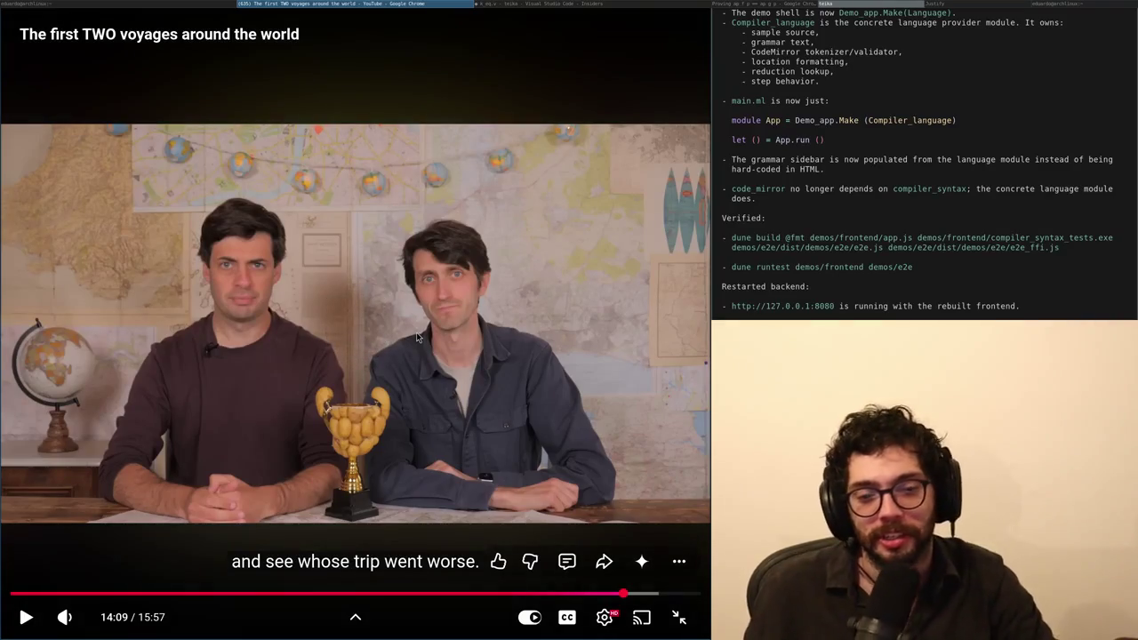
Resume the Map Men video, watch to its 15:40 end screen, and exit full-window playback
key("space")
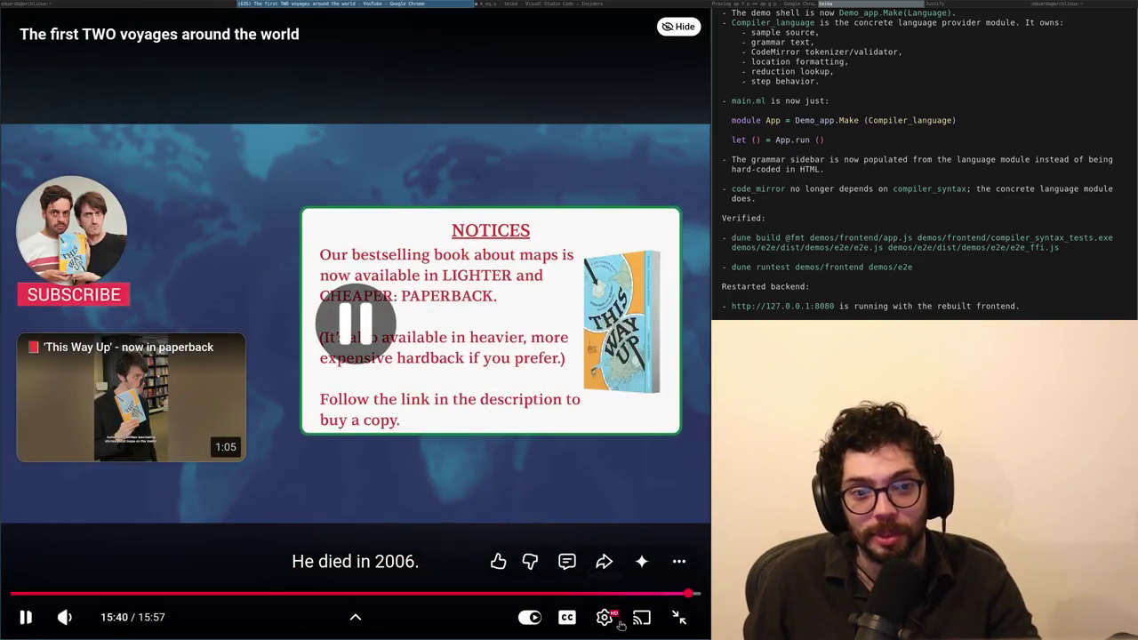
key("Escape")
Scroll down to the comments and read the Elcano circumnavigation comment, selecting parts of its text
scroll(191, 381, "down", 15)
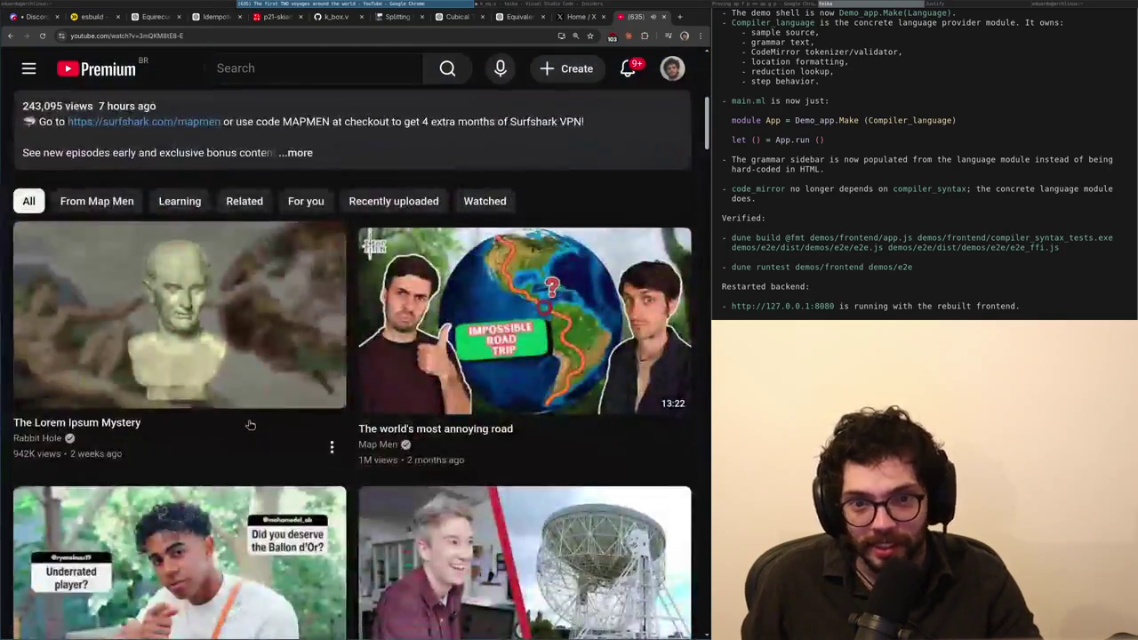
scroll(191, 380, "down", 10)
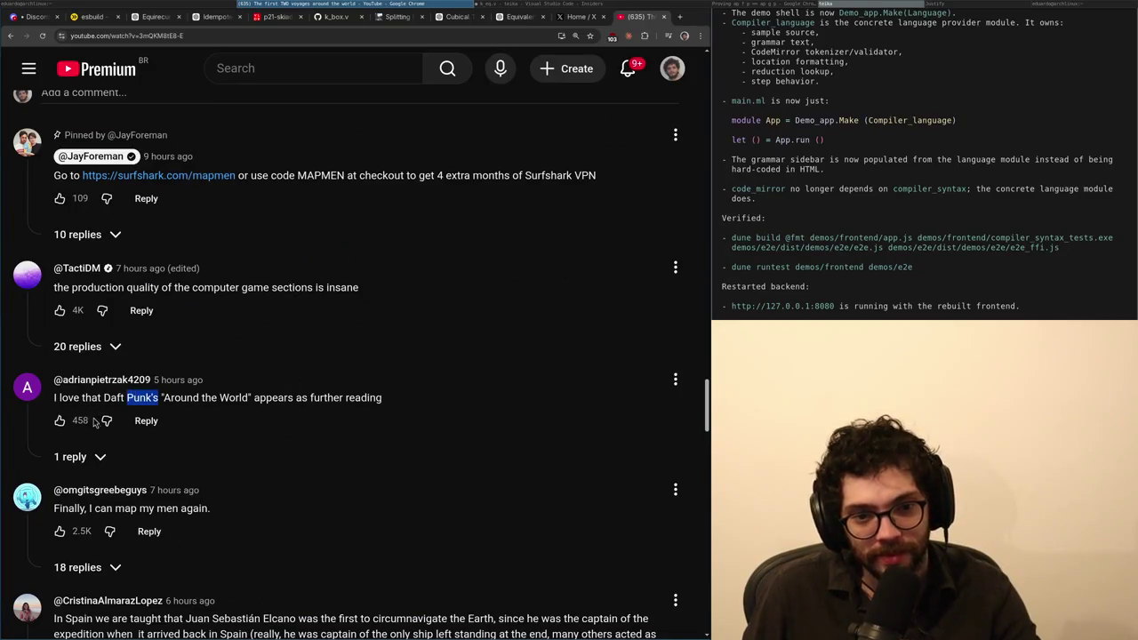
scroll(98, 388, "down", 3)
left_click_drag(184, 298, 304, 314)
left_click(306, 313)
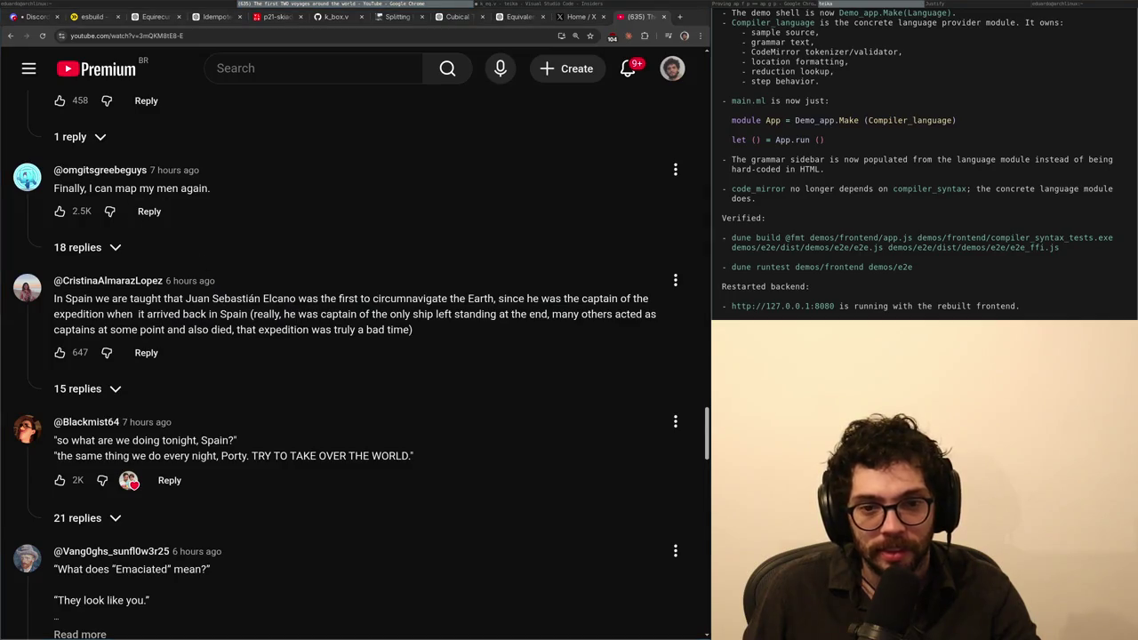
double_click(134, 316)
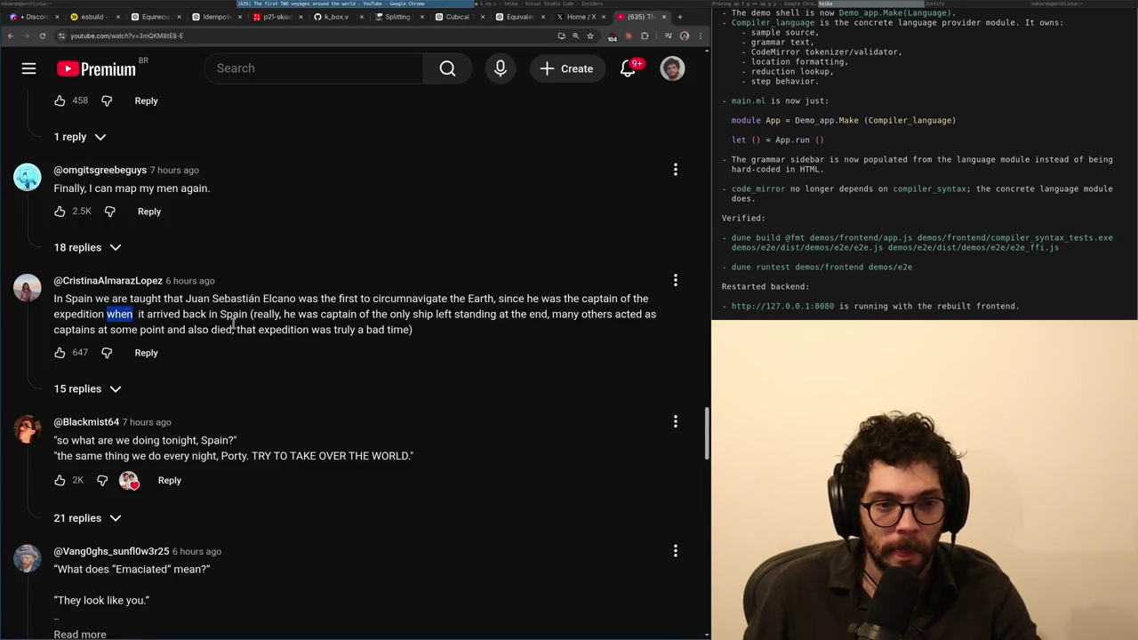
left_click_drag(234, 323, 237, 315)
double_click(234, 315)
mouse_move(389, 315)
left_mouse_down()
mouse_move(546, 316)
mouse_move(325, 316)
mouse_move(233, 330)
mouse_move(307, 330)
left_mouse_up()
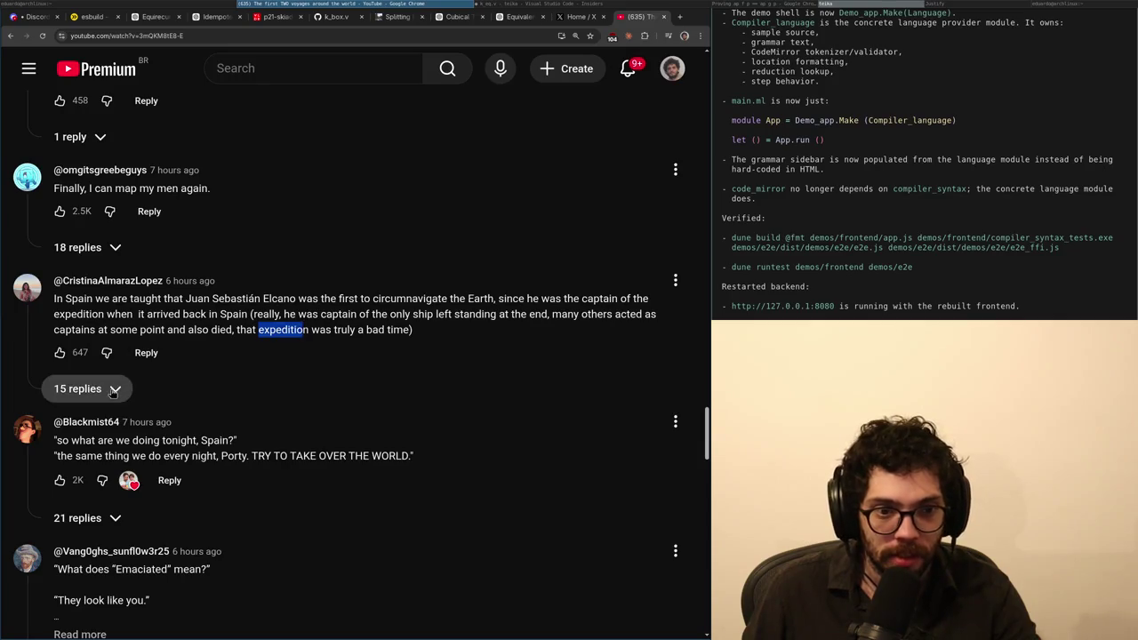
left_click(113, 392)
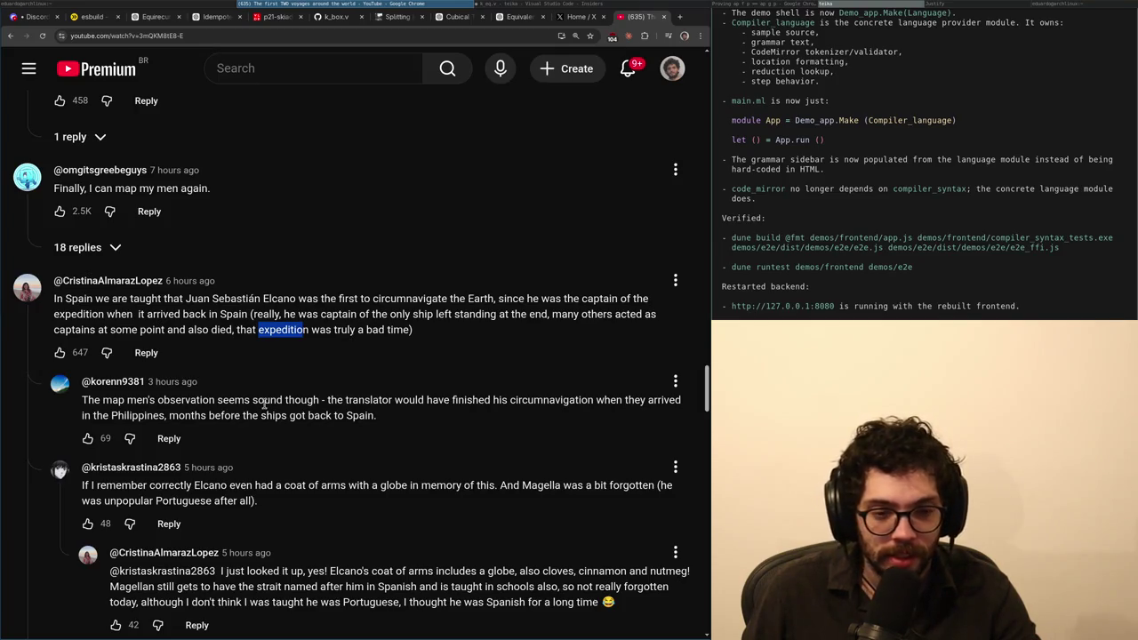
left_click_drag(265, 405, 343, 415)
left_click(343, 415)
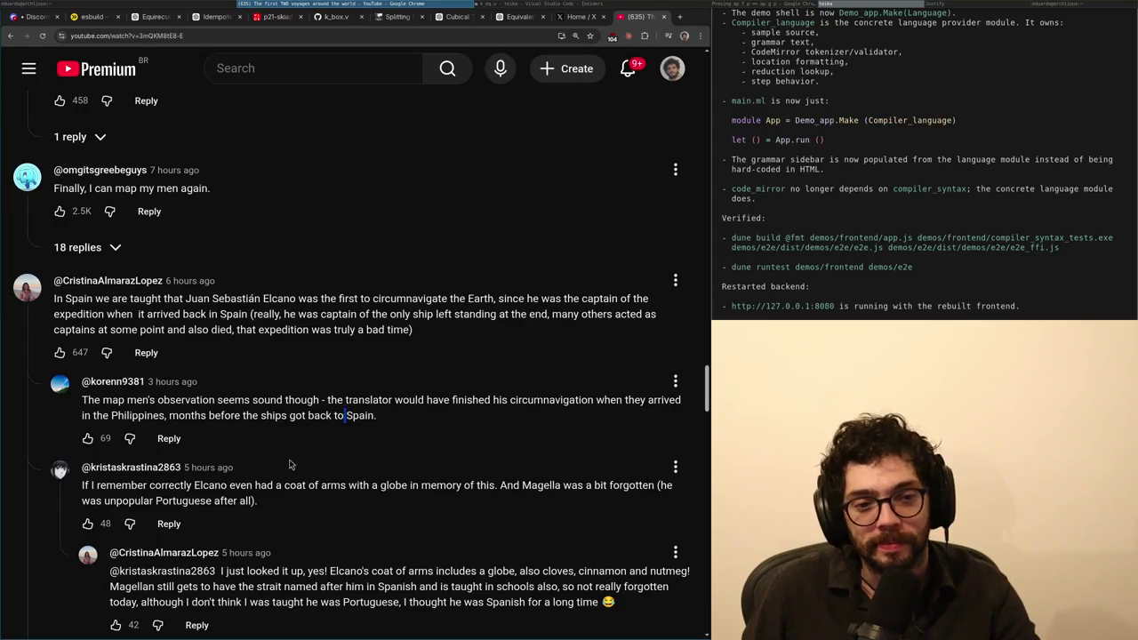
left_click_drag(245, 489, 489, 484)
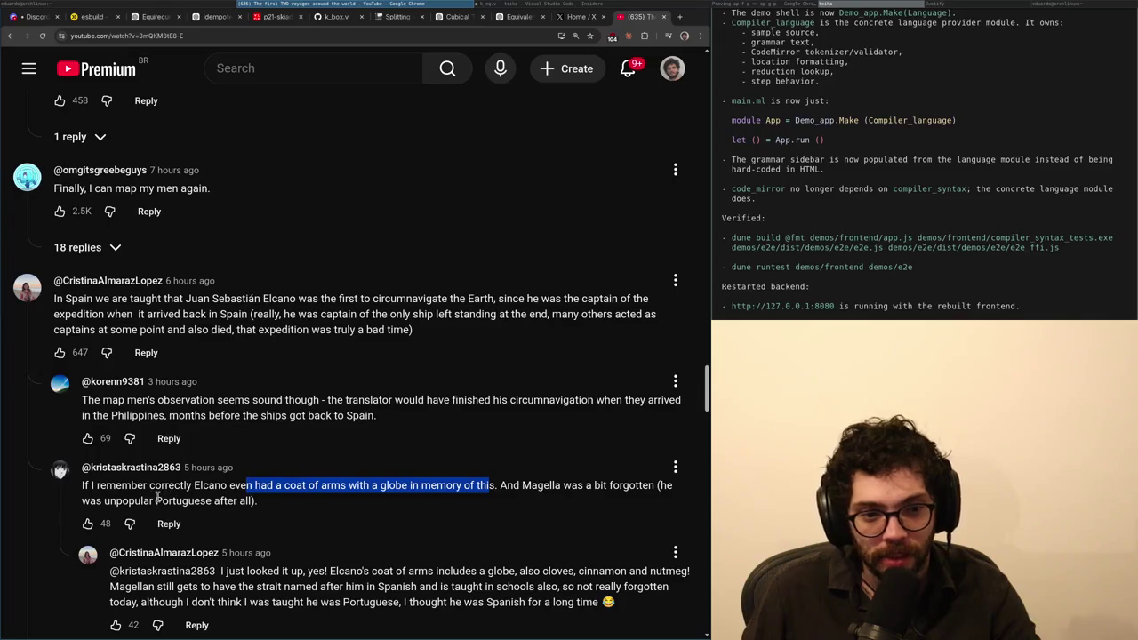
double_click(158, 499)
key("alt+Tab")
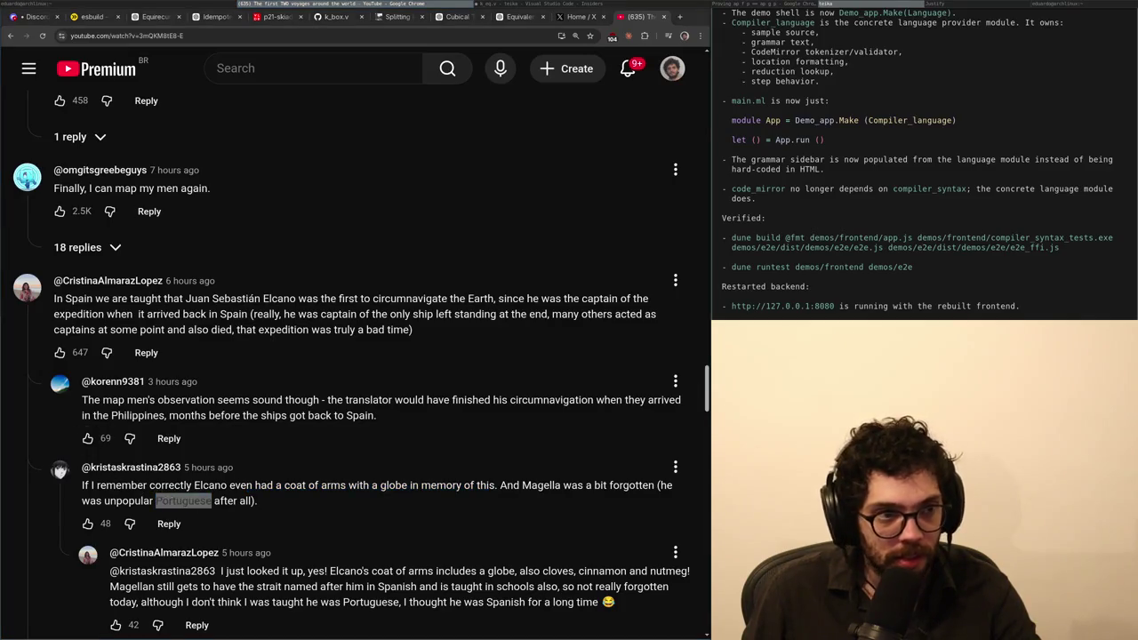
scroll(226, 420, "down", 1)
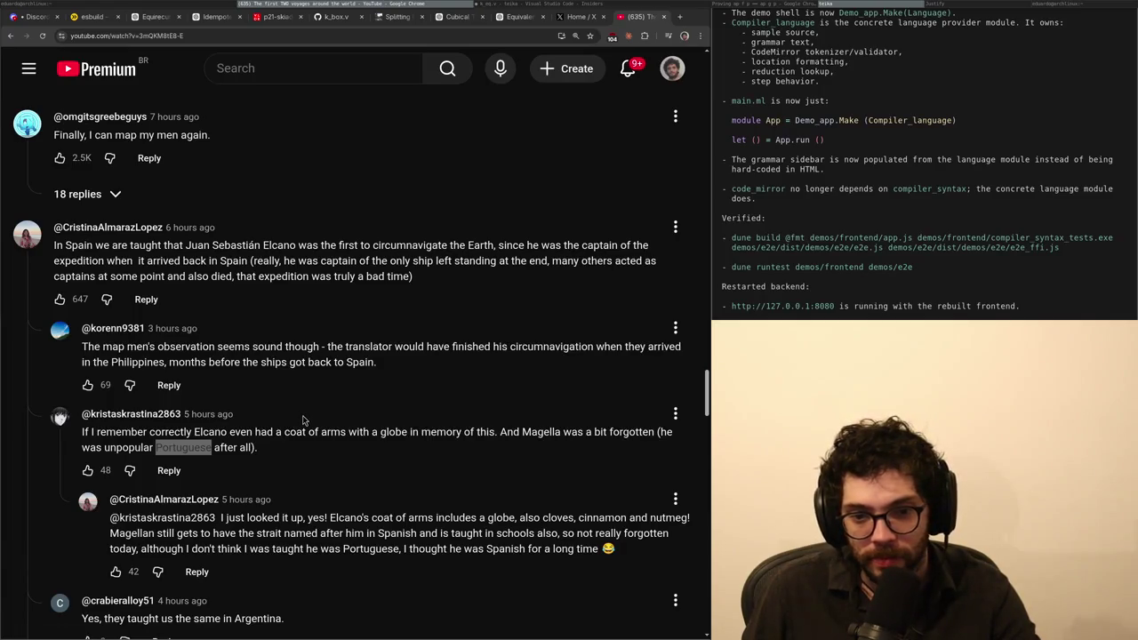
scroll(302, 421, "down", 3)
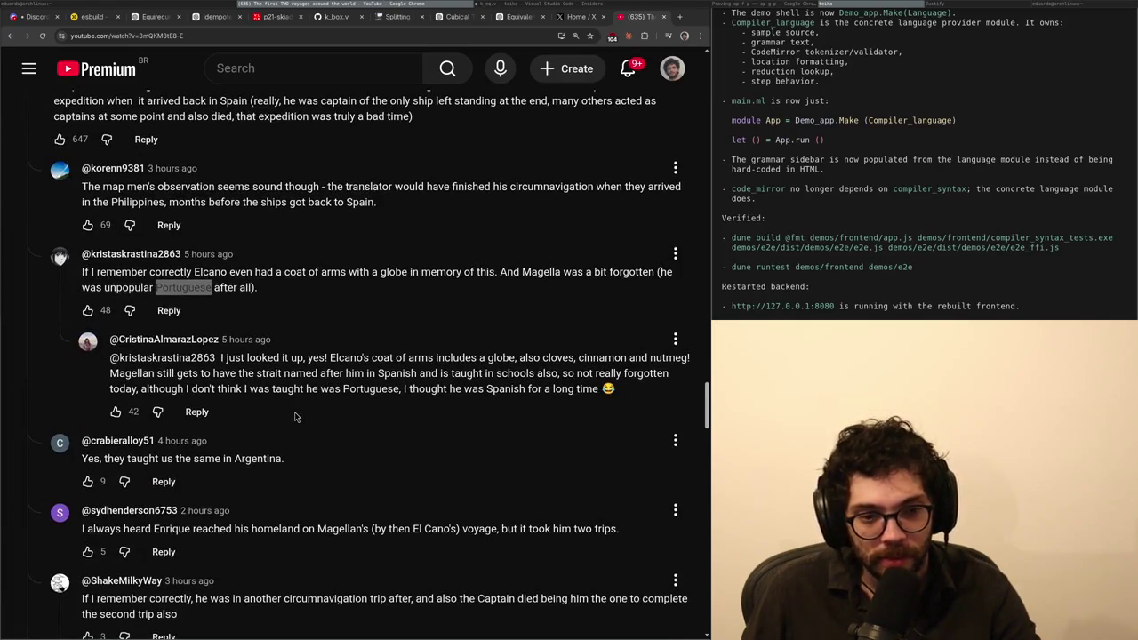
scroll(295, 412, "down", 5)
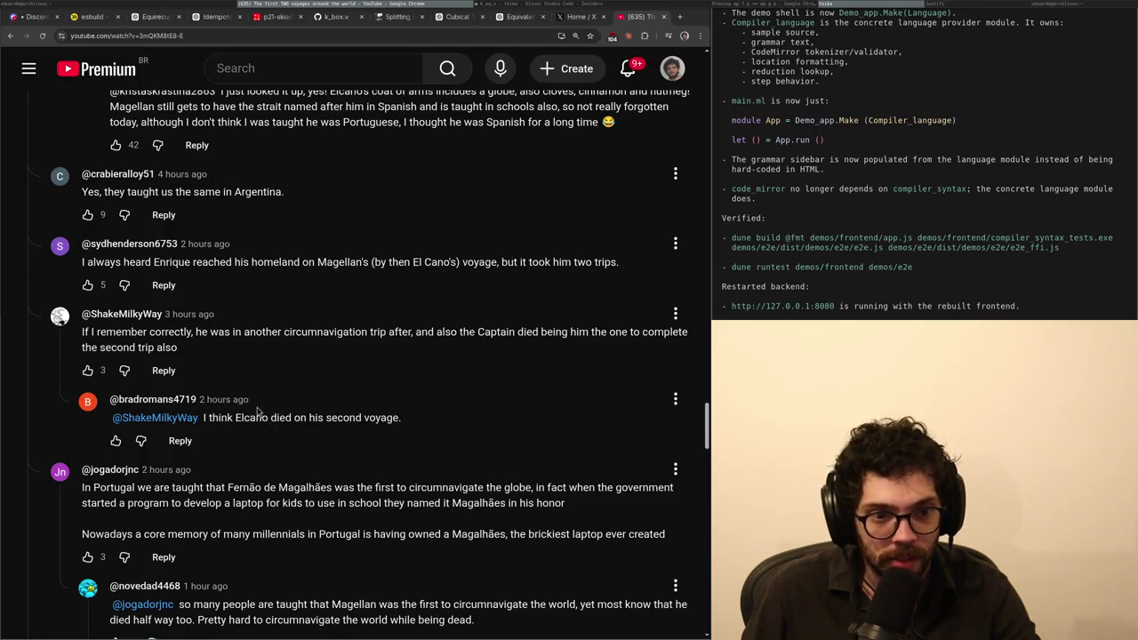
left_click_drag(176, 334, 487, 332)
left_click(487, 332)
double_click(488, 332)
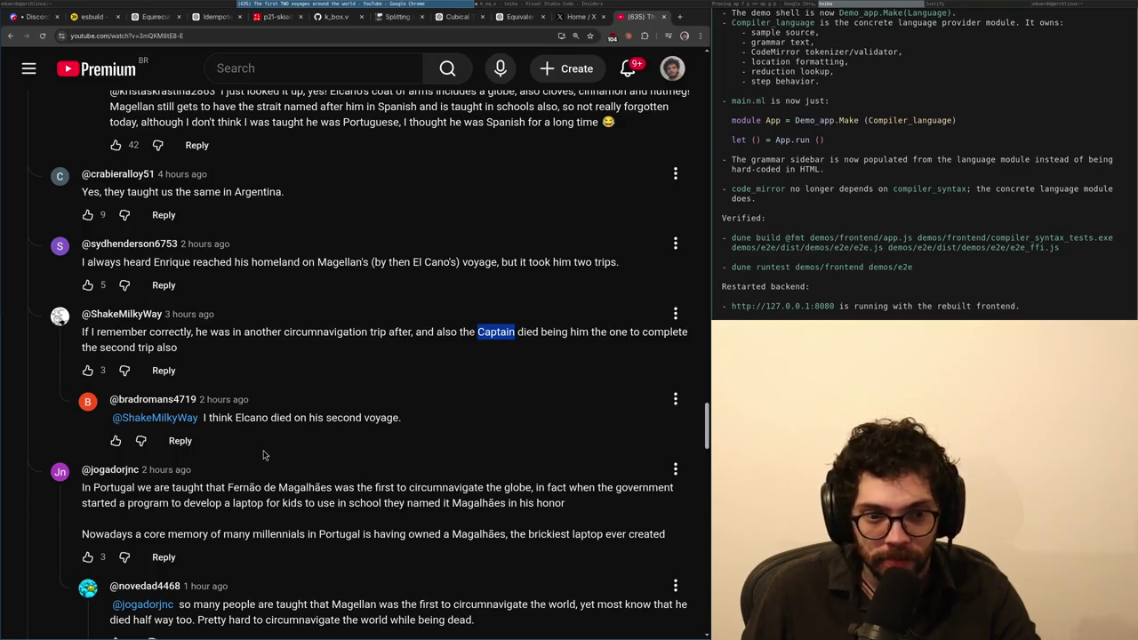
scroll(263, 455, "down", 4)
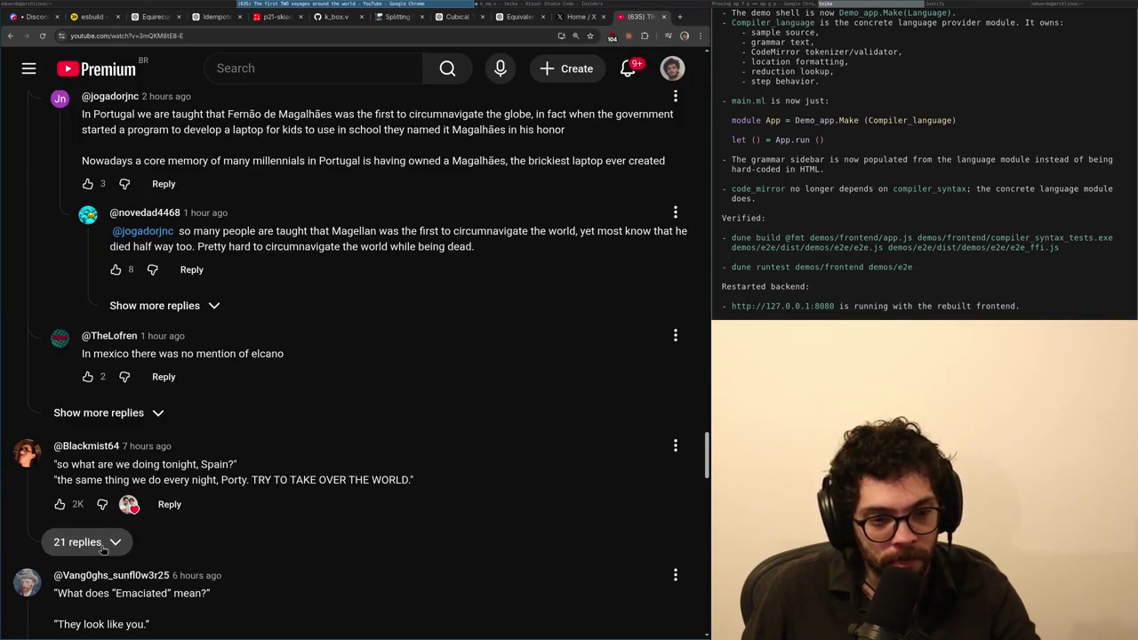
scroll(103, 549, "down", 2)
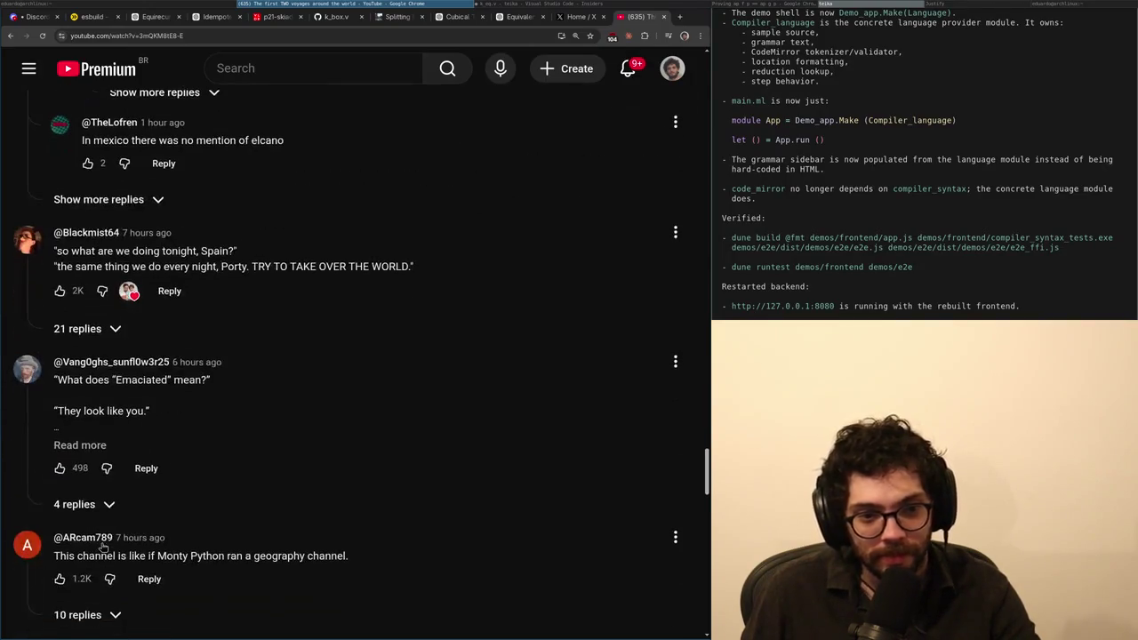
left_click(87, 447)
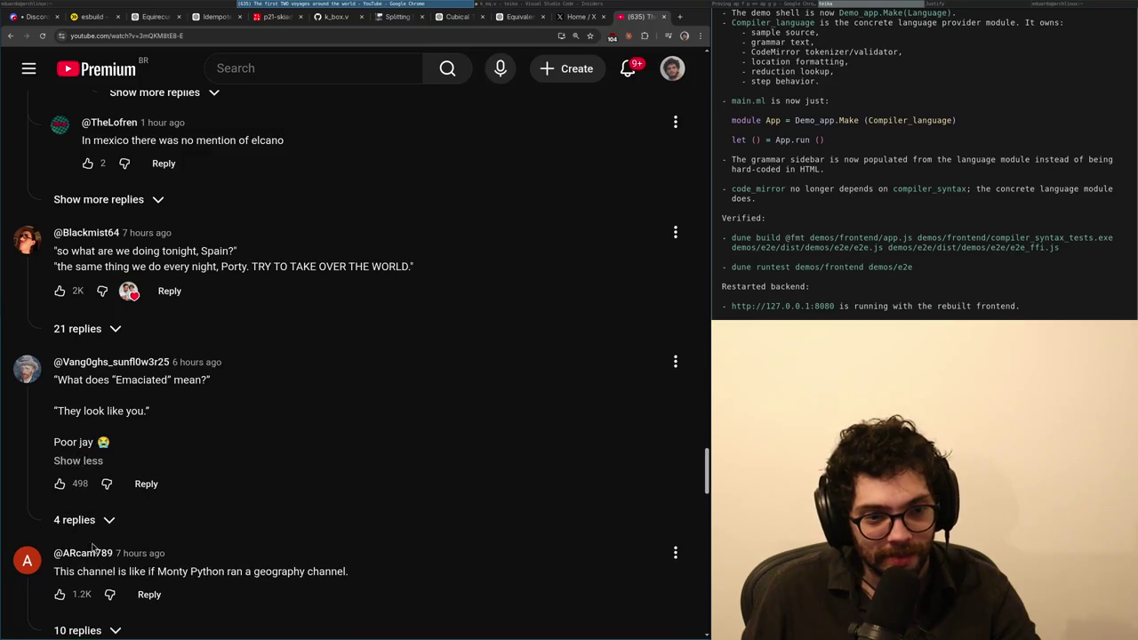
left_click(78, 520)
double_click(142, 380)
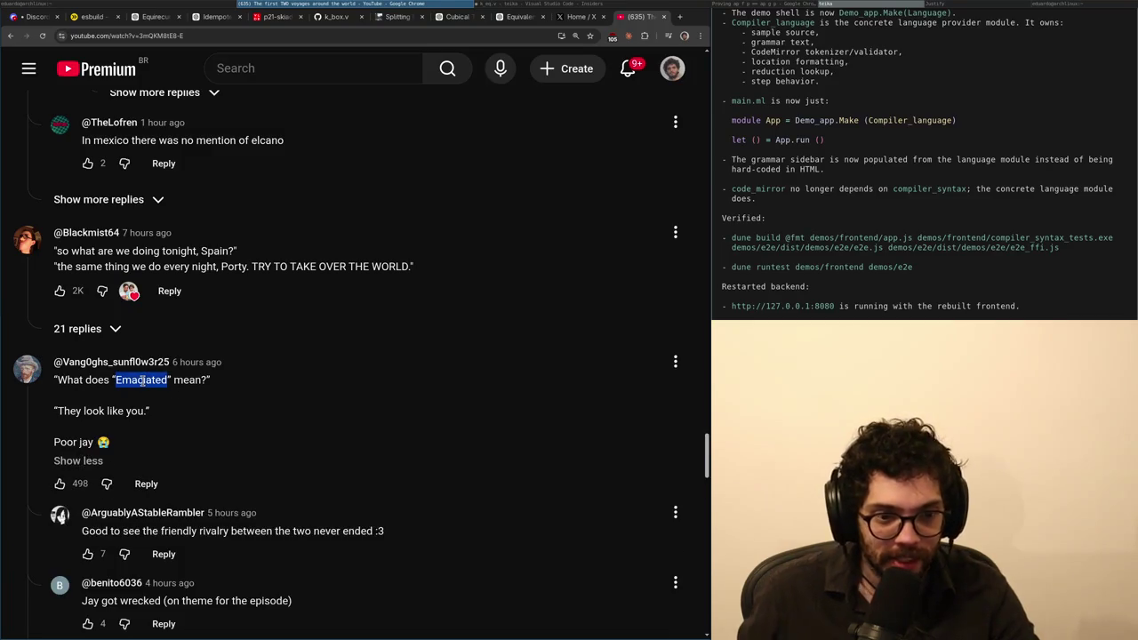
key("super+Right")
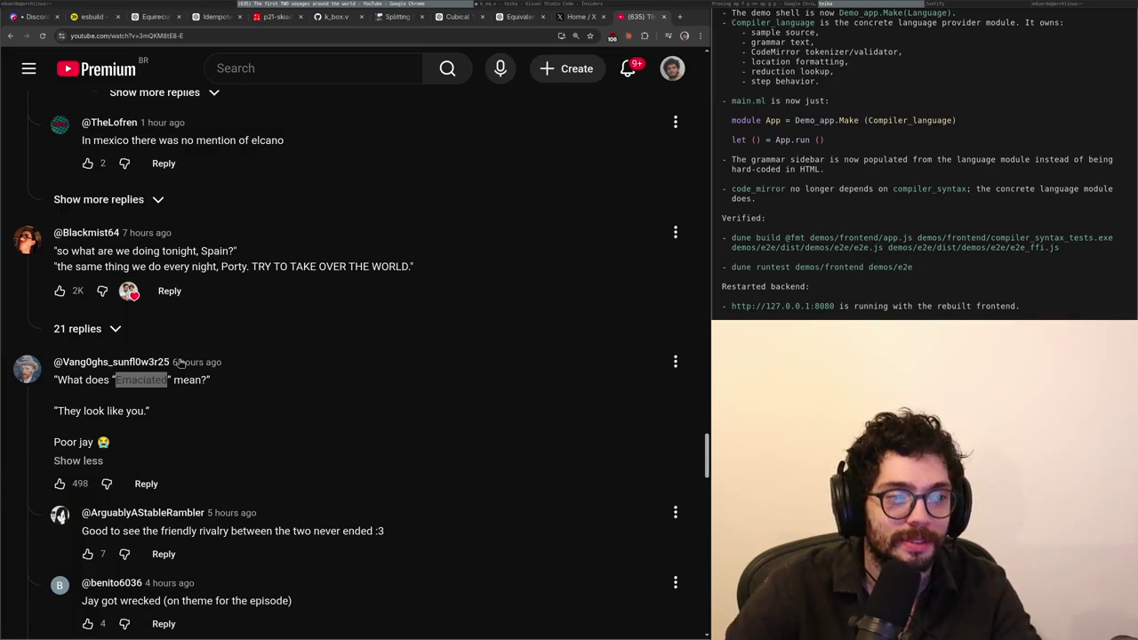
scroll(177, 362, "down", 3)
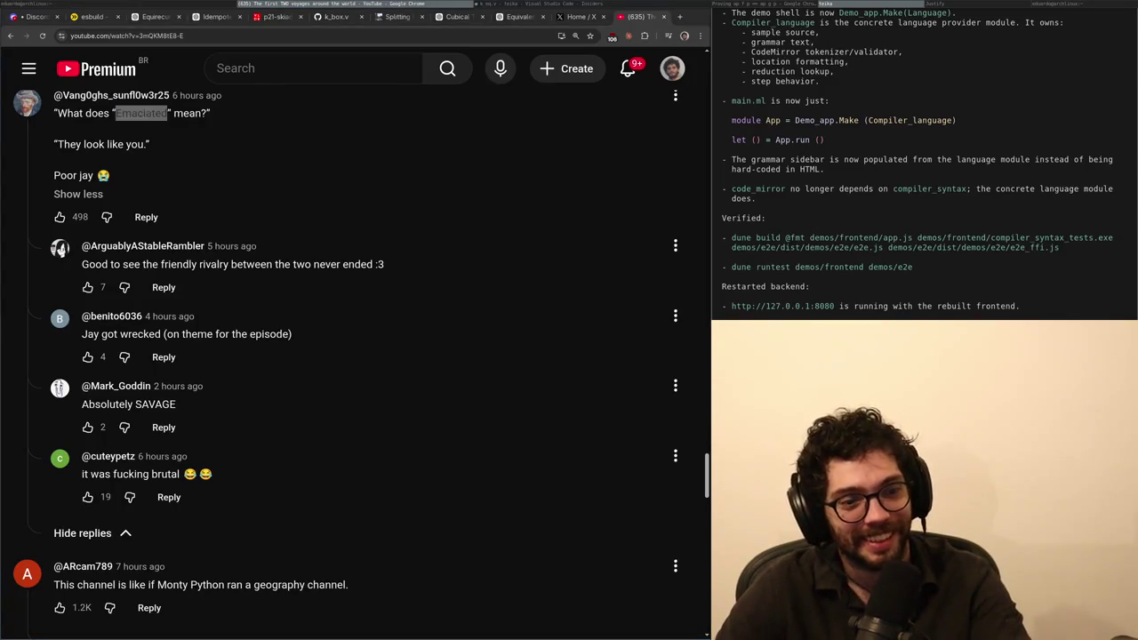
scroll(357, 328, "down", 2)
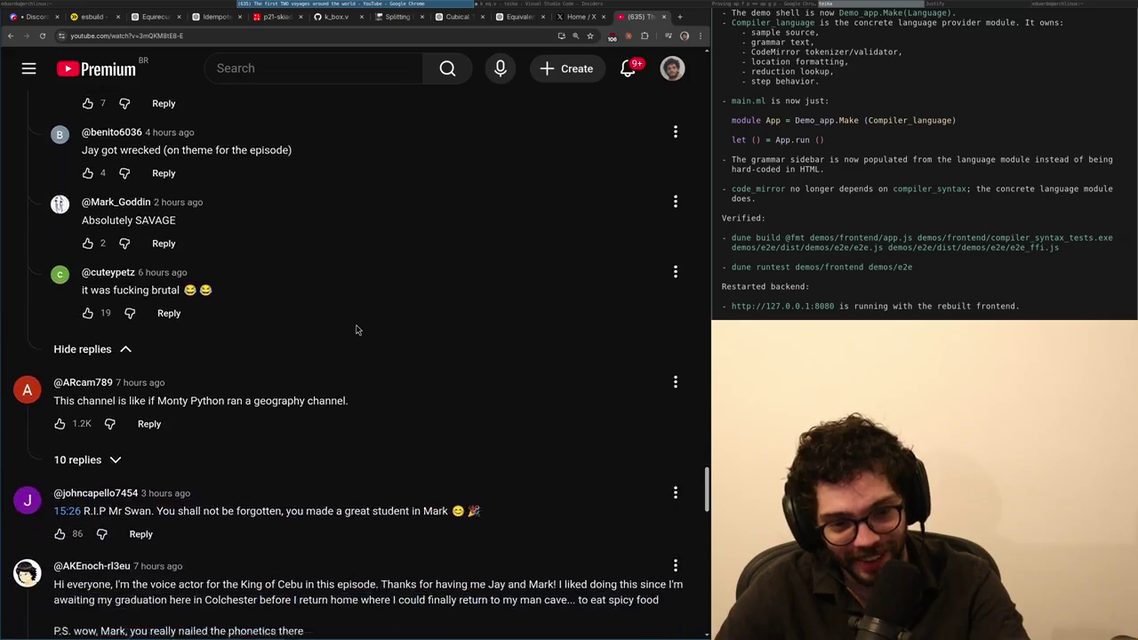
scroll(356, 330, "down", 3)
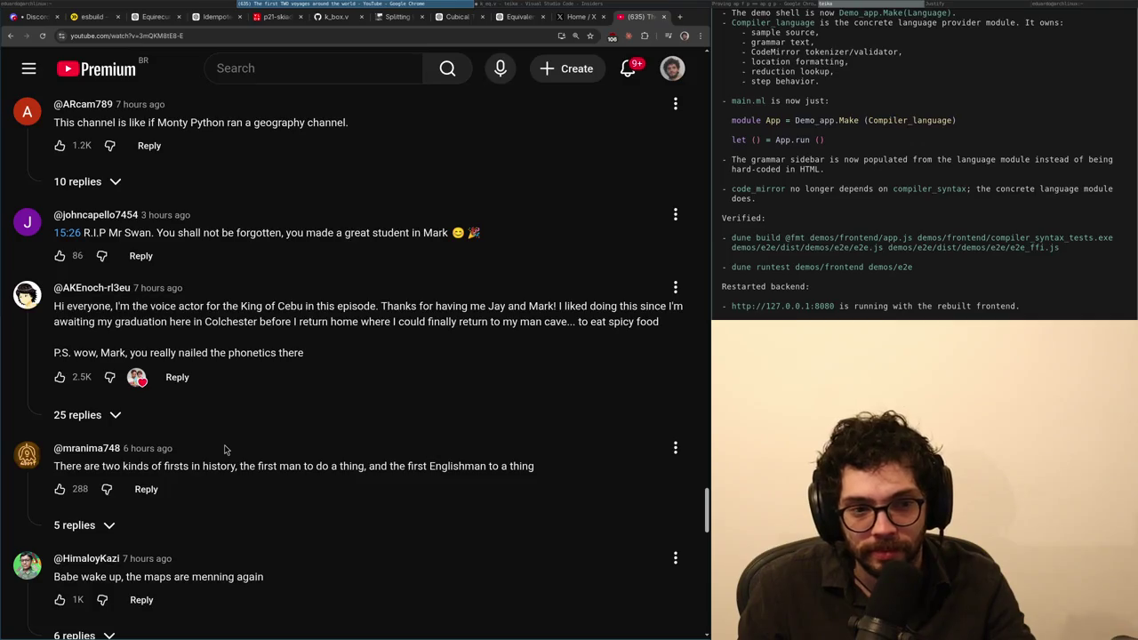
scroll(217, 454, "down", 3)
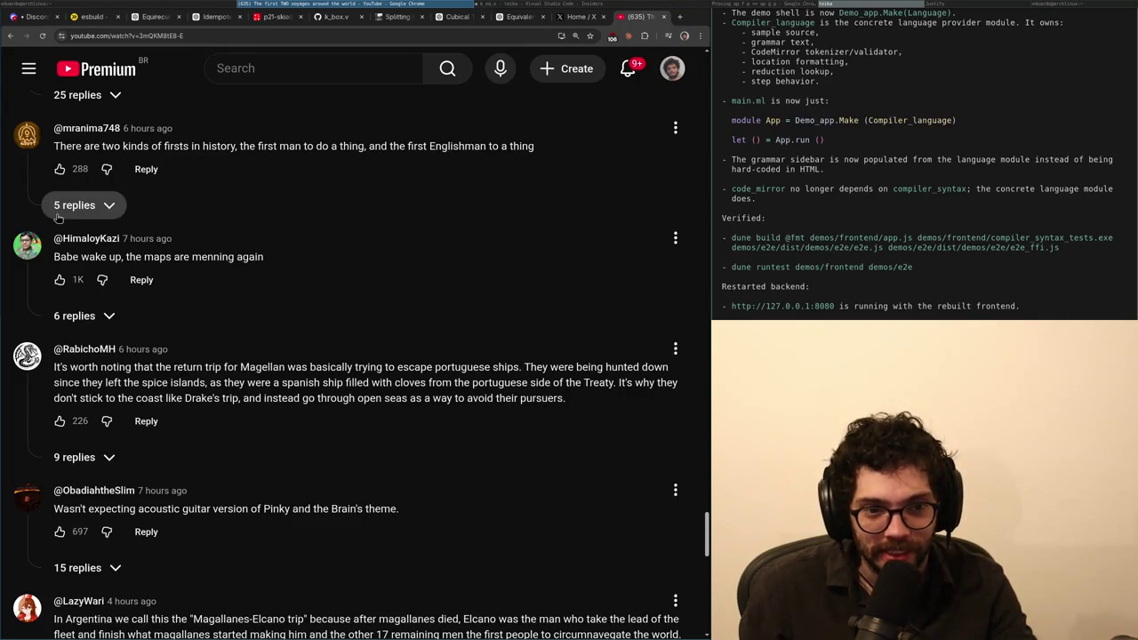
left_click_drag(124, 382, 402, 367)
double_click(411, 366)
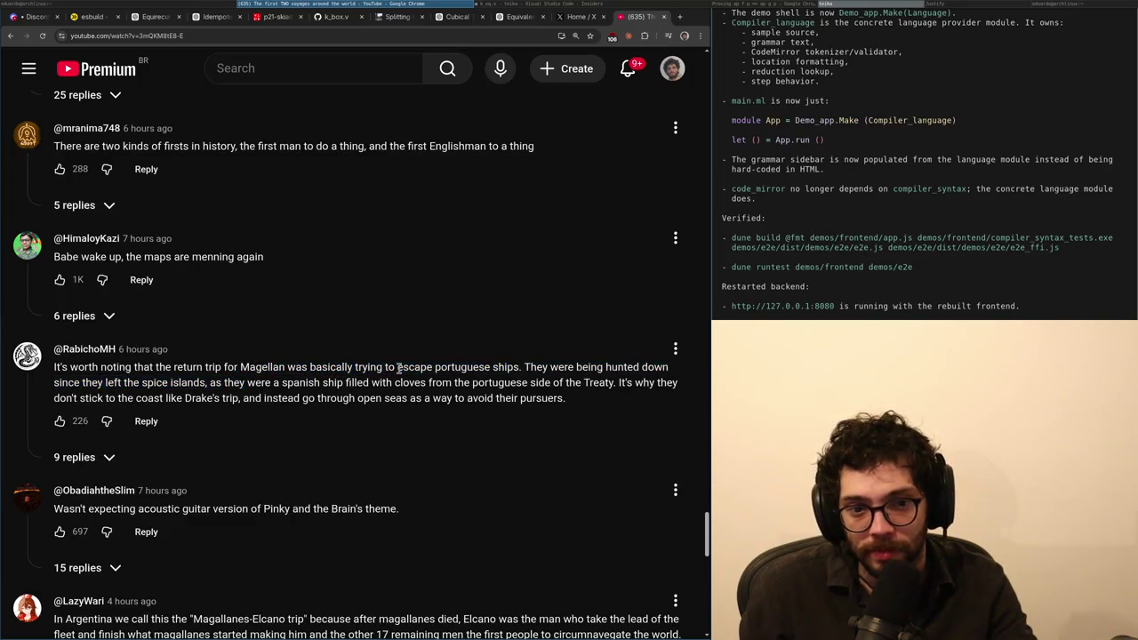
double_click(274, 366)
left_click(301, 368)
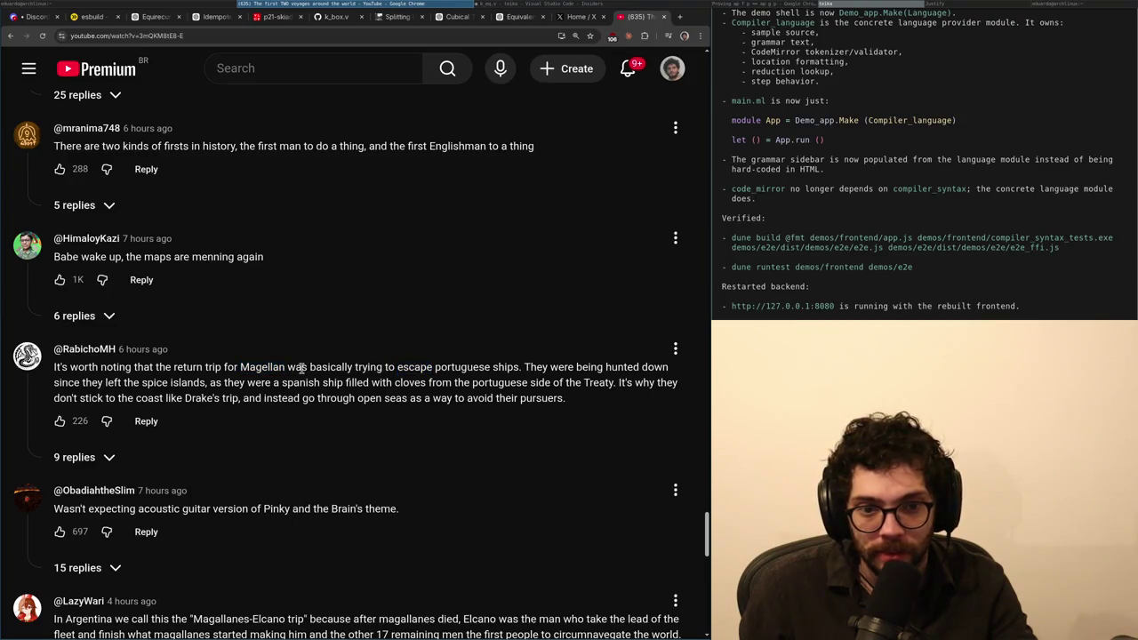
double_click(301, 367)
left_click(169, 382)
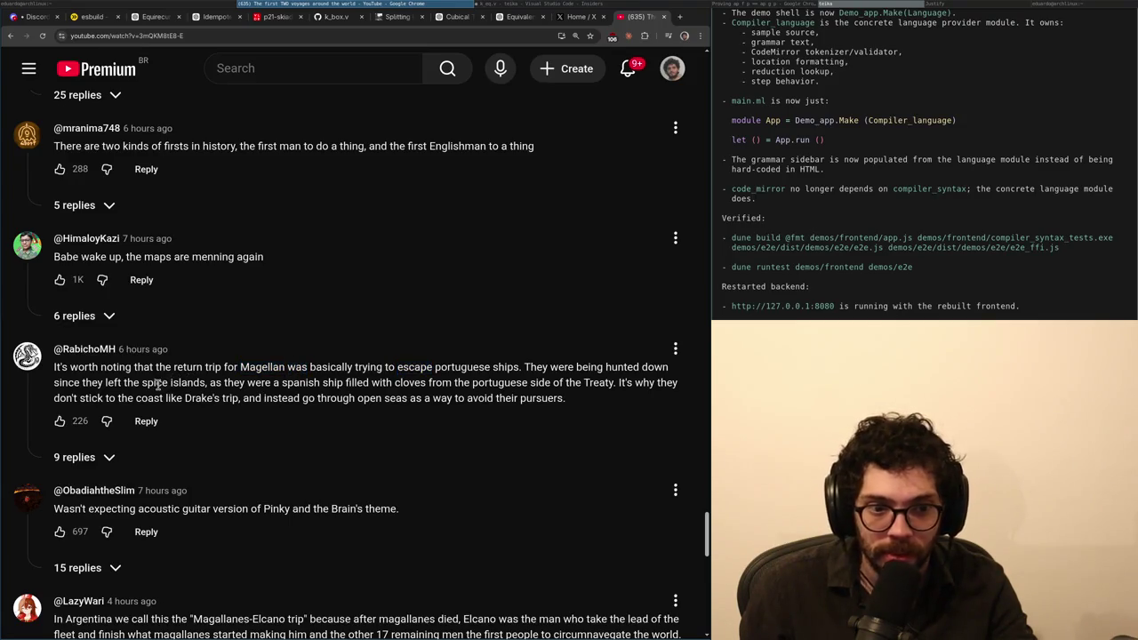
mouse_move(142, 383)
left_mouse_down()
mouse_move(636, 383)
mouse_move(228, 398)
mouse_move(368, 410)
left_mouse_up()
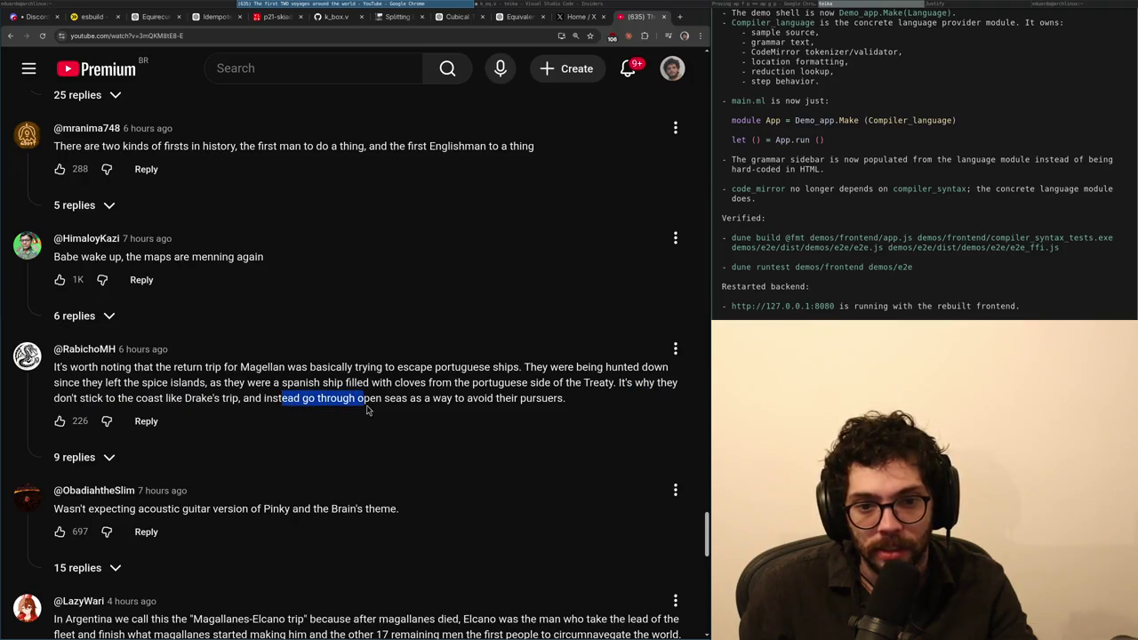
left_click(115, 455)
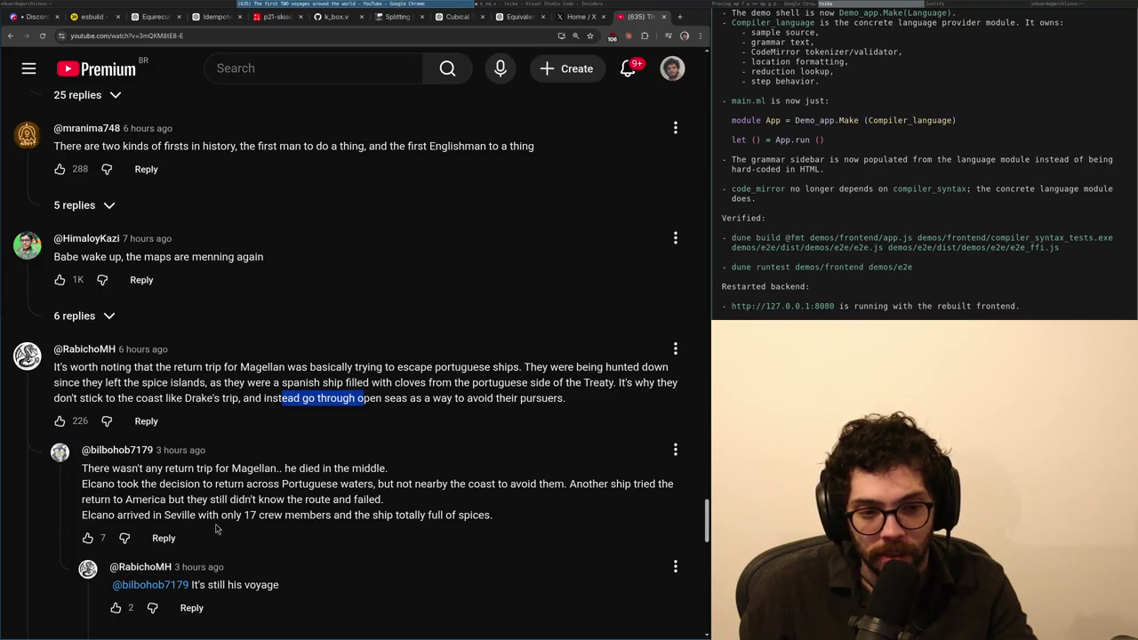
Expand the full Magallanes-Elcano comment and read it, highlighting words like Argentina and Elcano
scroll(215, 530, "down", 3)
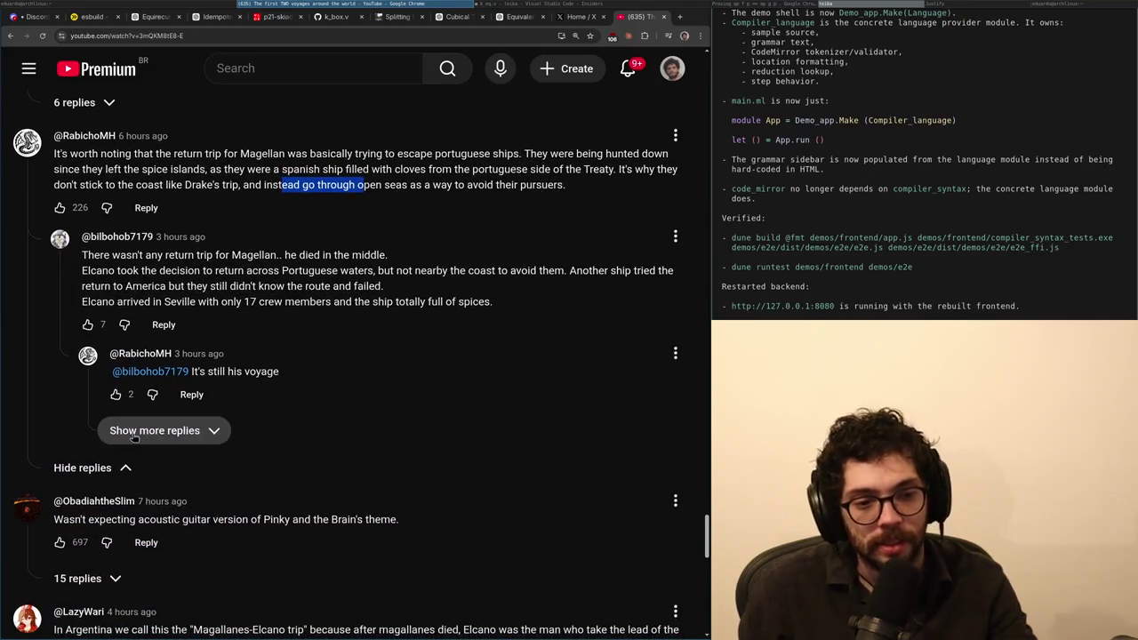
scroll(130, 459, "down", 2)
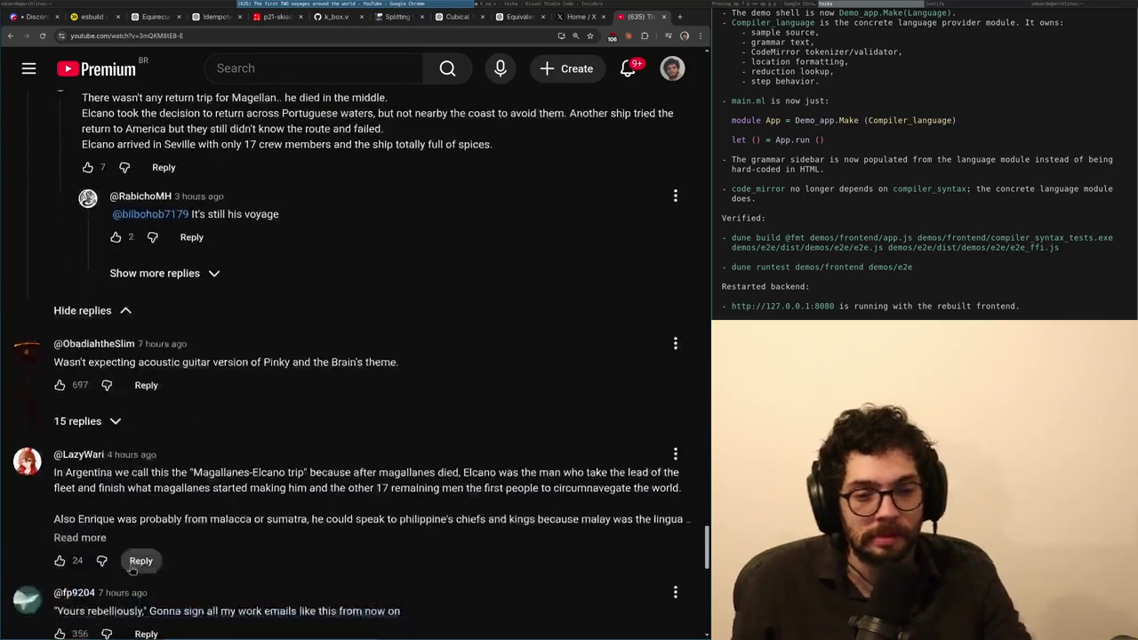
left_click_drag(94, 485, 89, 469)
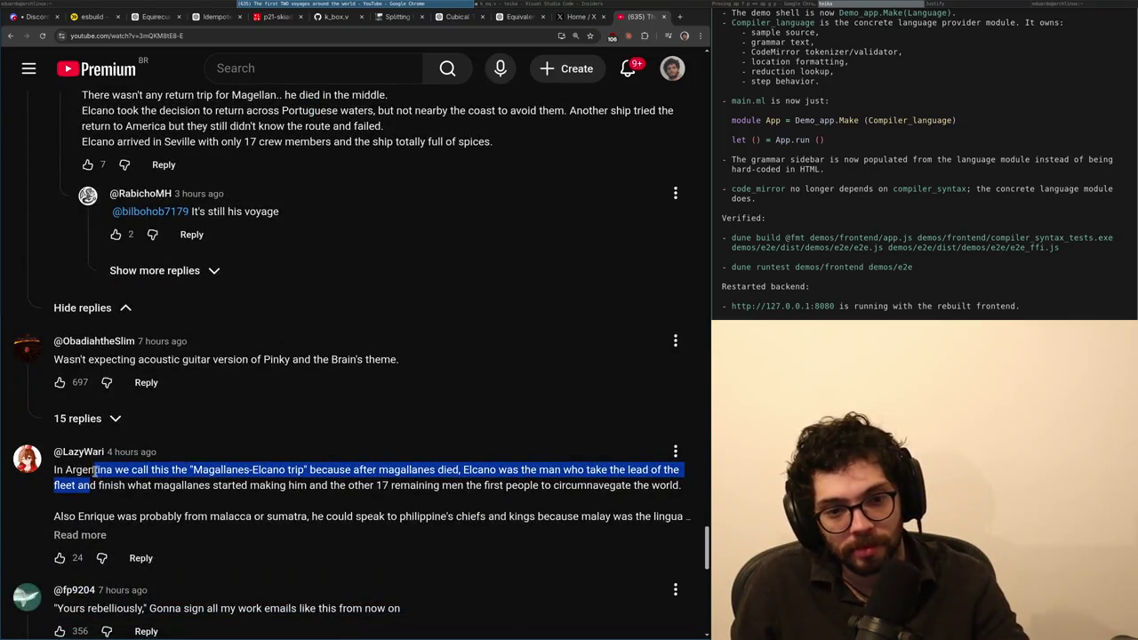
double_click(93, 472)
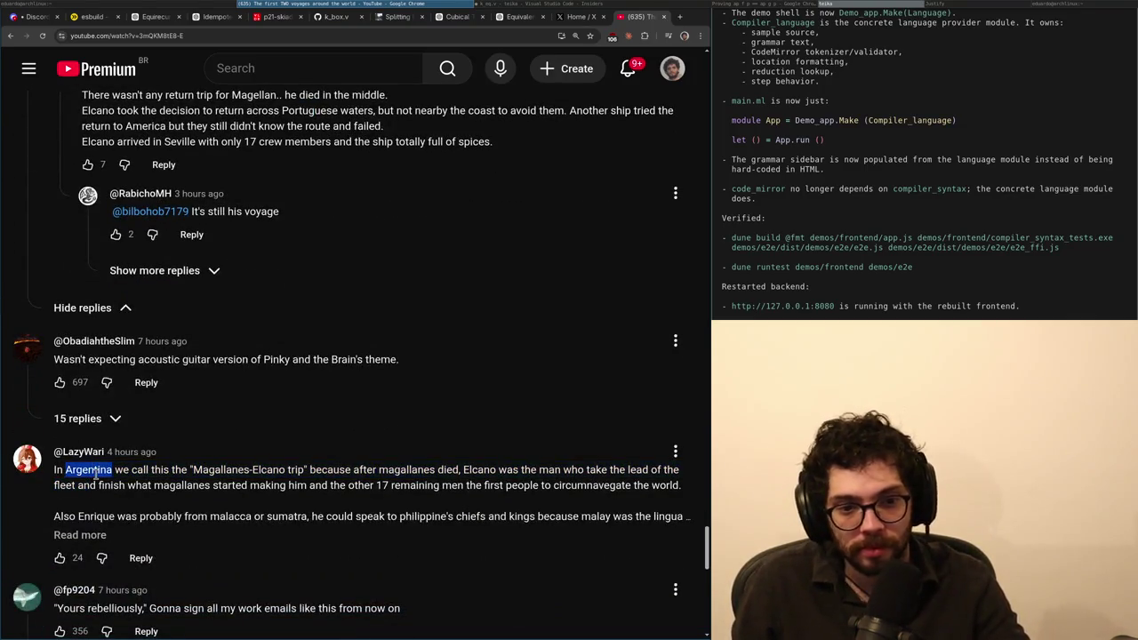
left_click(428, 472)
double_click(475, 470)
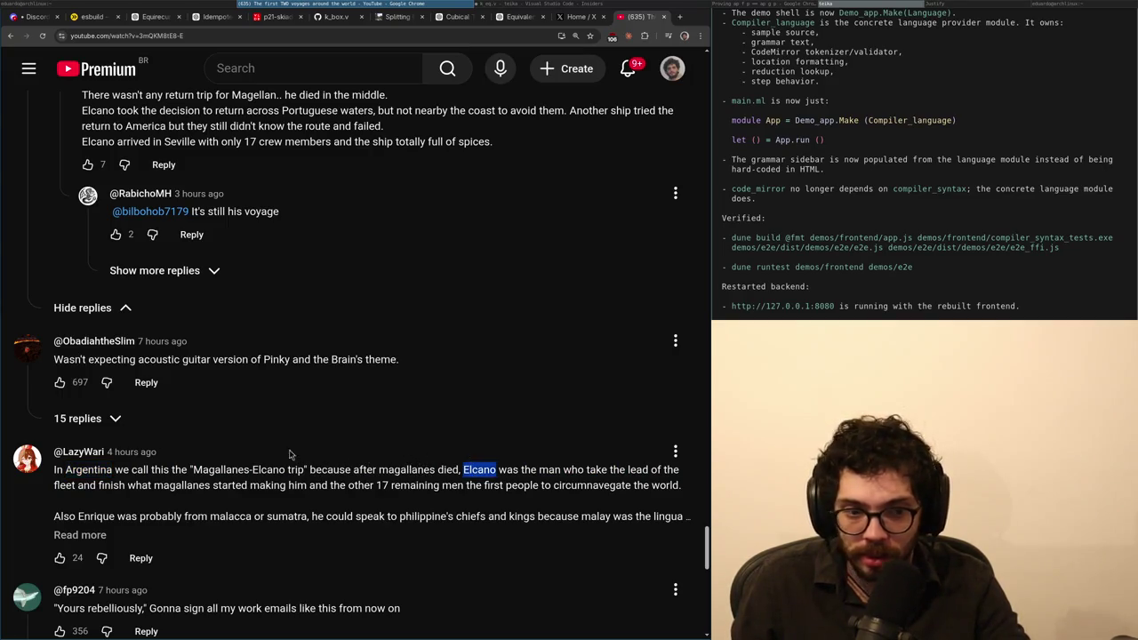
left_click_drag(157, 486, 401, 482)
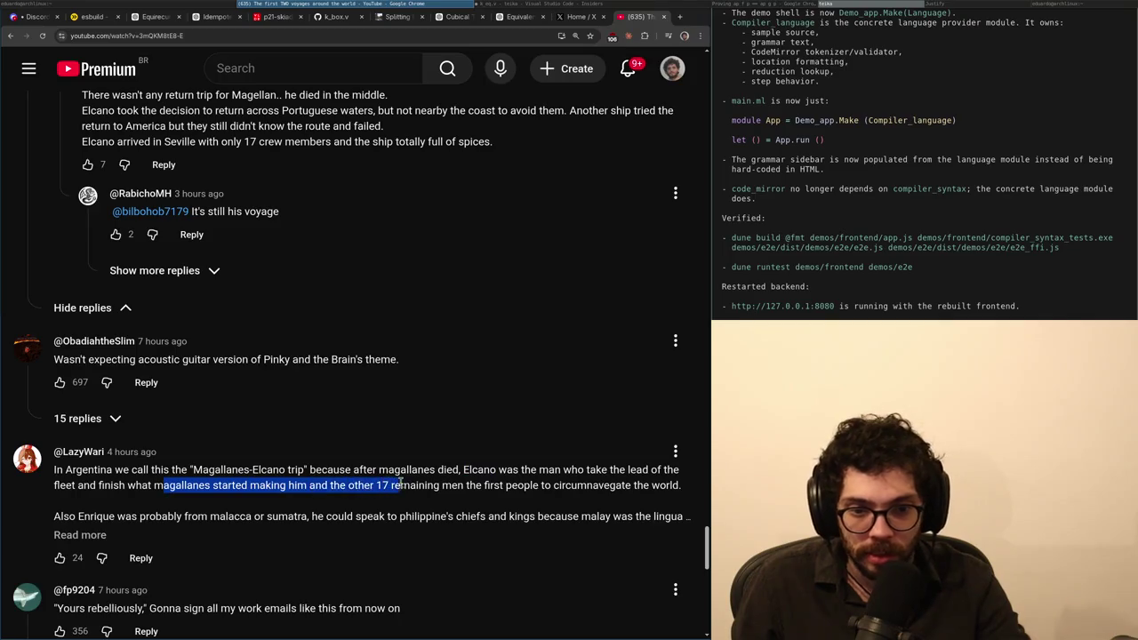
left_click(113, 536)
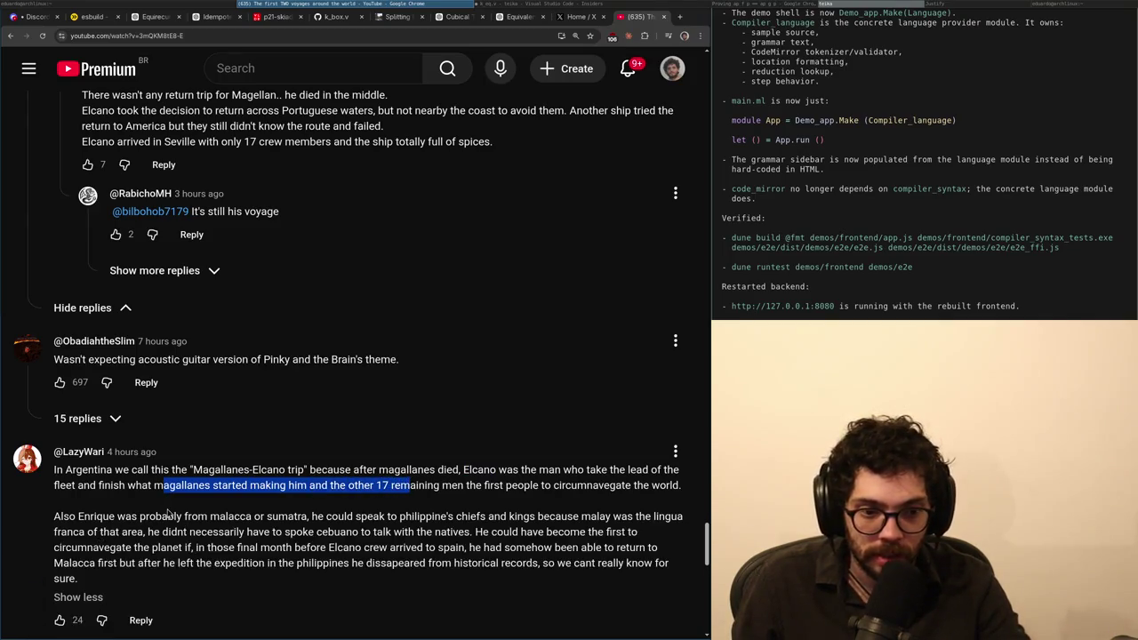
left_click(181, 510)
double_click(186, 516)
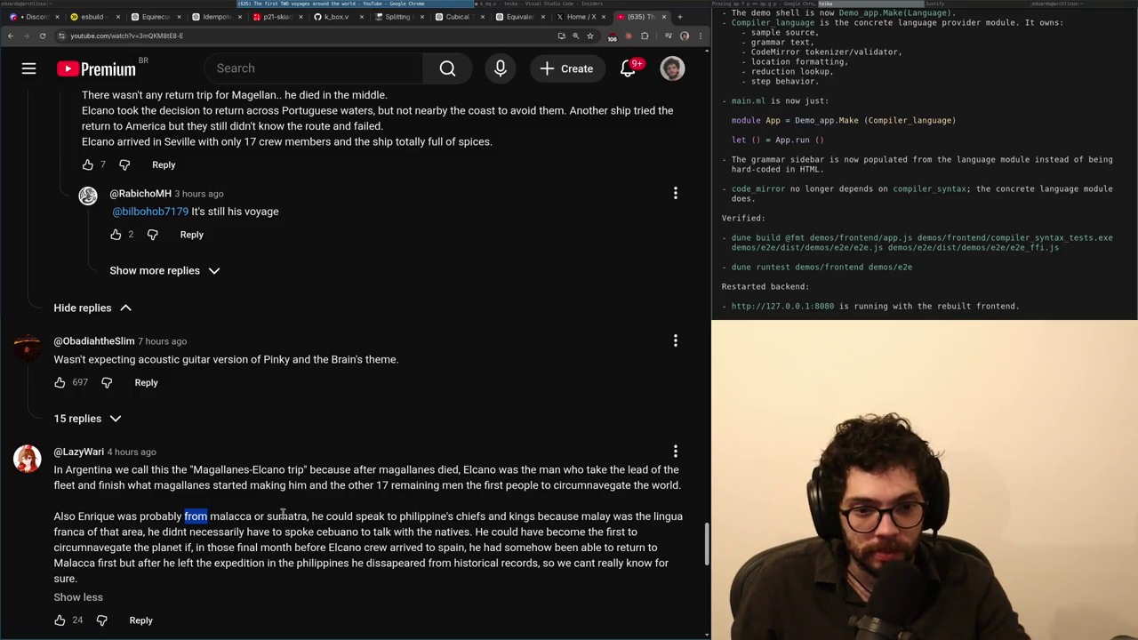
mouse_move(230, 532)
left_mouse_down()
mouse_move(471, 532)
mouse_move(191, 556)
left_mouse_up()
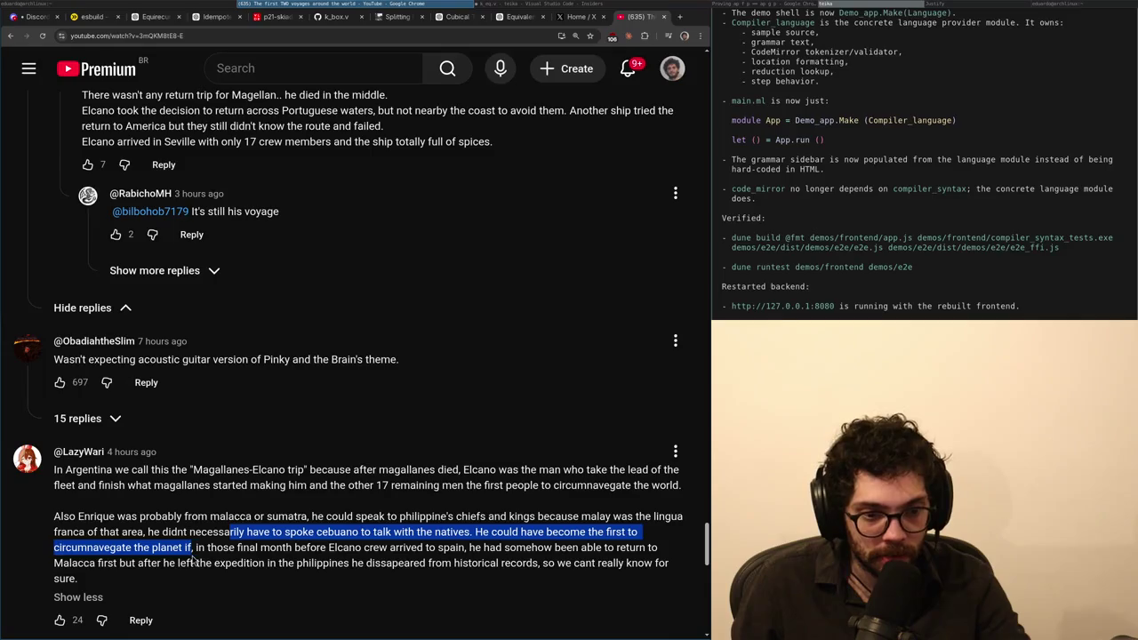
left_click_drag(260, 550, 330, 549)
double_click(331, 549)
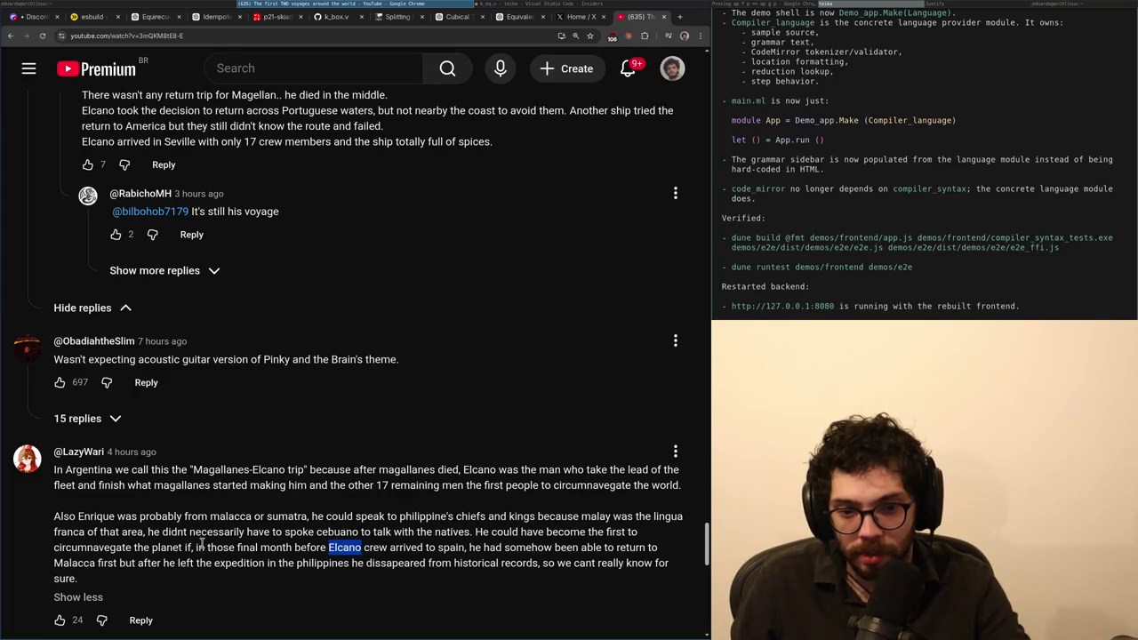
Scroll further and expand the full Golden Hinde addendum comment
scroll(201, 545, "down", 3)
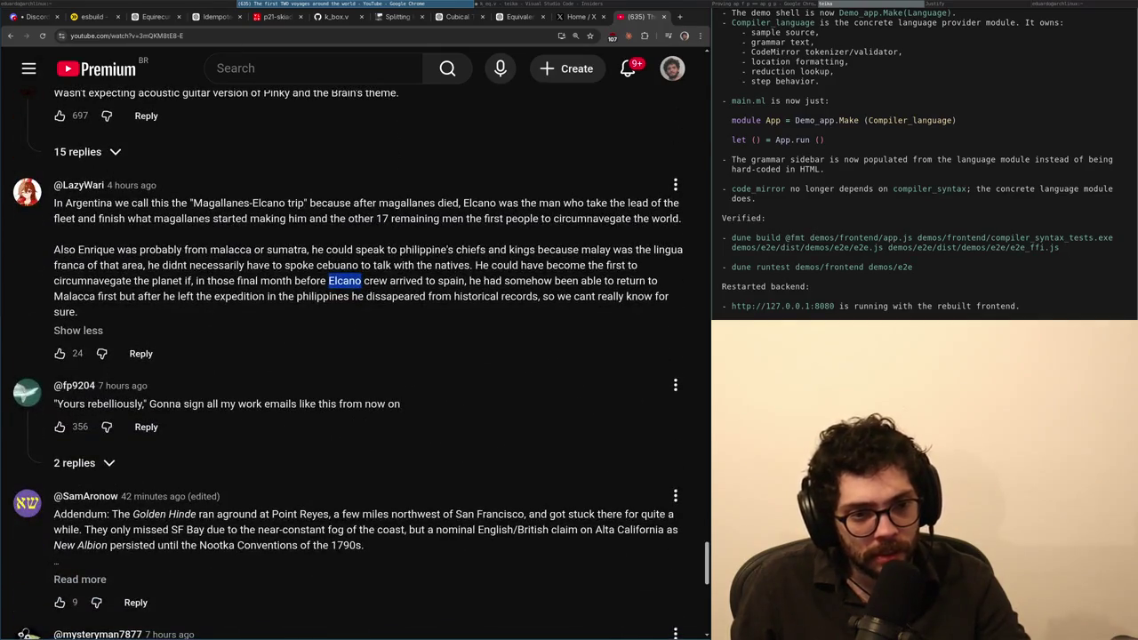
key("super+Right")
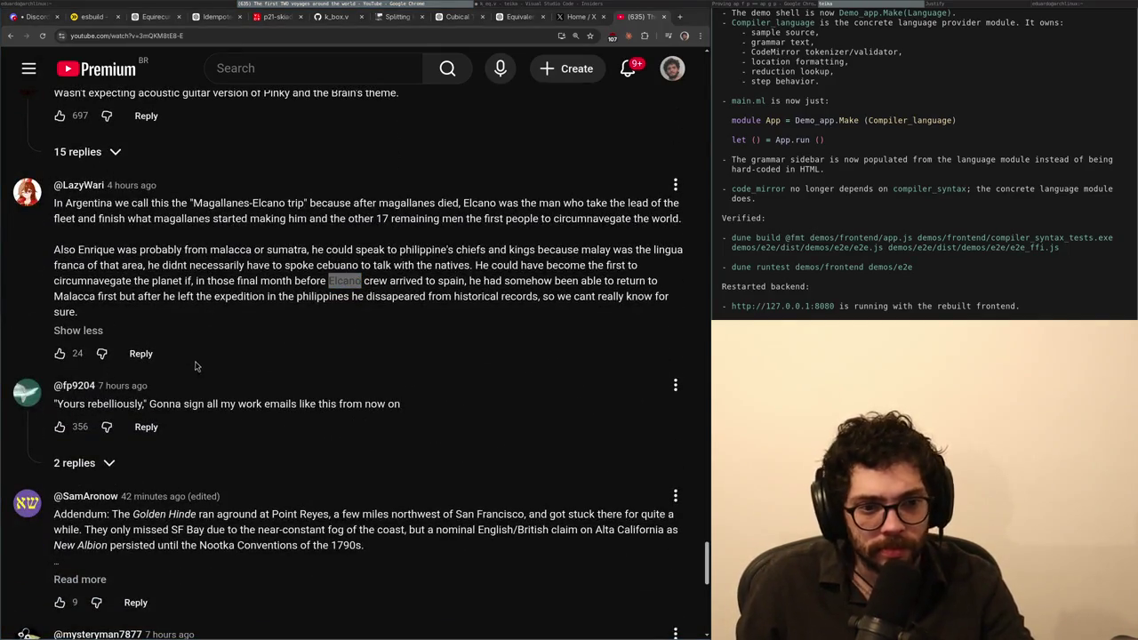
scroll(89, 480, "down", 1)
left_click(76, 469)
left_click(75, 472)
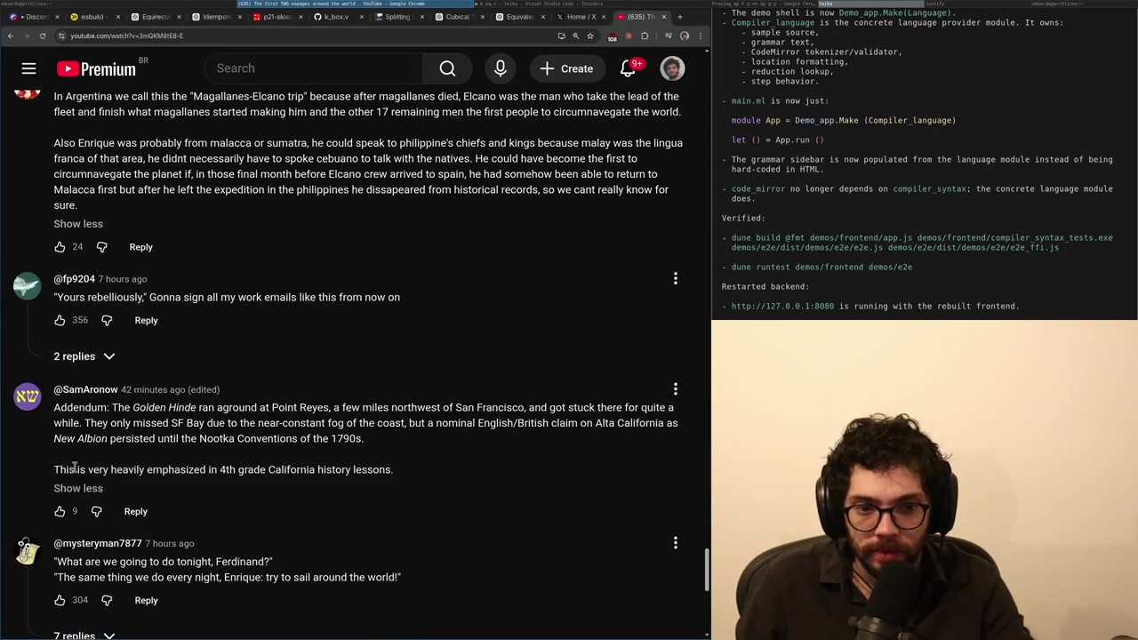
scroll(164, 514, "down", 2)
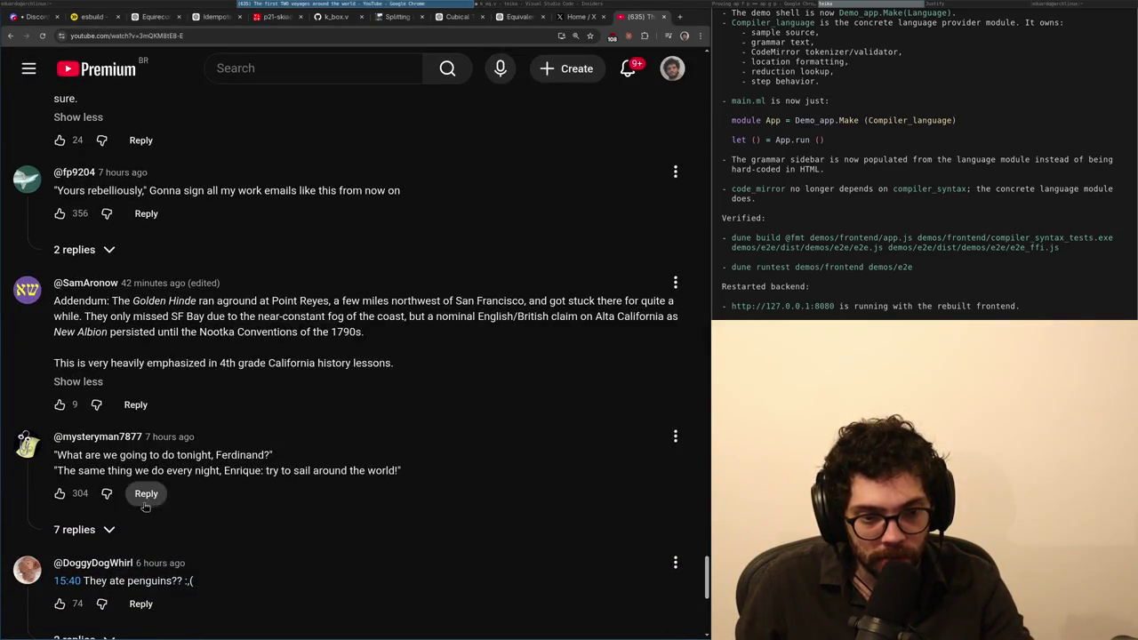
scroll(174, 518, "down", 2)
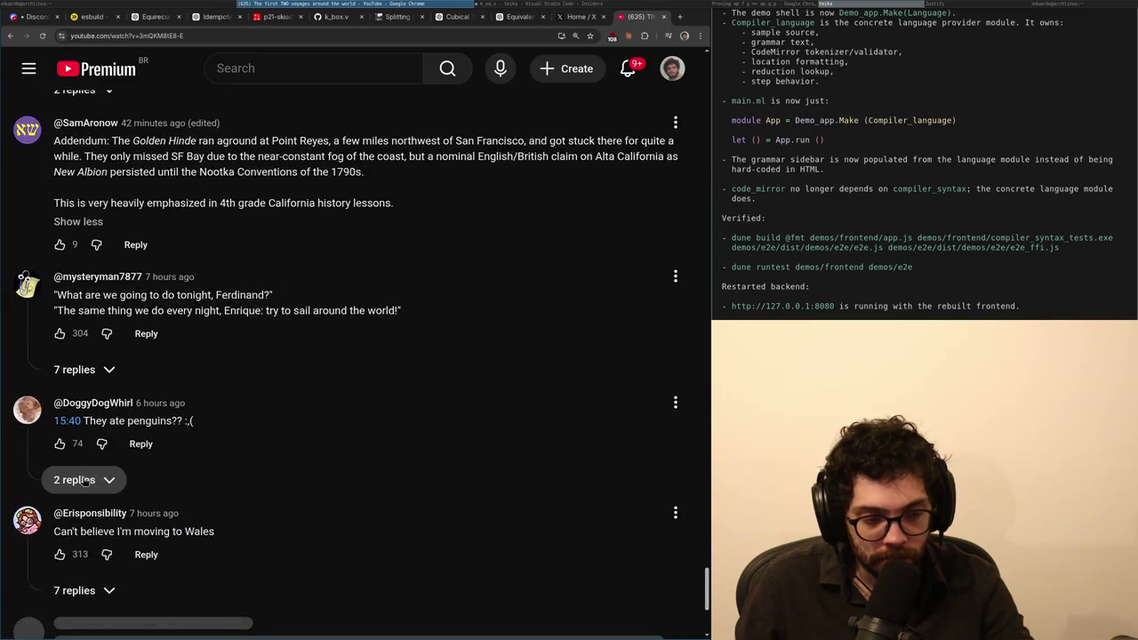
Show the replies under the penguins comment and the Juan Sebastián Elcano comment
left_click(84, 480)
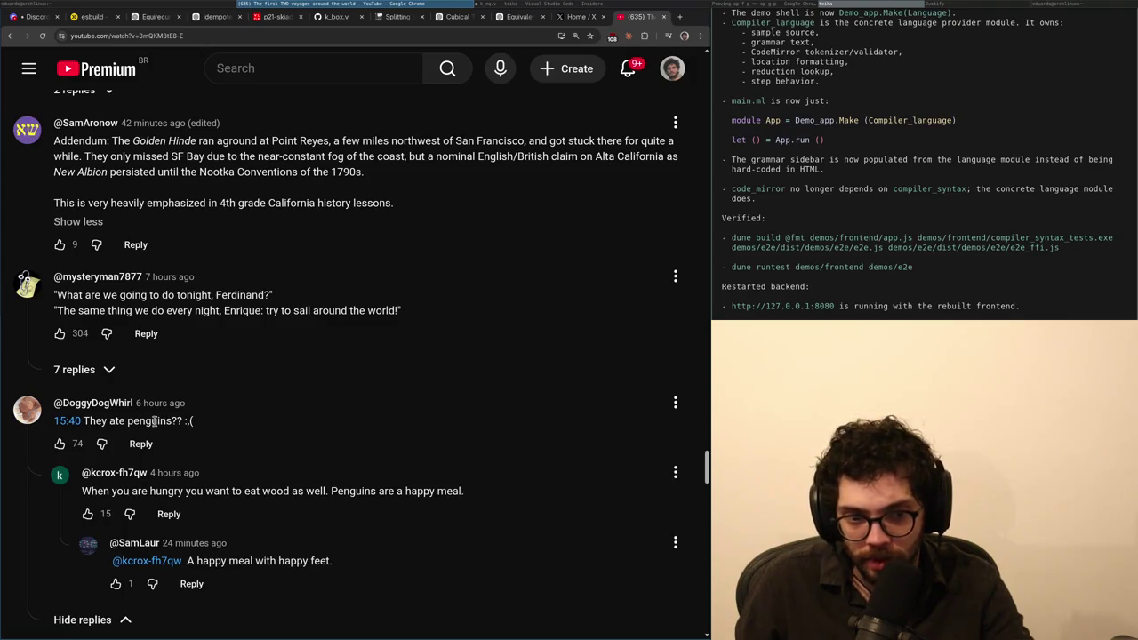
scroll(154, 421, "down", 3)
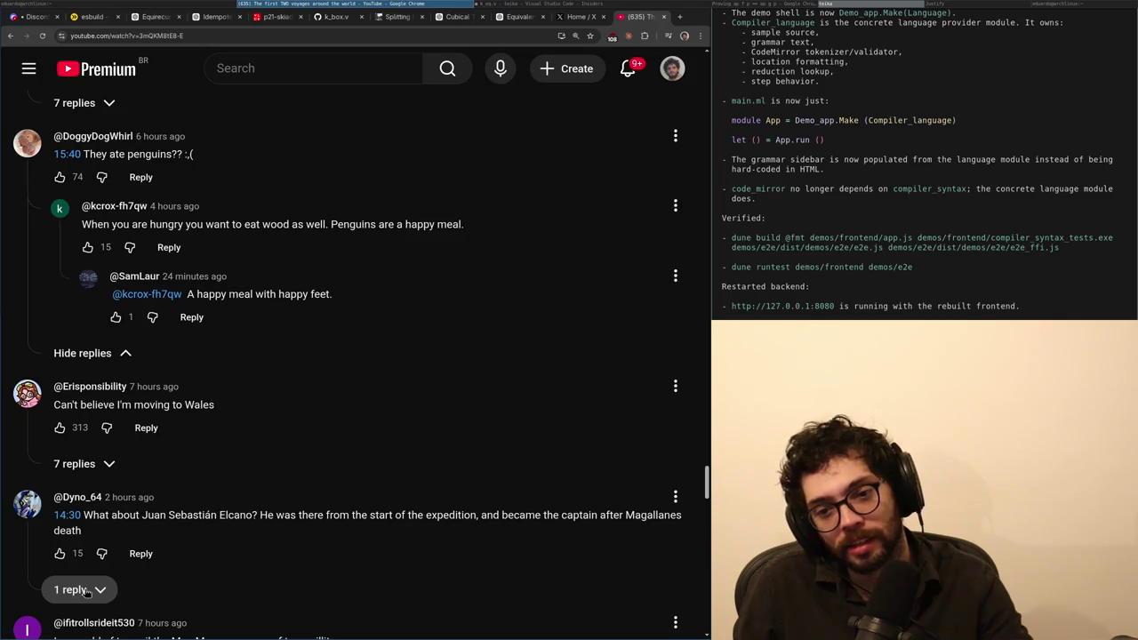
left_click(86, 592)
scroll(179, 523, "down", 2)
mouse_move(217, 486)
left_mouse_down()
mouse_move(402, 489)
mouse_move(363, 487)
left_mouse_up()
scroll(364, 487, "down", 3)
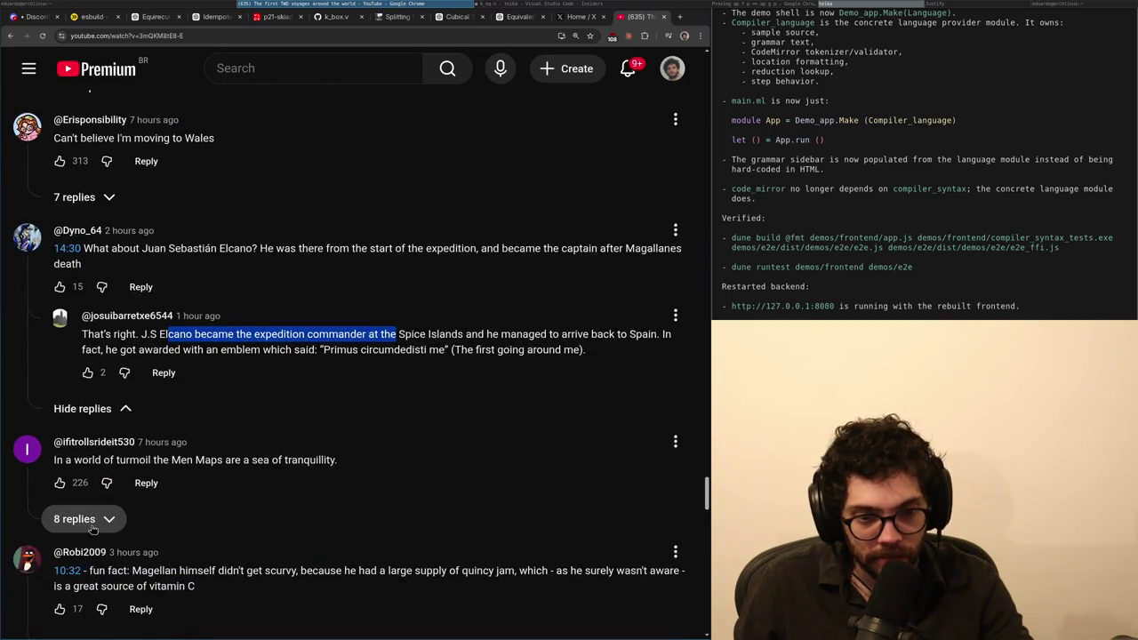
scroll(92, 528, "down", 1)
left_click_drag(218, 517, 319, 510)
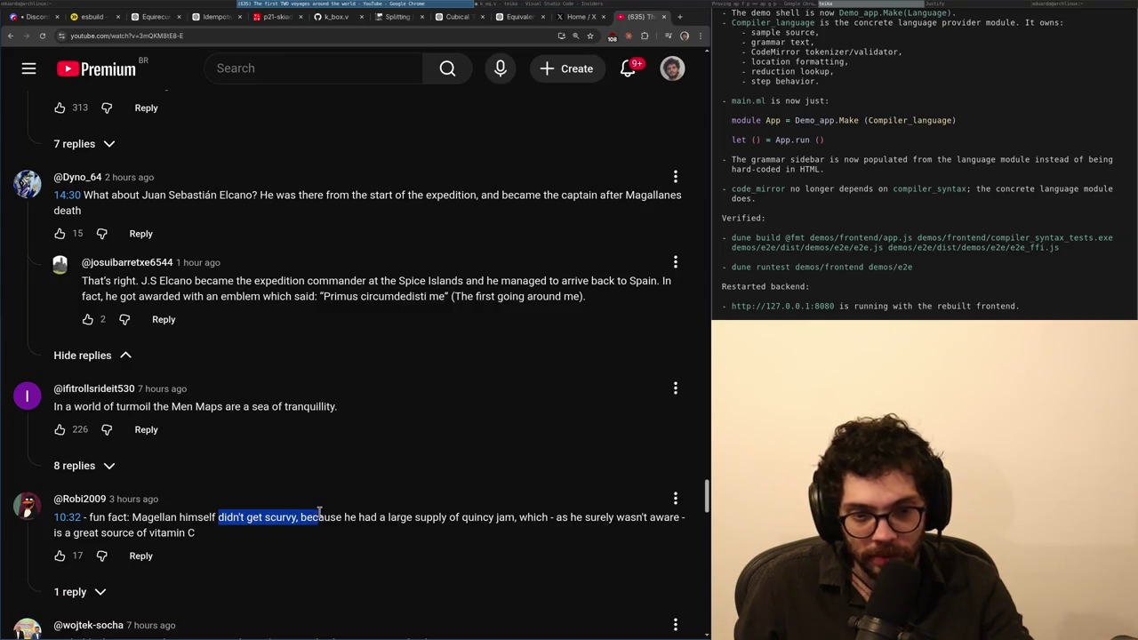
Expand the reply under the Magellan quincy jam comment, then close the YouTube tab
double_click(472, 517)
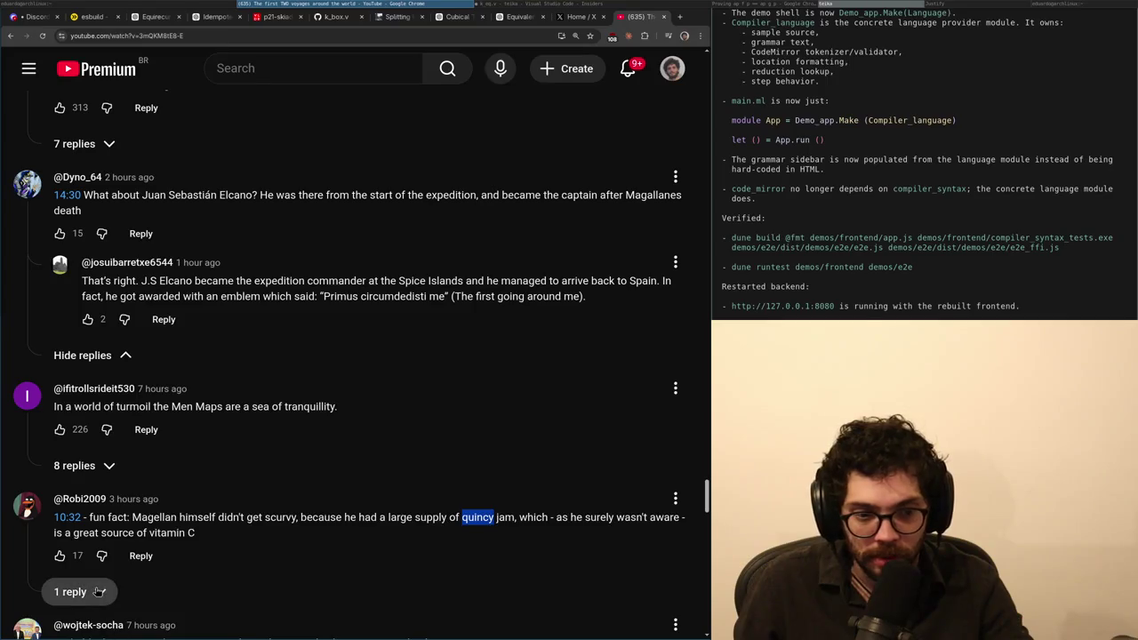
scroll(98, 591, "down", 1)
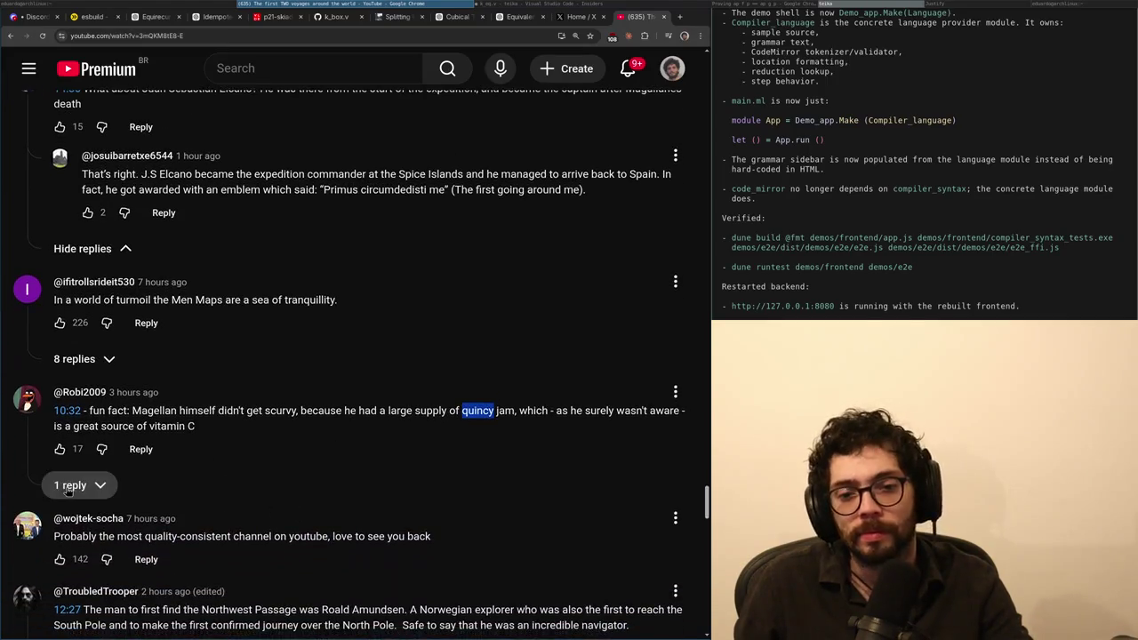
left_click(71, 485)
scroll(237, 452, "down", 1)
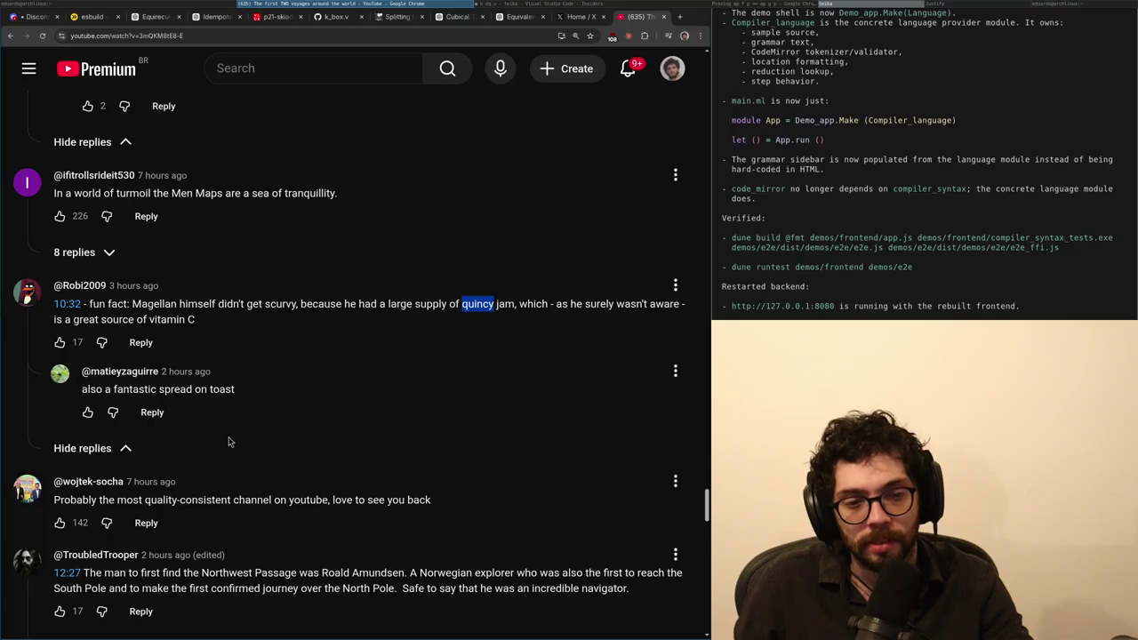
scroll(240, 458, "down", 2)
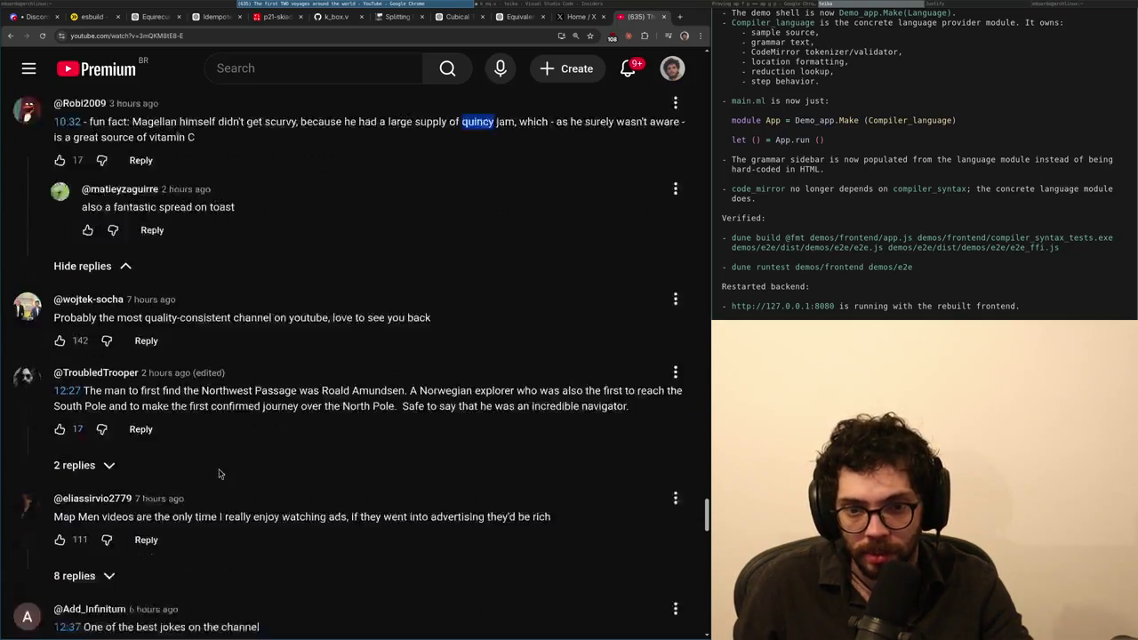
double_click(197, 375)
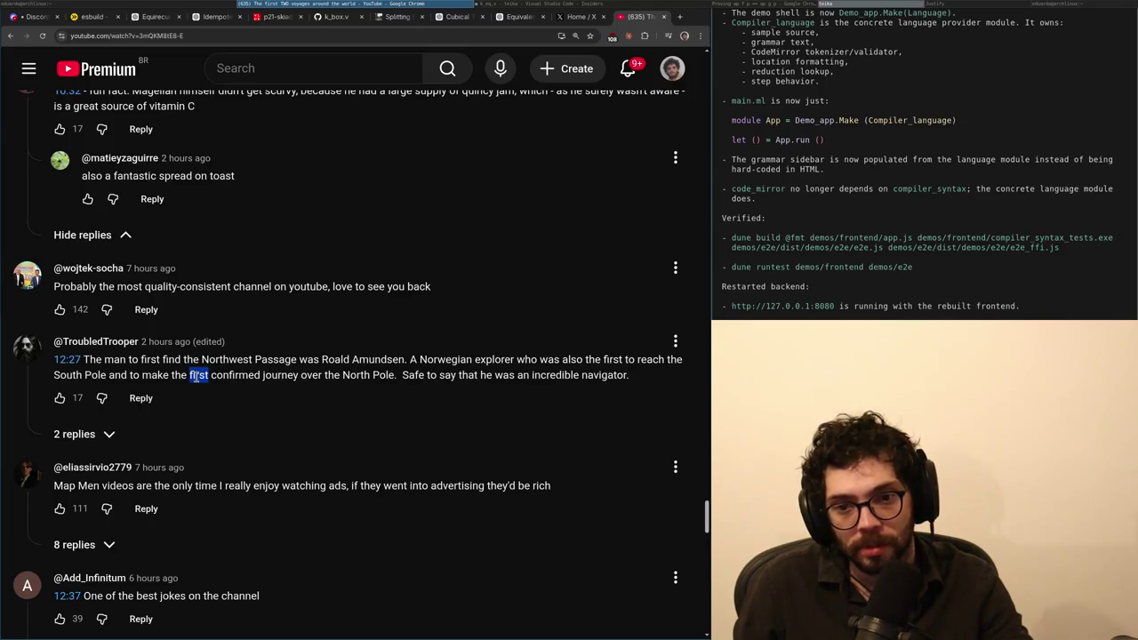
left_click(259, 376)
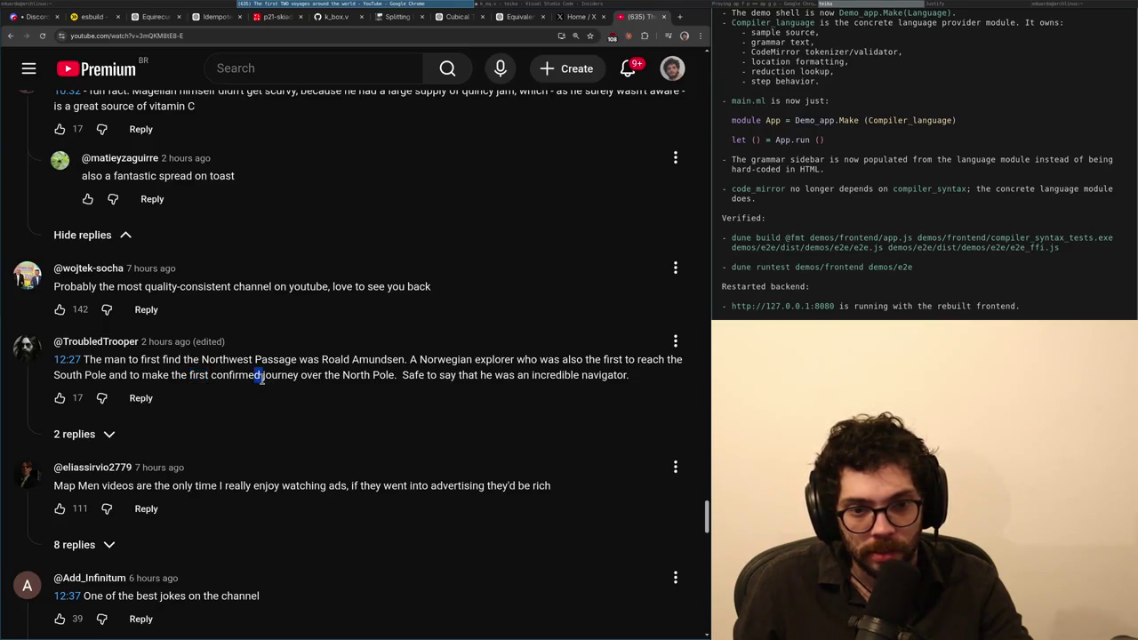
middle_click(633, 20)
Close the old X tab and open a freshly loaded x.com home feed in a new tab
middle_click(632, 23)
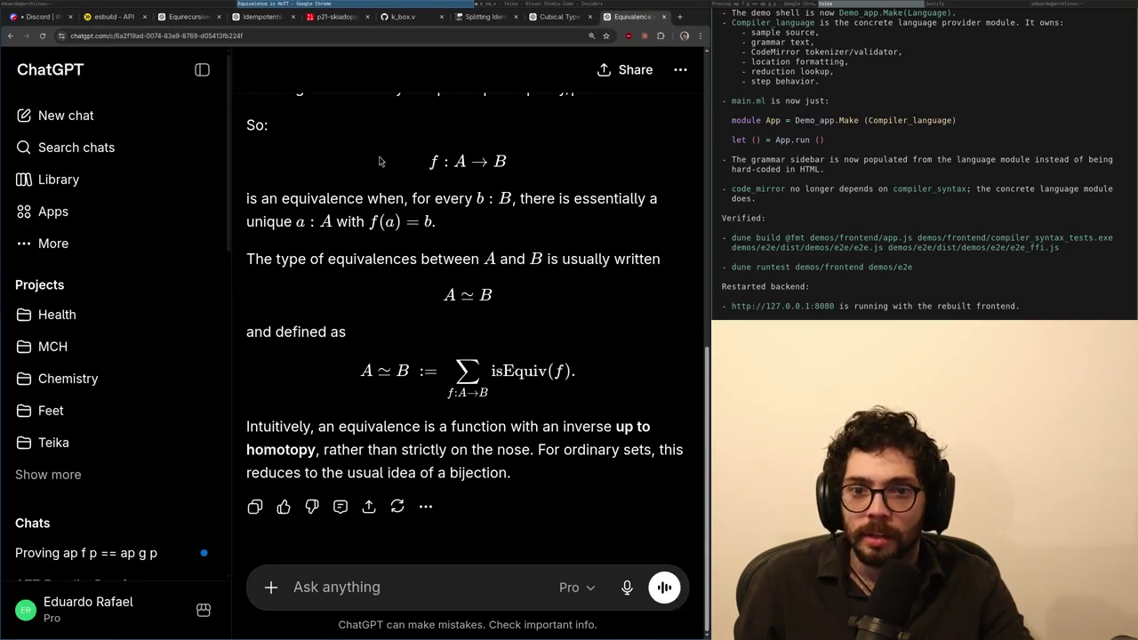
key("ctrl+t")
type("x.com")
key("Return")
key("ctrl+shift+Tab")
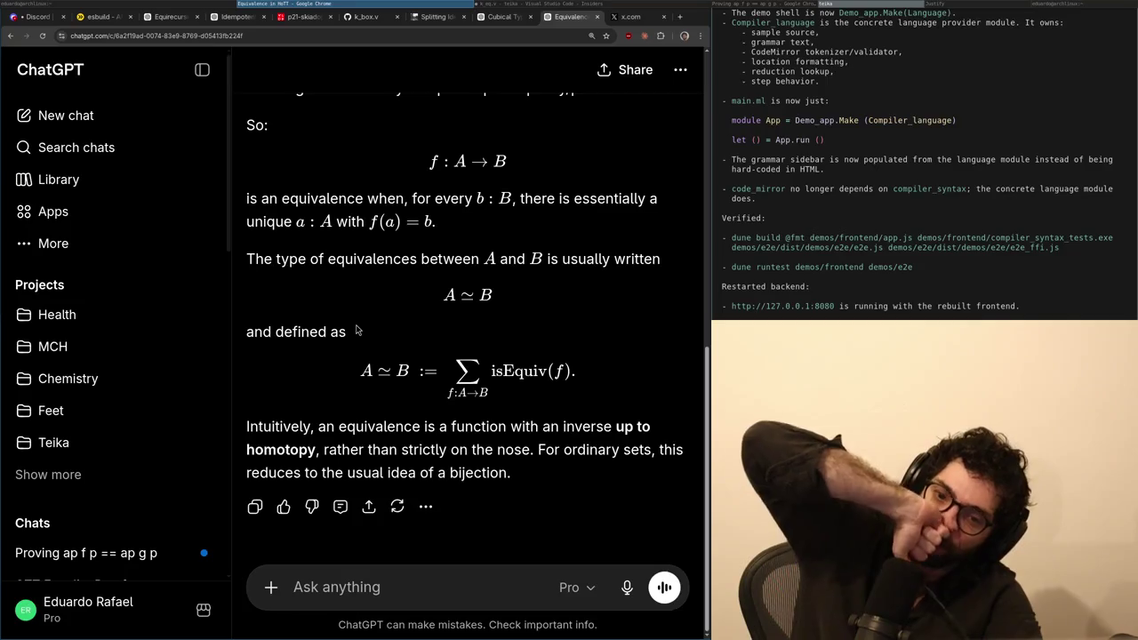
key("ctrl+Tab")
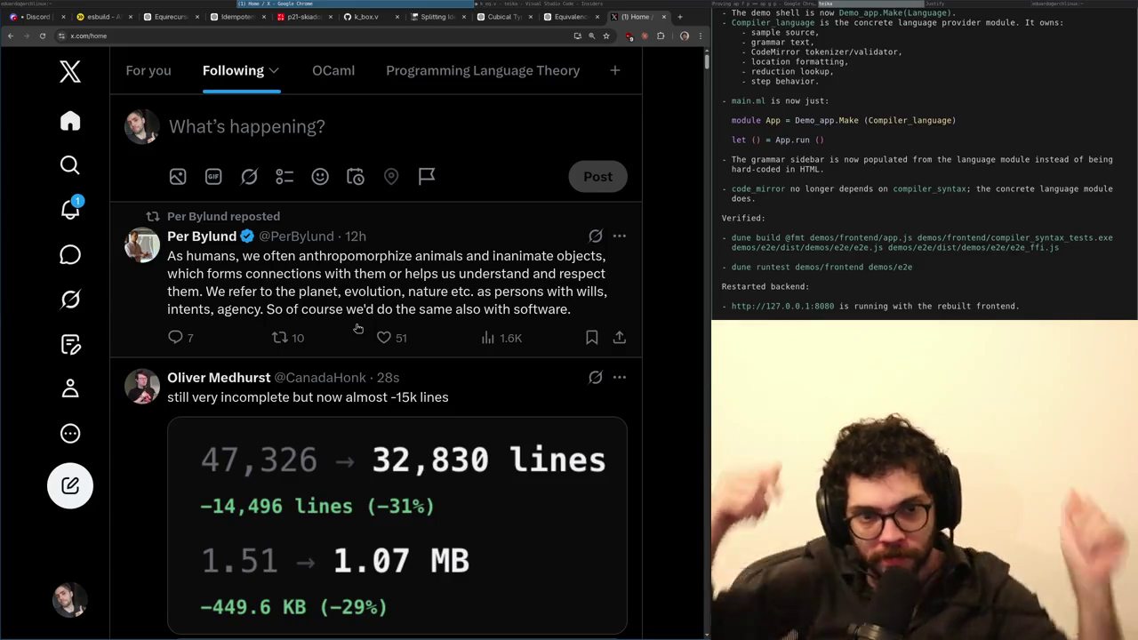
scroll(346, 307, "down", 3)
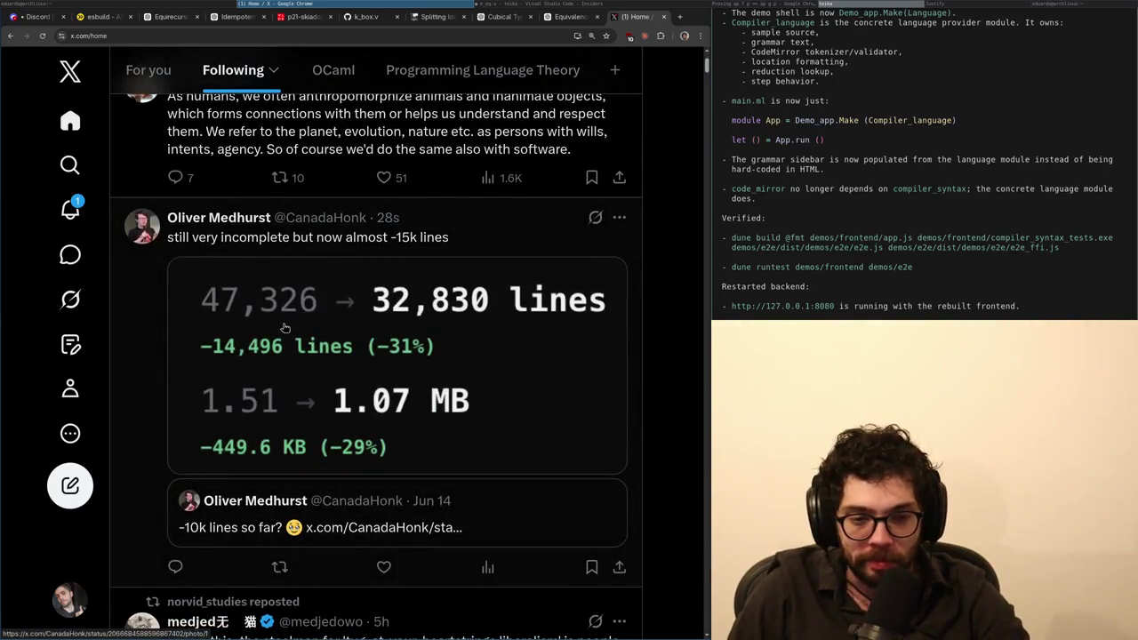
scroll(148, 292, "down", 2)
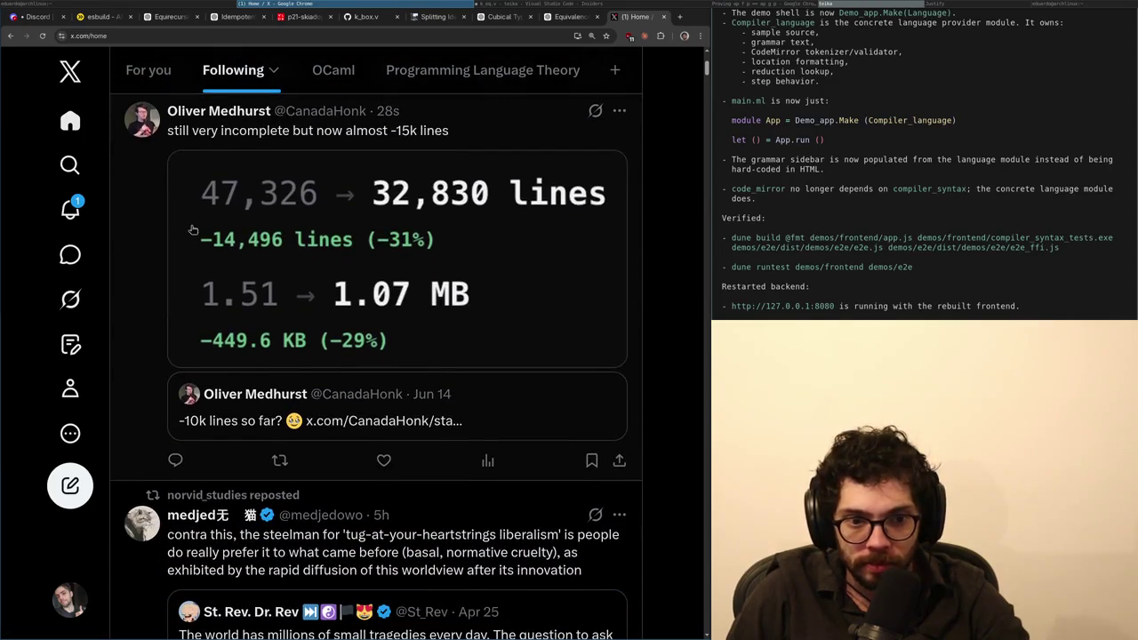
left_click(178, 300)
key("Escape")
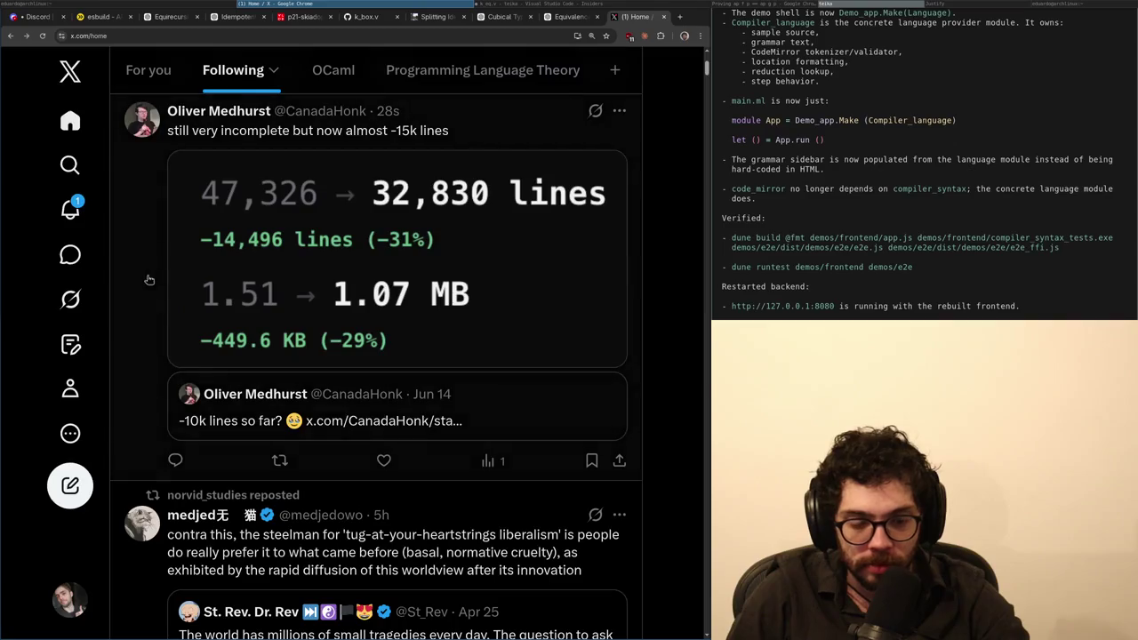
scroll(204, 390, "down", 4)
scroll(178, 320, "down", 5)
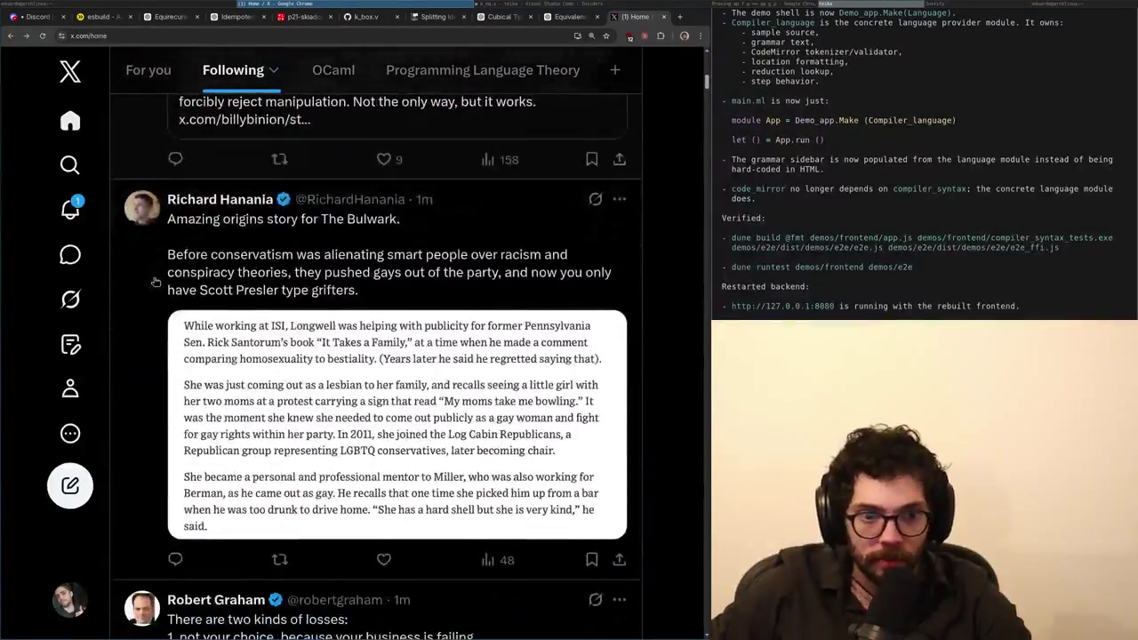
scroll(149, 254, "down", 3)
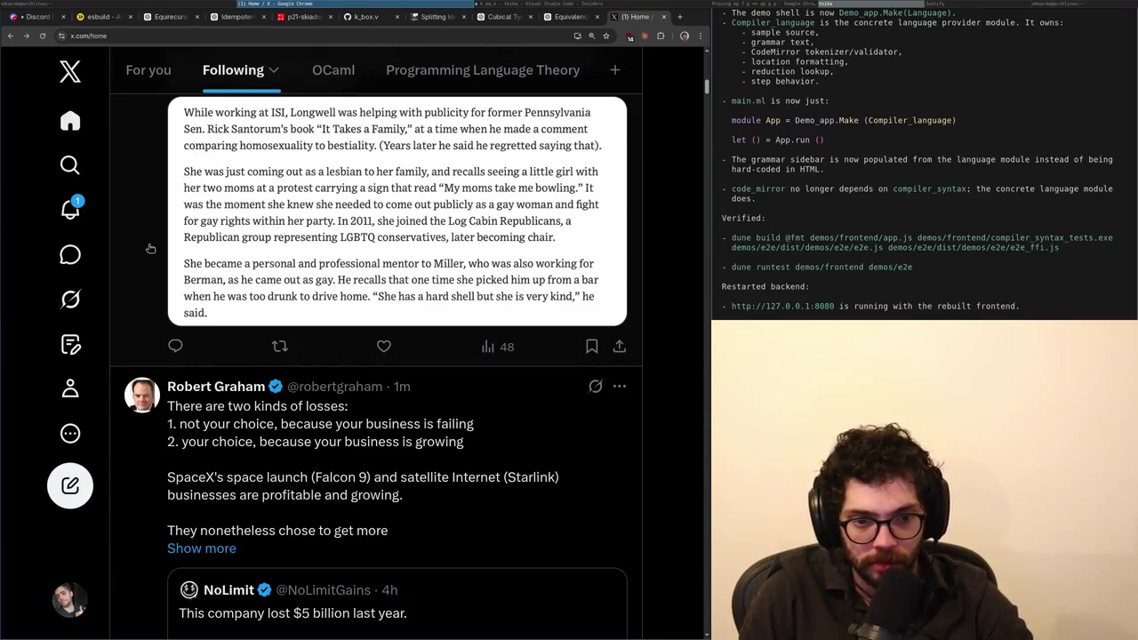
scroll(261, 470, "down", 3)
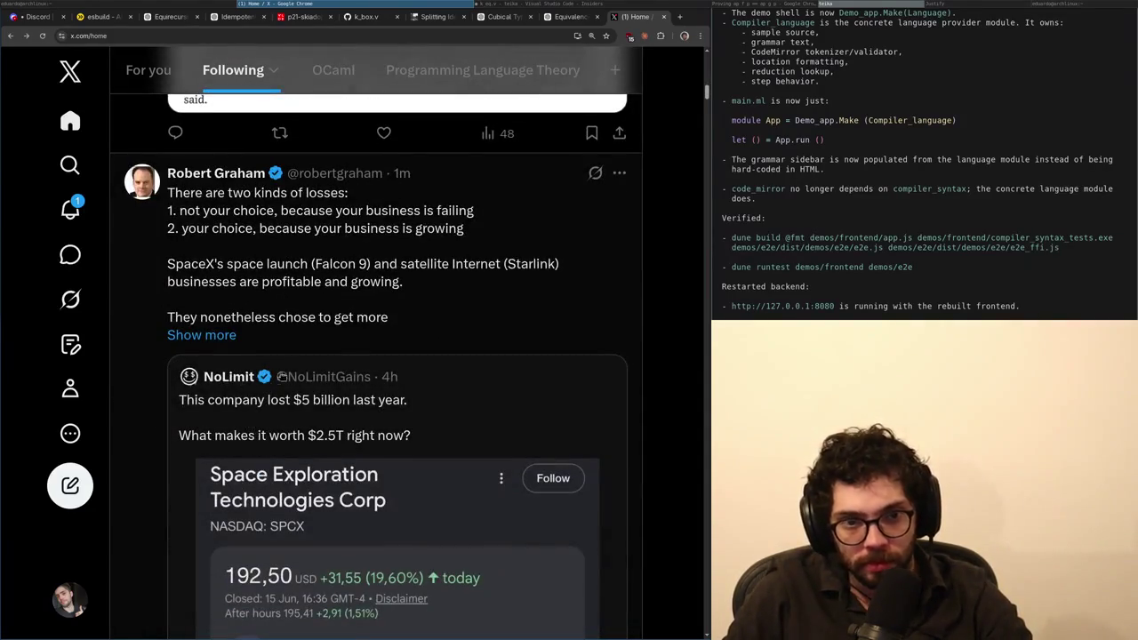
left_click(381, 291)
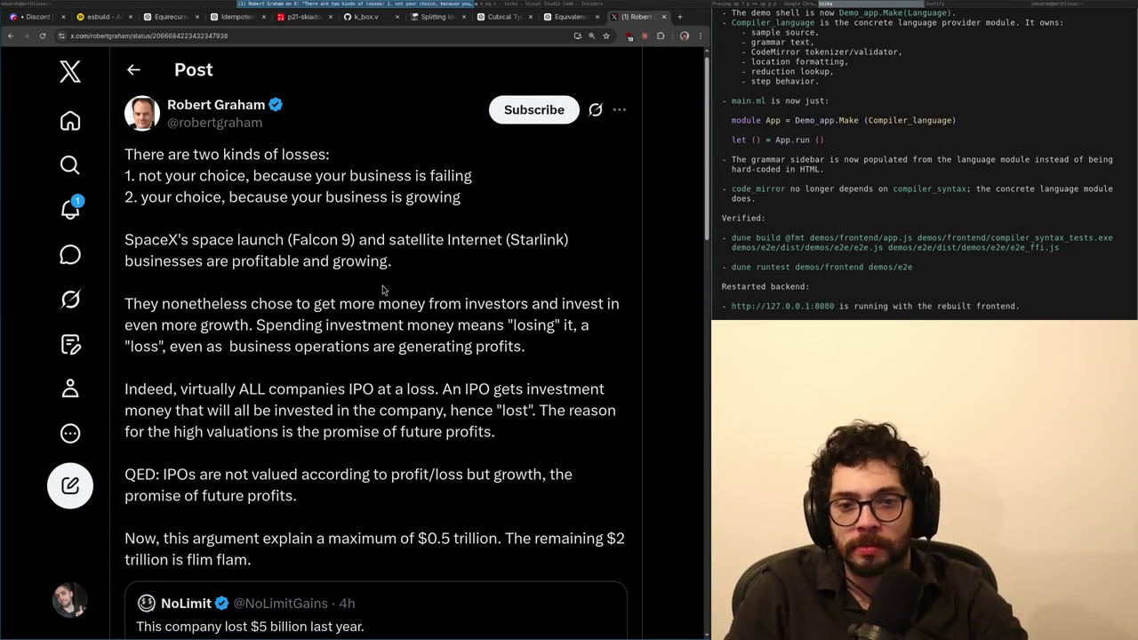
Select the word 'IPO' in the two-kinds-of-losses post and snap the window right
scroll(356, 345, "down", 1)
double_click(353, 335)
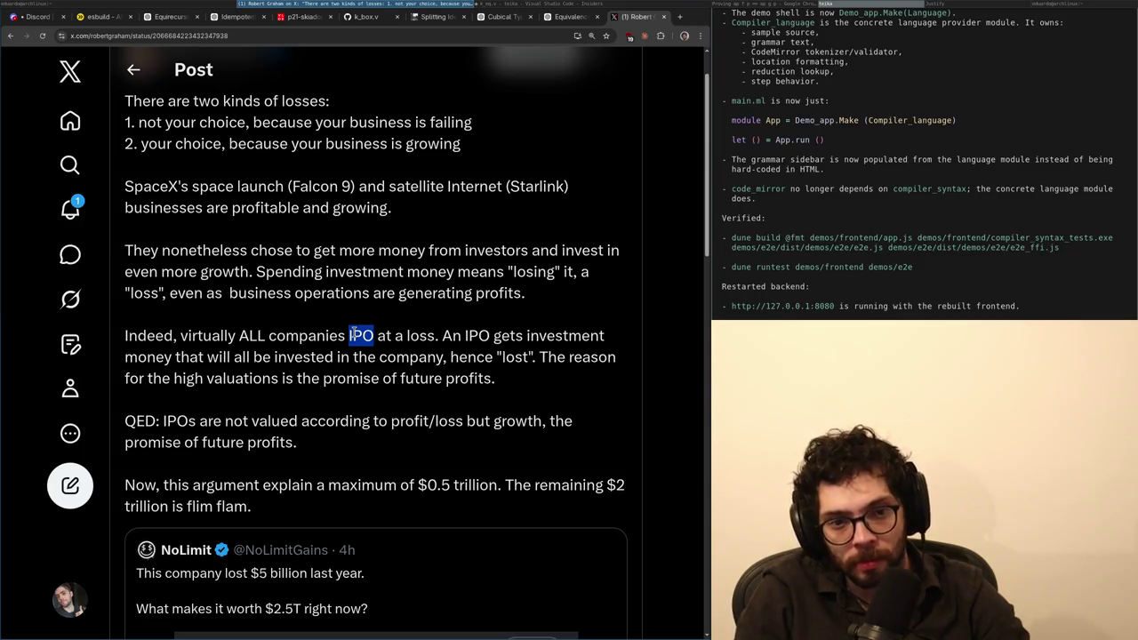
key("super+Right")
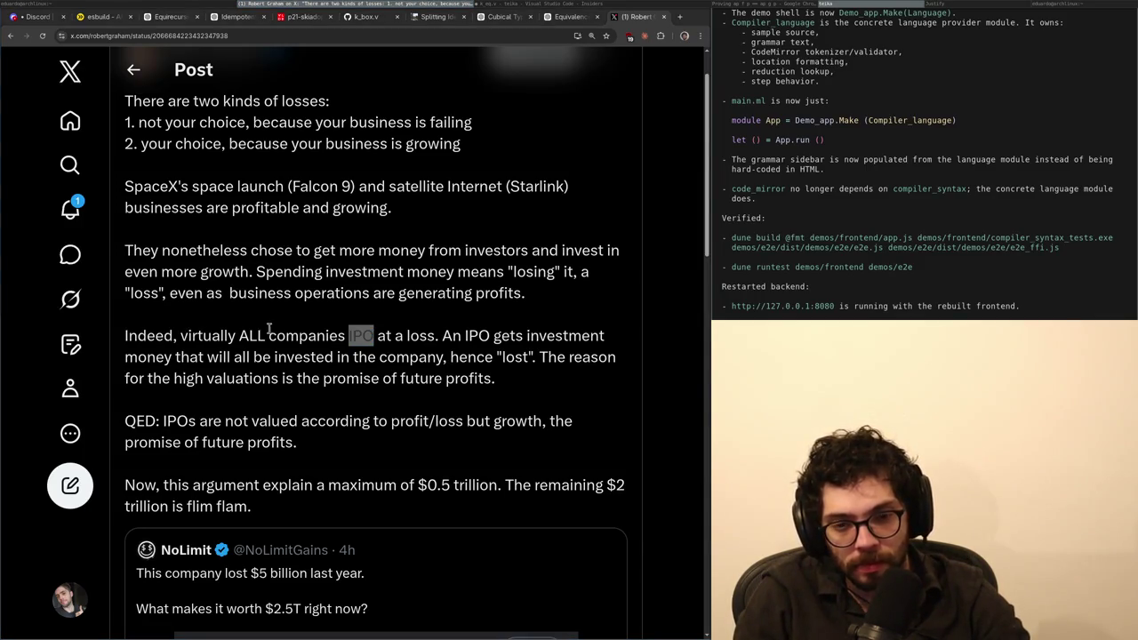
View the X Notifications page, then return to the home feed
scroll(277, 412, "down", 3)
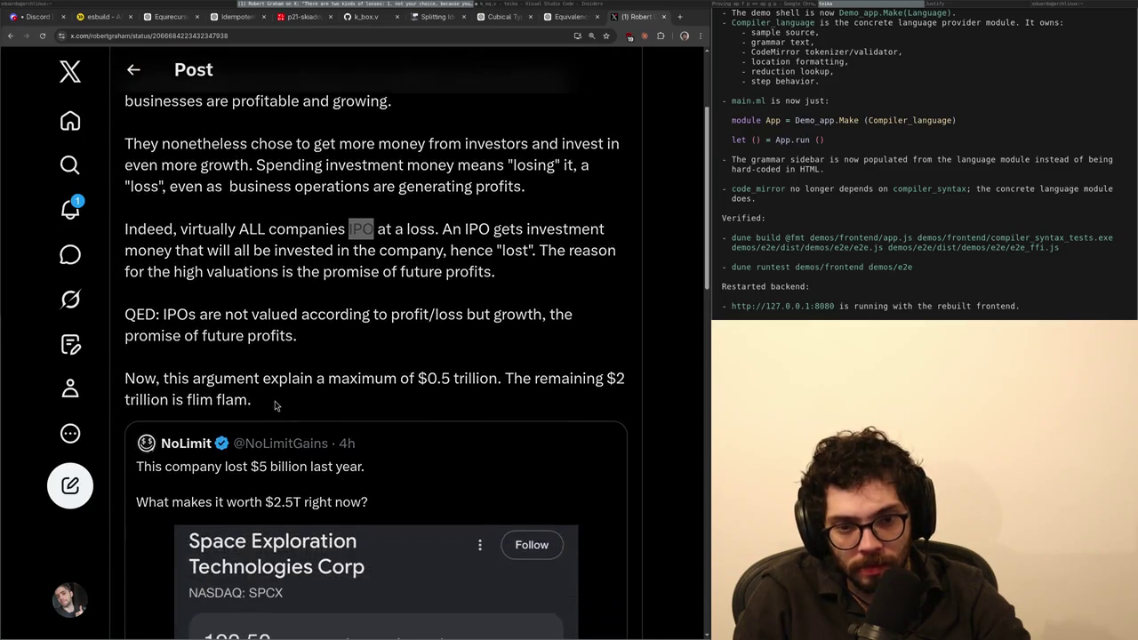
left_click(78, 209)
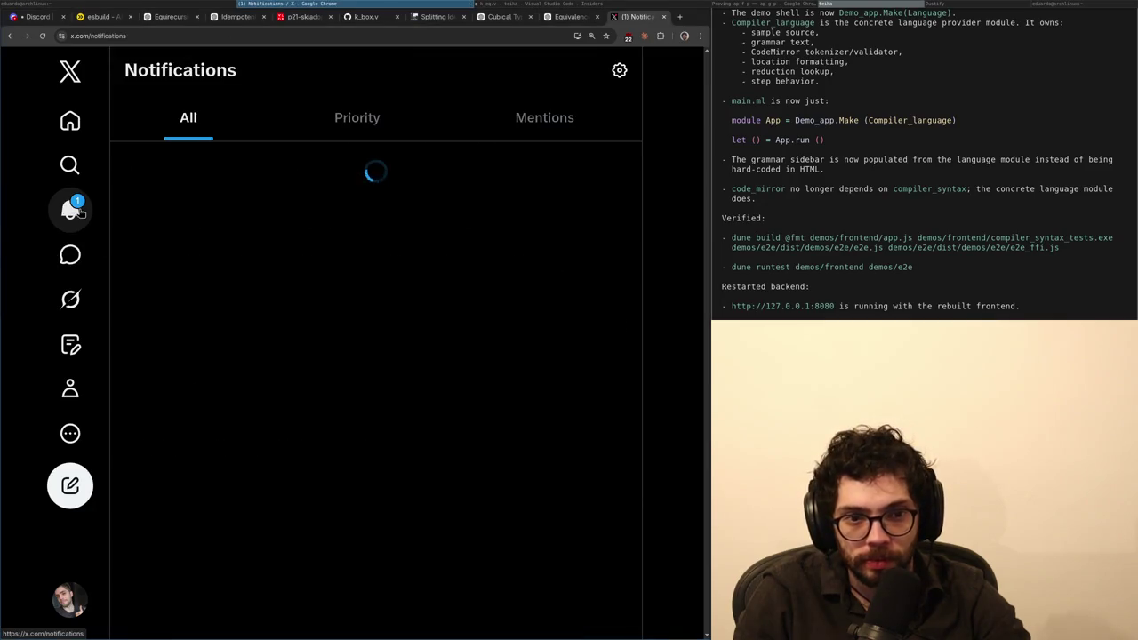
key("alt+Left")
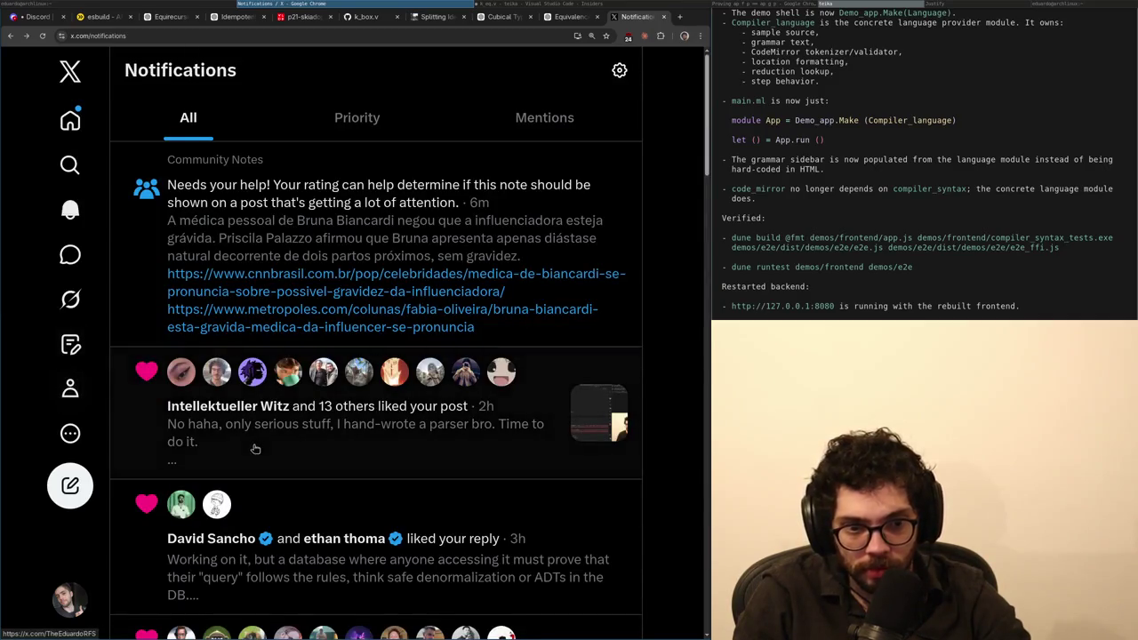
Scroll the Following feed and briefly view the quoted Arena.ai leaderboard post
scroll(249, 471, "down", 3)
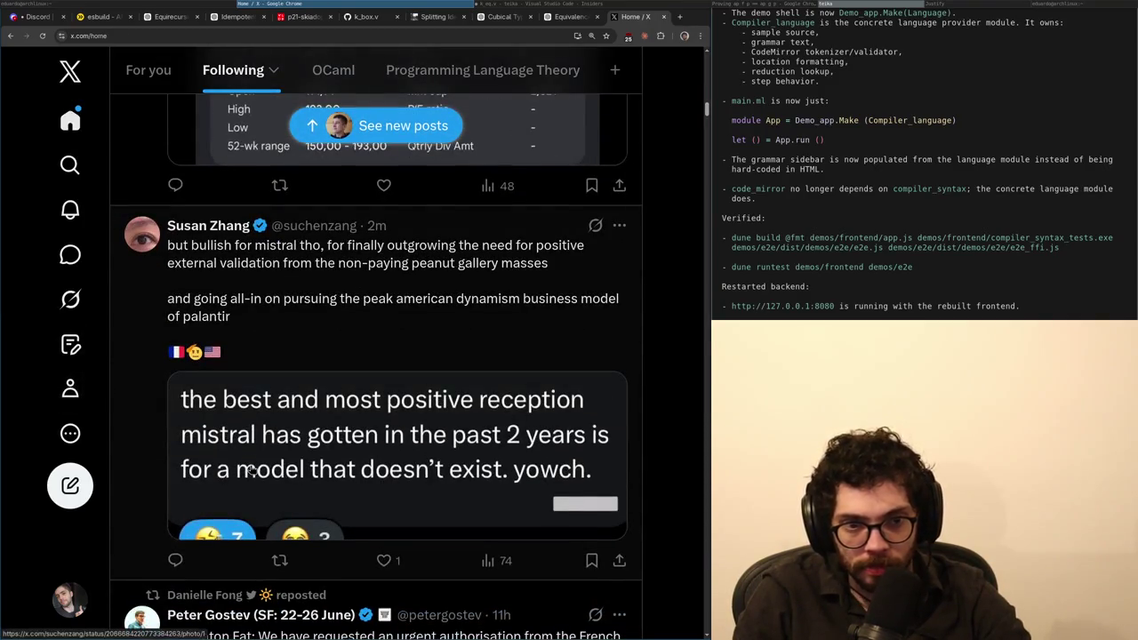
scroll(247, 480, "down", 3)
scroll(249, 487, "down", 3)
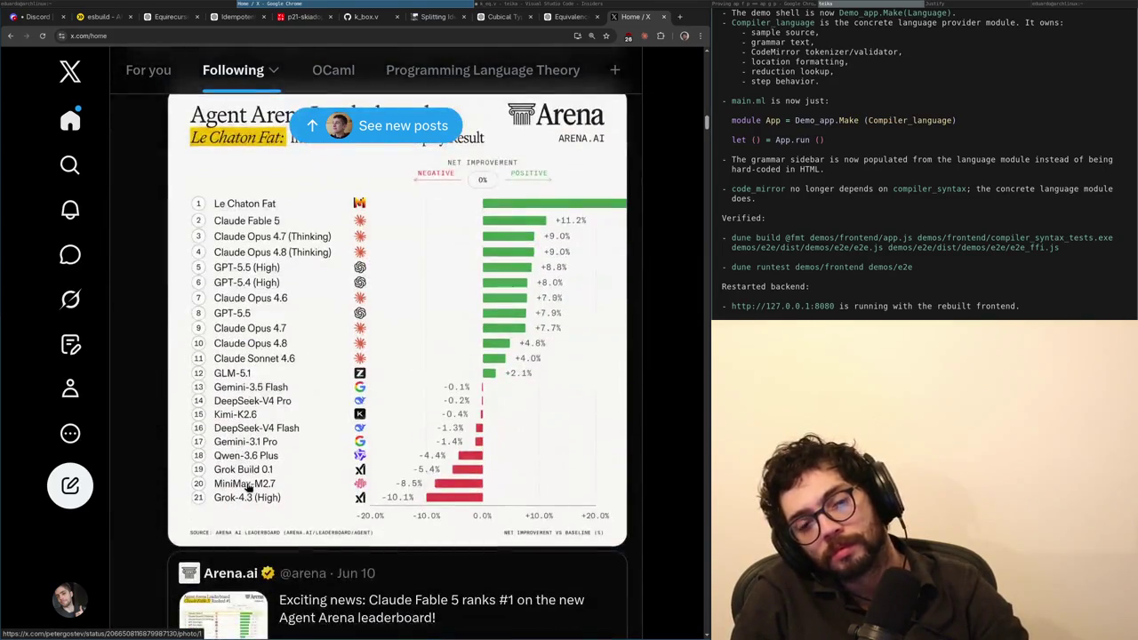
scroll(249, 488, "up", 1)
scroll(249, 487, "up", 1)
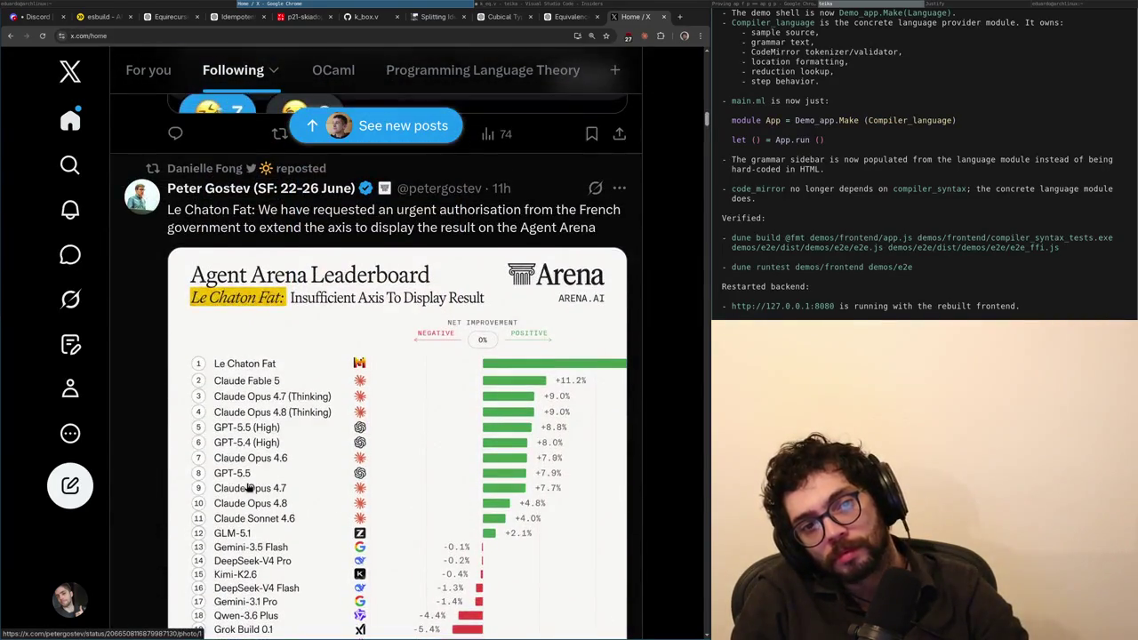
scroll(249, 487, "down", 1)
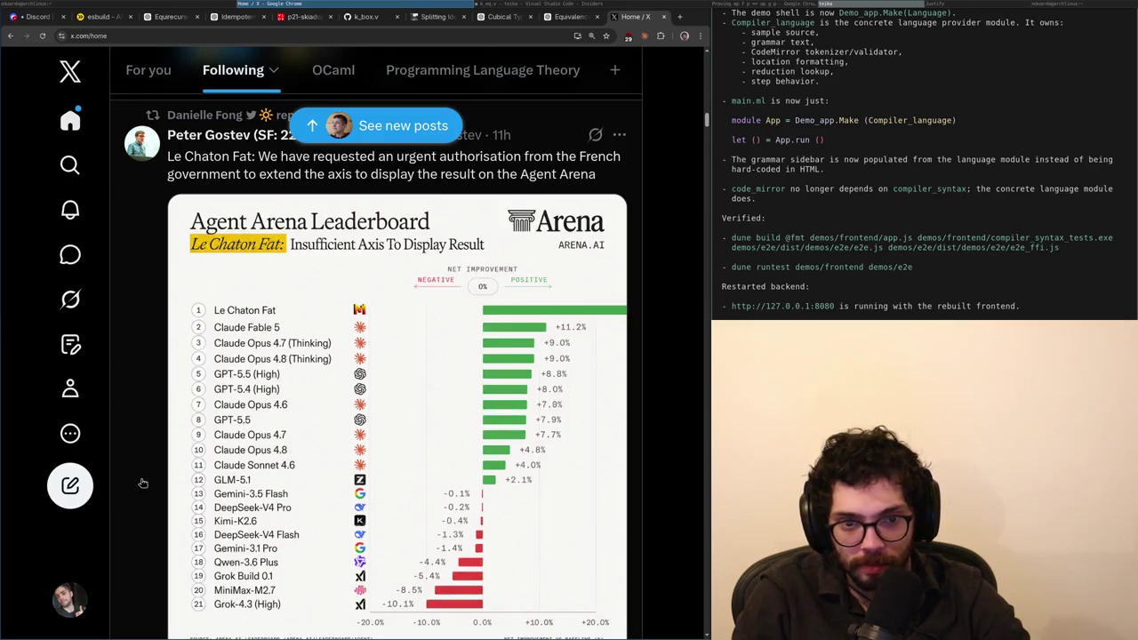
scroll(142, 483, "down", 3)
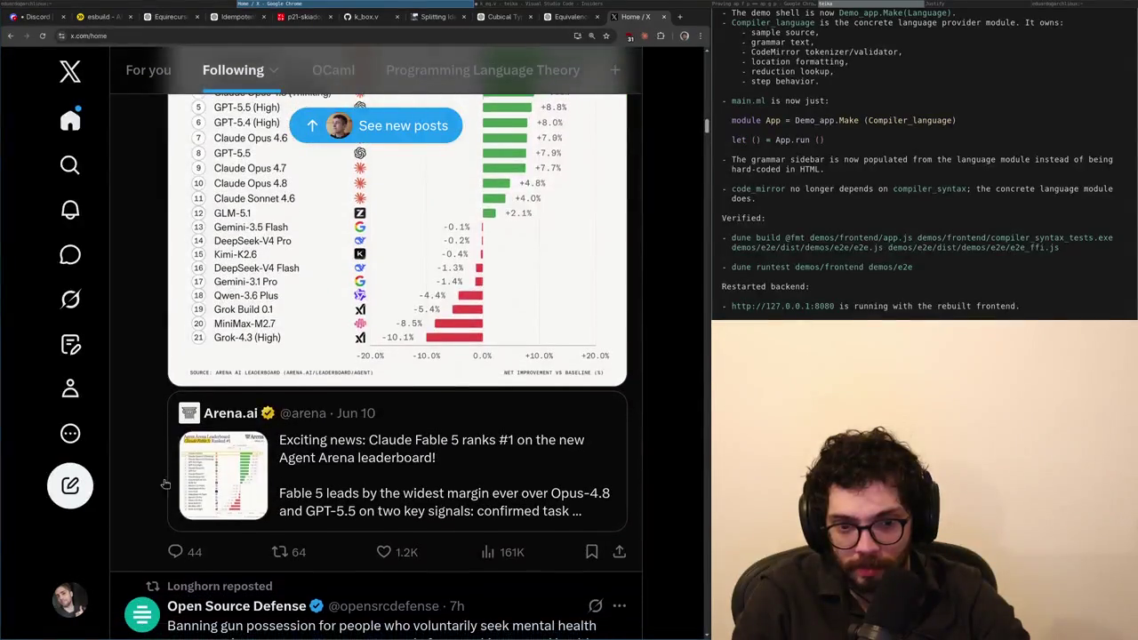
left_click(328, 478)
scroll(329, 475, "down", 3)
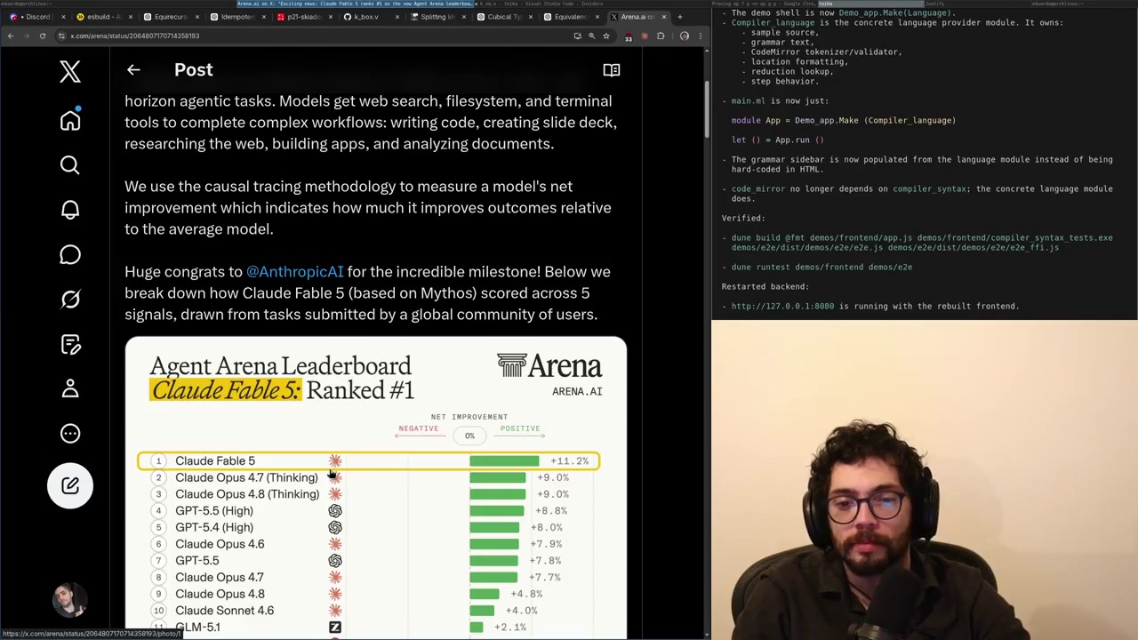
key("alt+Left")
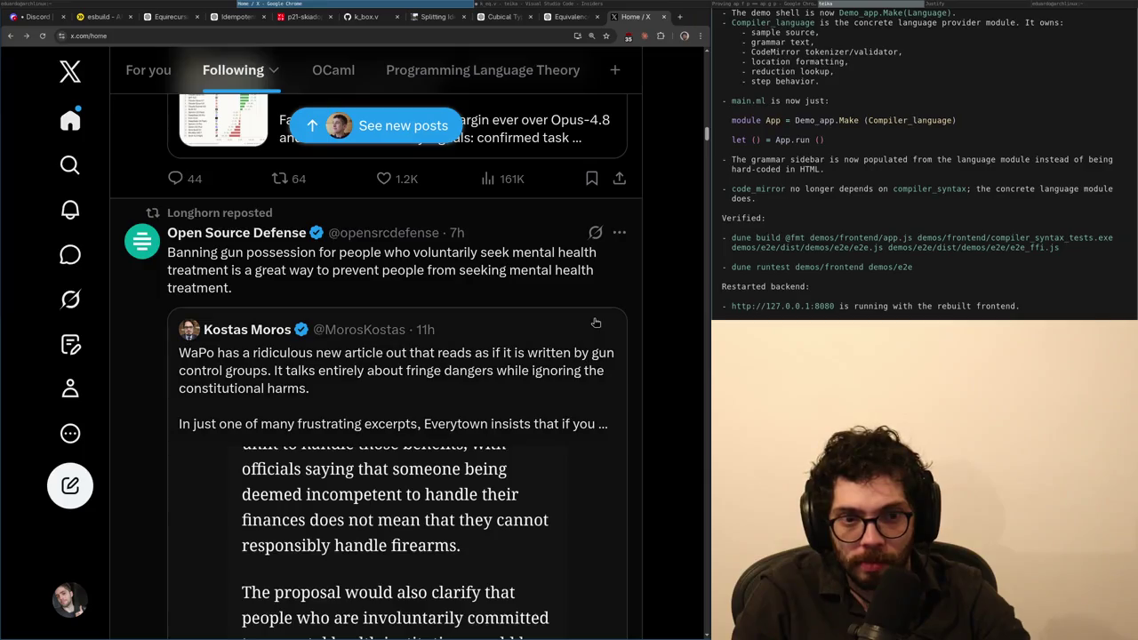
Open the Open Source Defense gun-possession post and scroll down through its replies
scroll(534, 329, "up", 1)
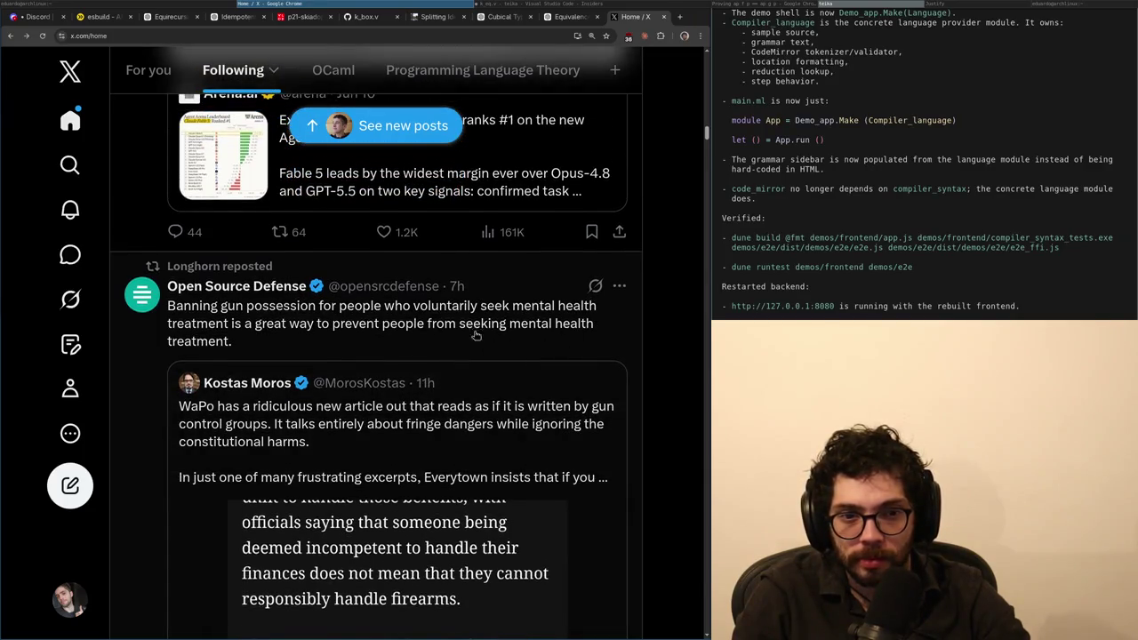
scroll(387, 339, "down", 1)
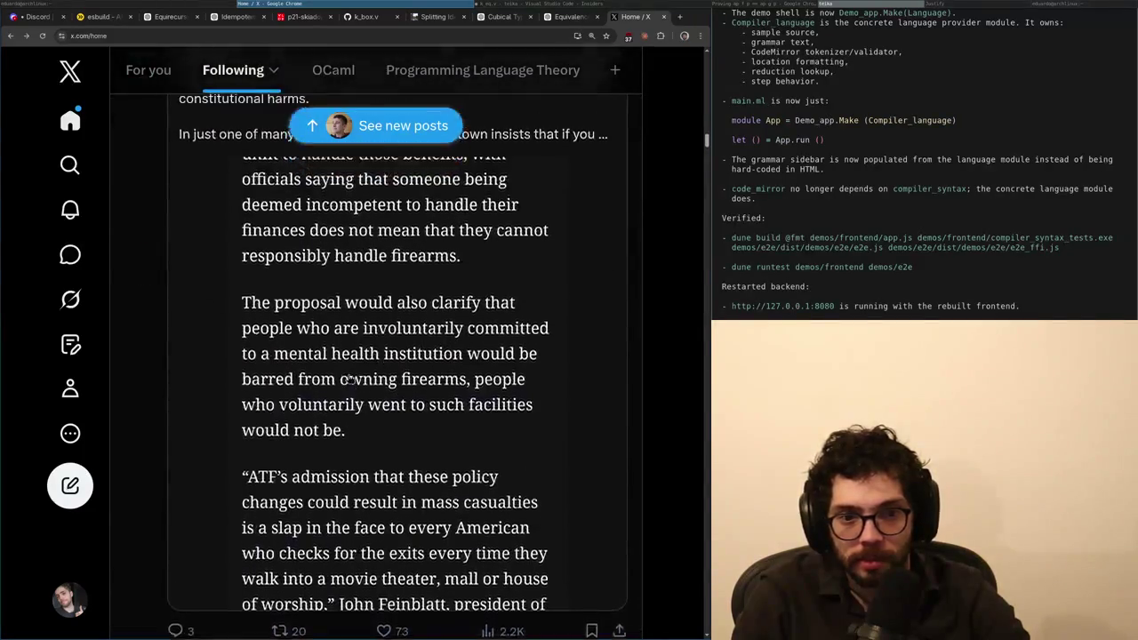
left_click(299, 297)
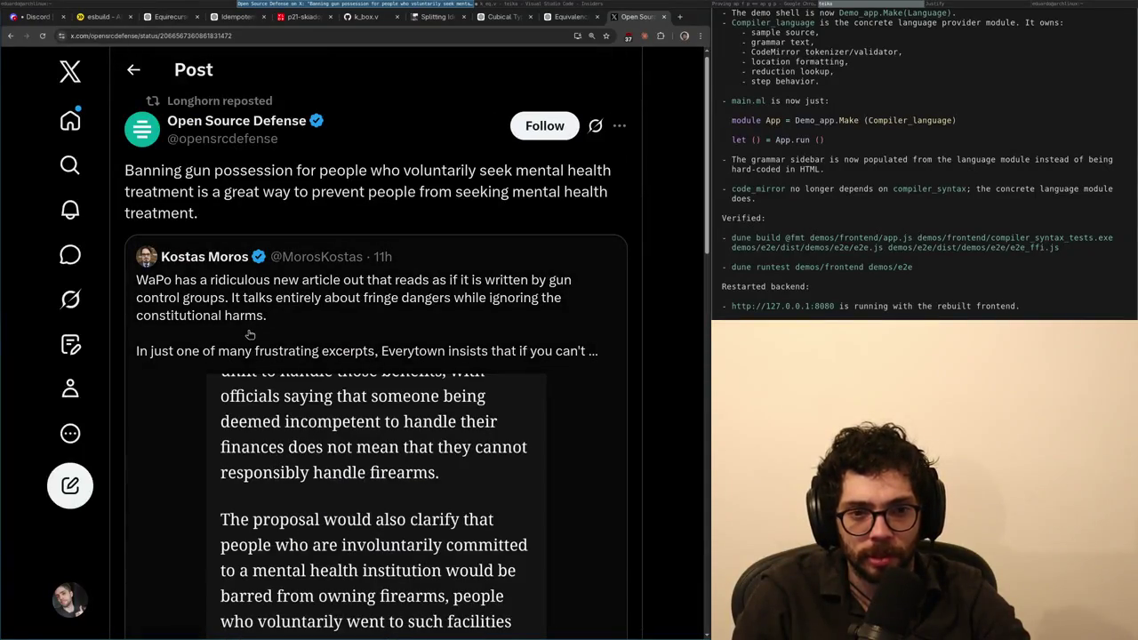
scroll(247, 369, "down", 4)
scroll(249, 369, "down", 8)
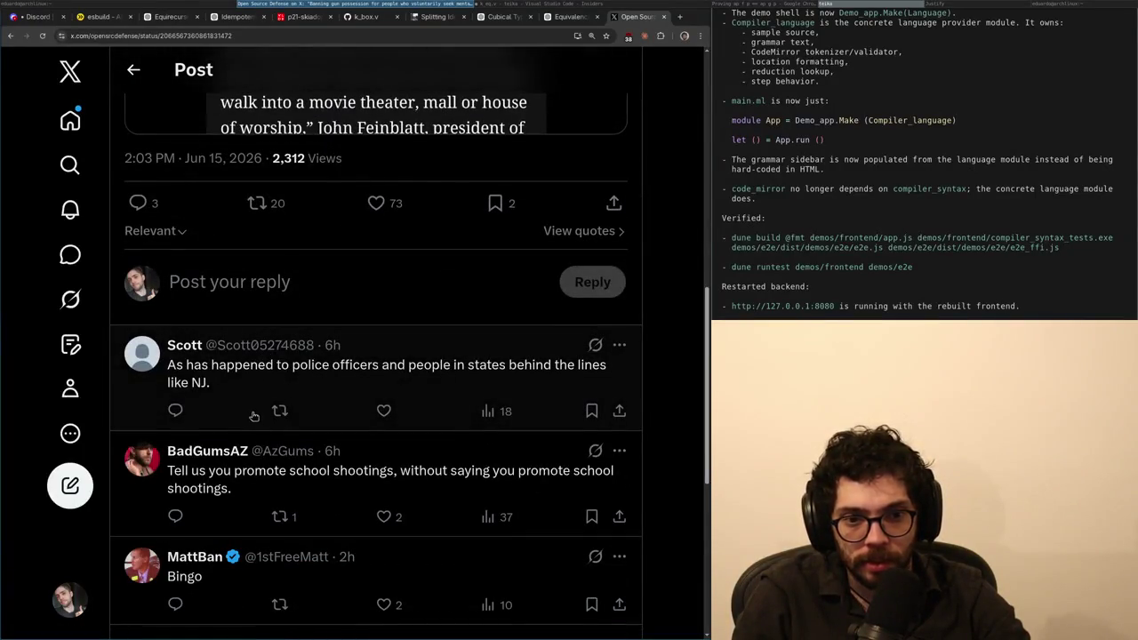
left_click_drag(254, 418, 267, 471)
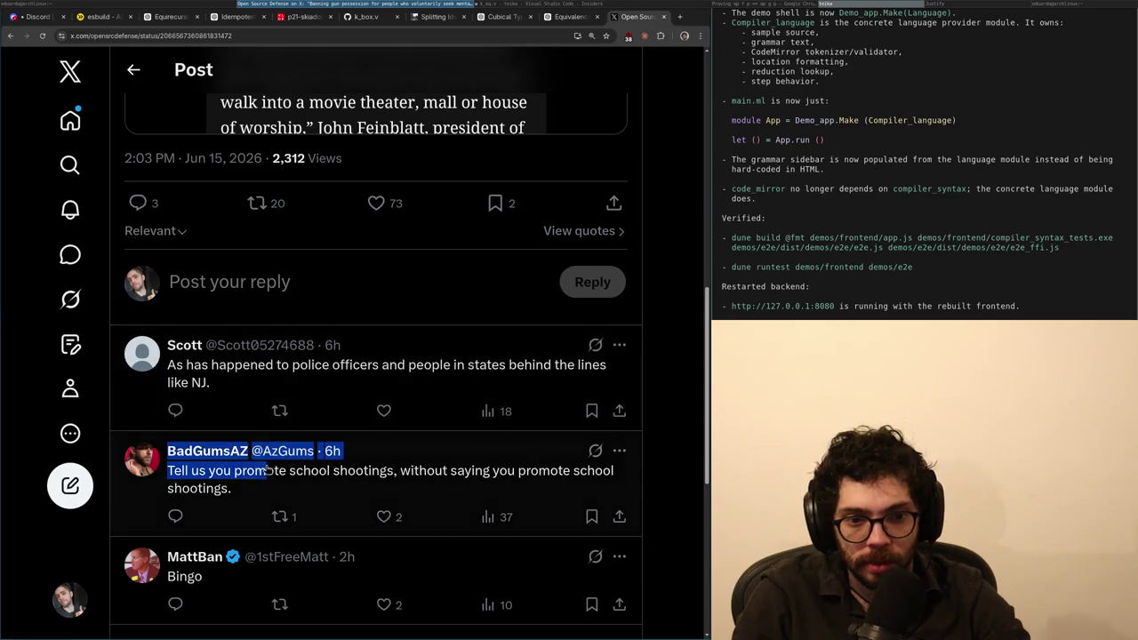
left_click(655, 557)
Go back to the X home timeline and scroll through it
key("alt+Left")
scroll(643, 543, "down", 5)
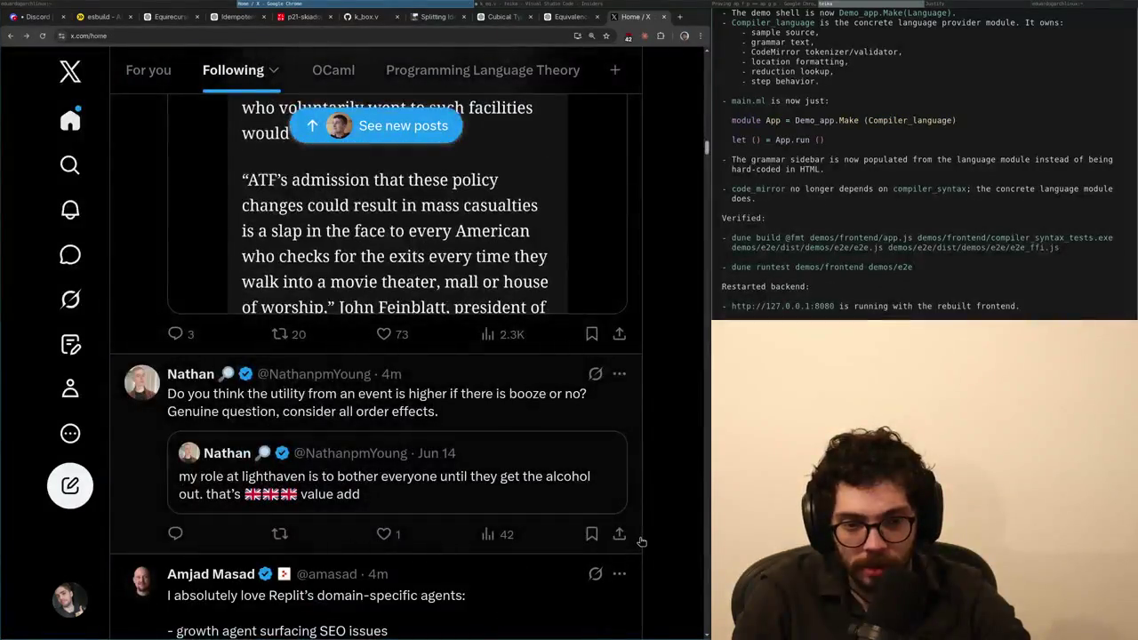
scroll(562, 503, "down", 6)
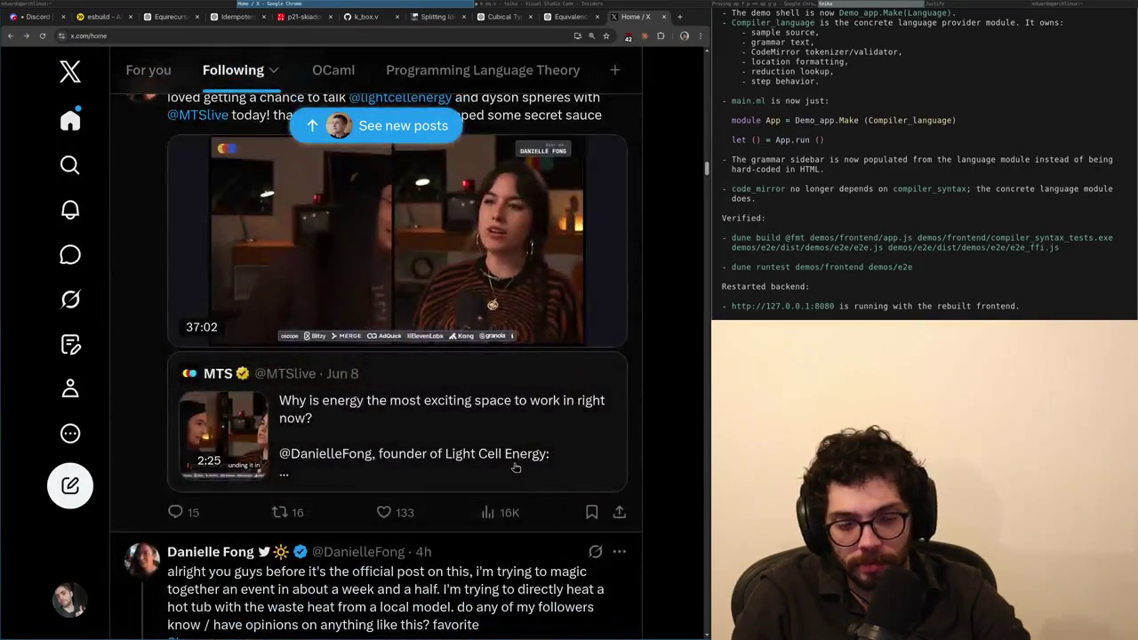
scroll(539, 102, "up", 1)
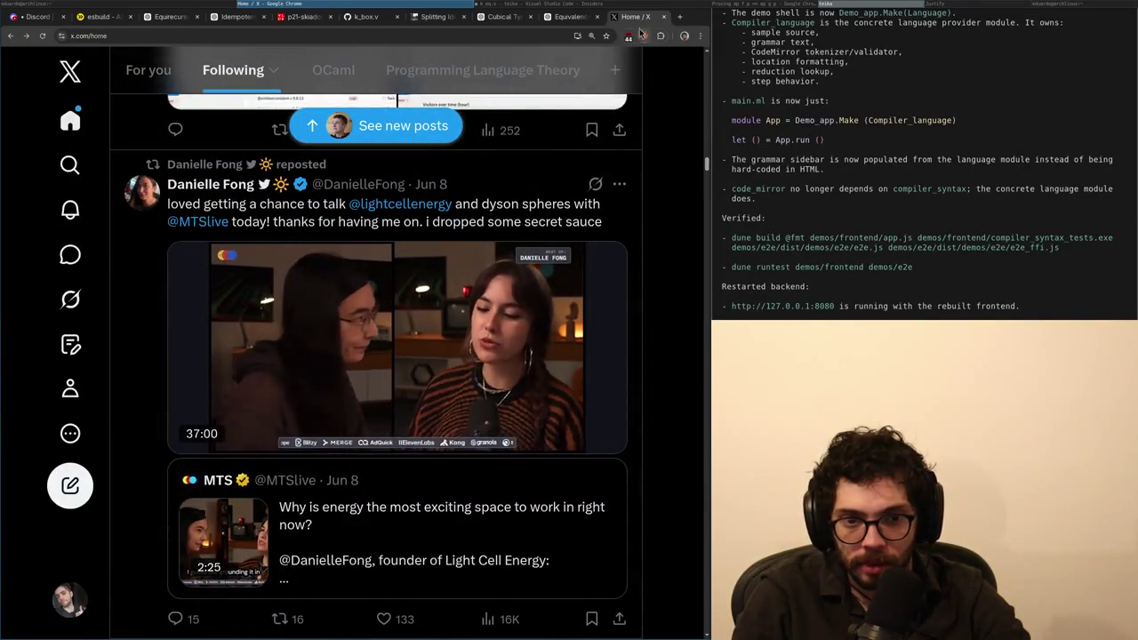
Move via the ChatGPT tab to k_eq.v in VS Code, placing the cursor on empty line 223
left_click(617, 16)
left_click(570, 4)
left_click(285, 412)
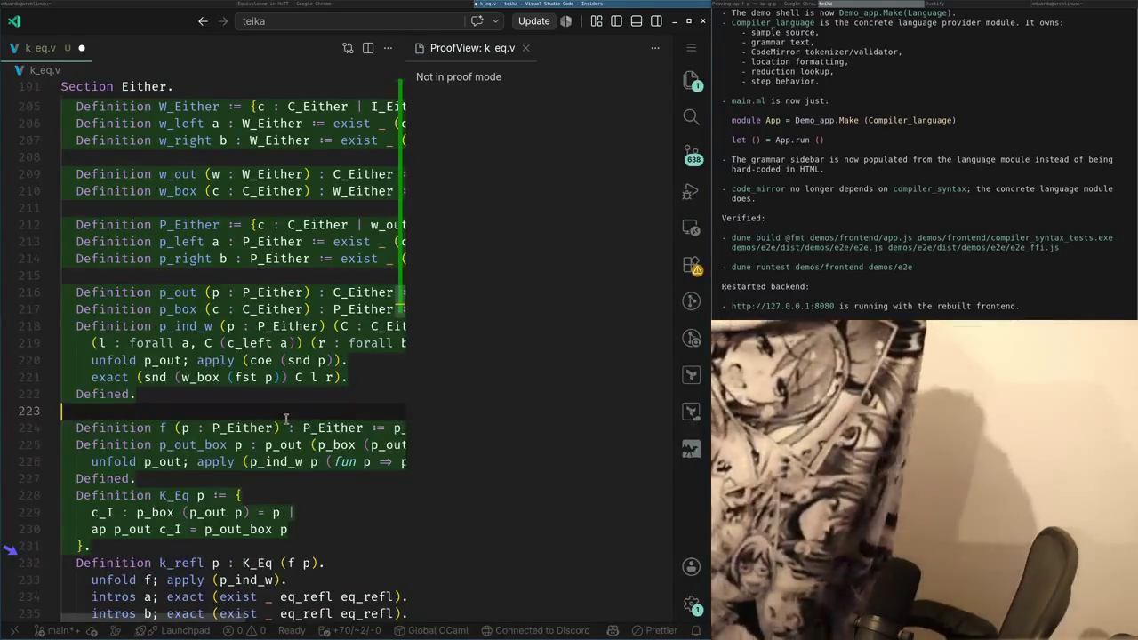
Toggle between Chrome and the k_eq.v file, then start a new Chrome tab
left_click(316, 4)
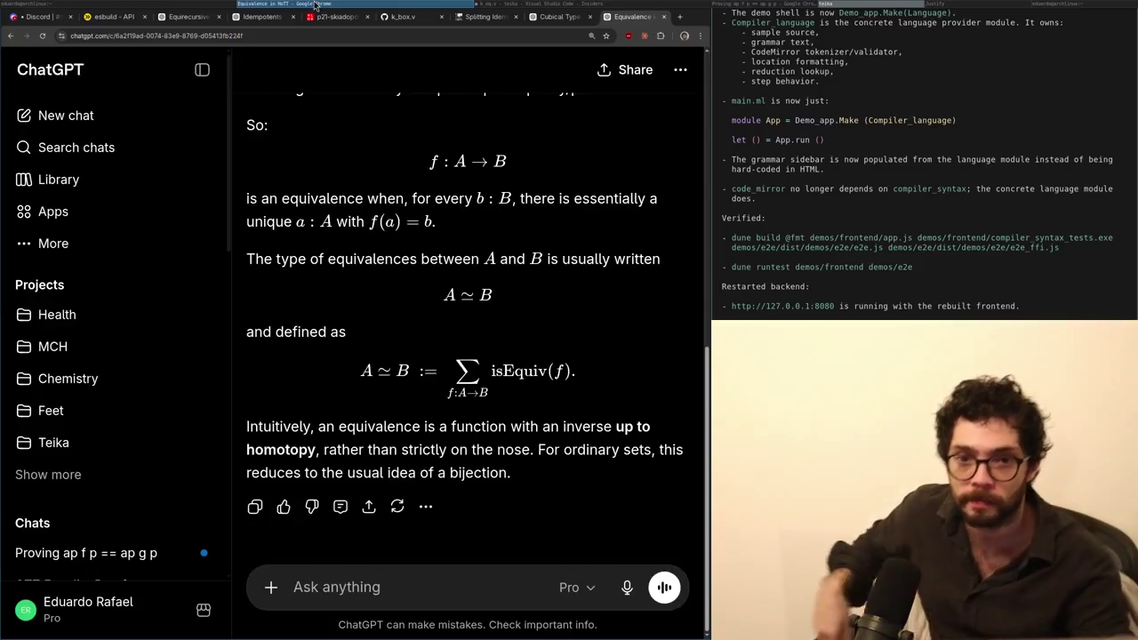
left_click(316, 4)
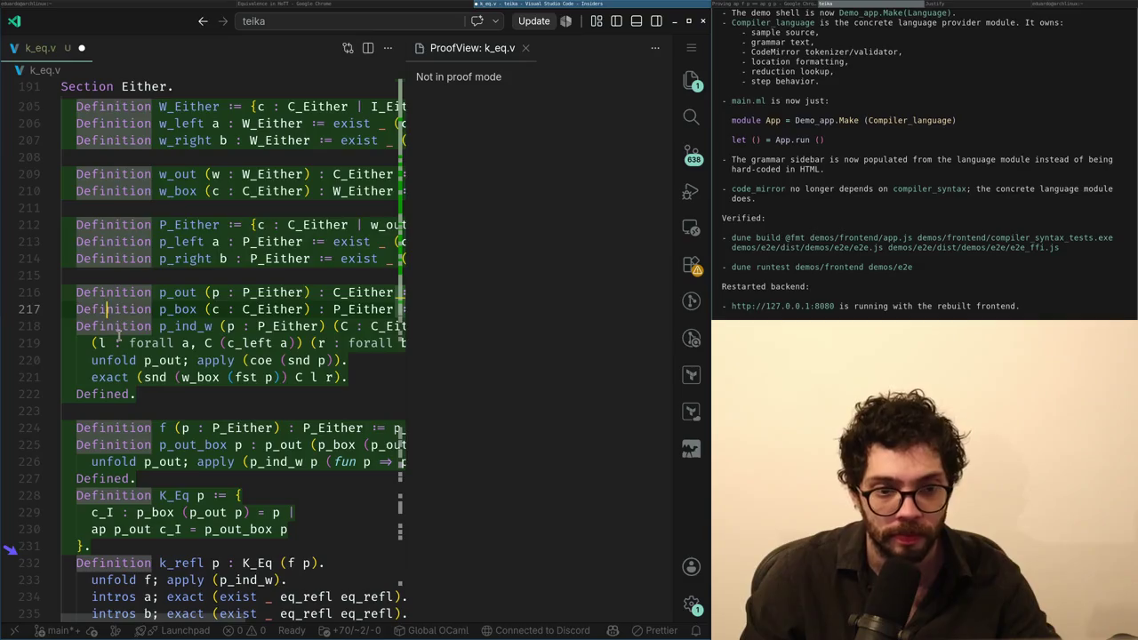
key("alt+Tab")
key("ctrl+t")
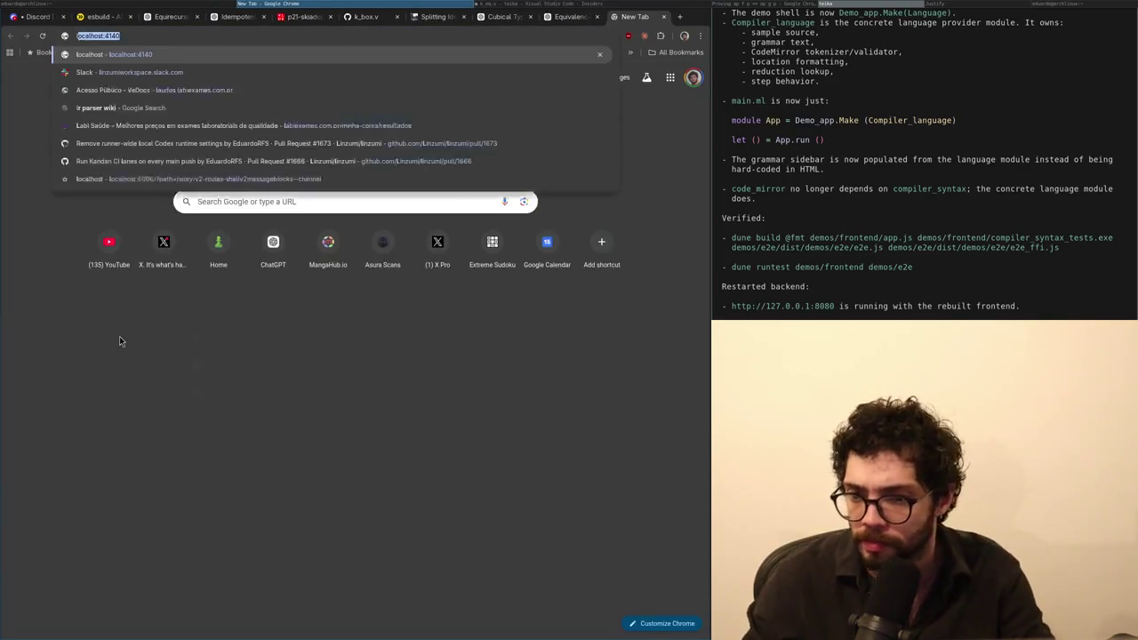
Load Teika Demos at localhost:8080 from the address bar
type("localhost:80")
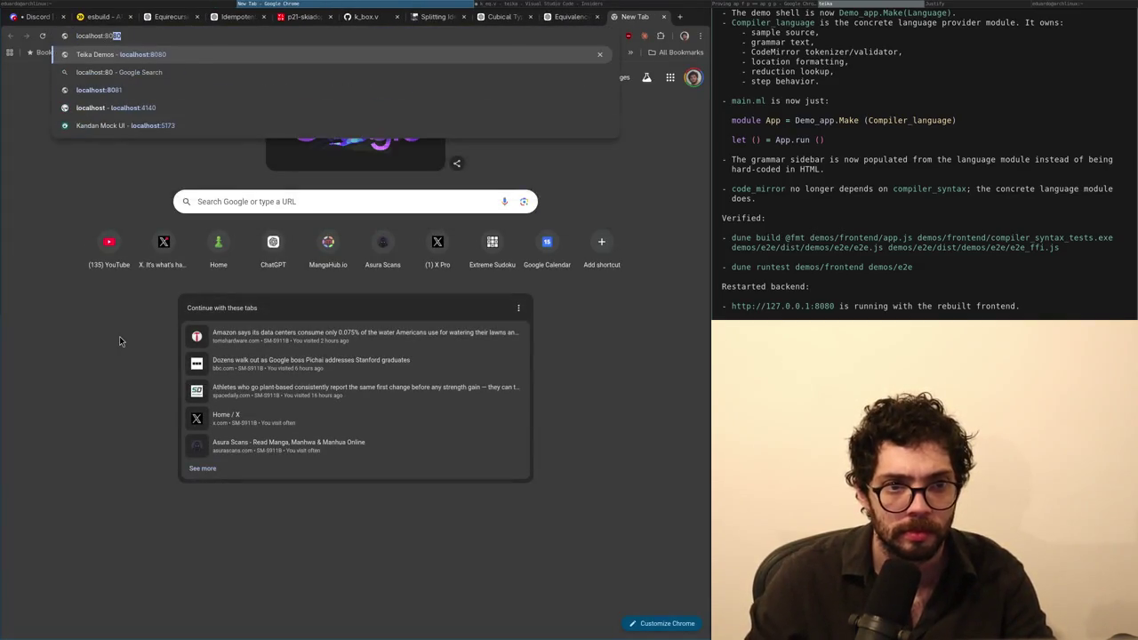
key("Return")
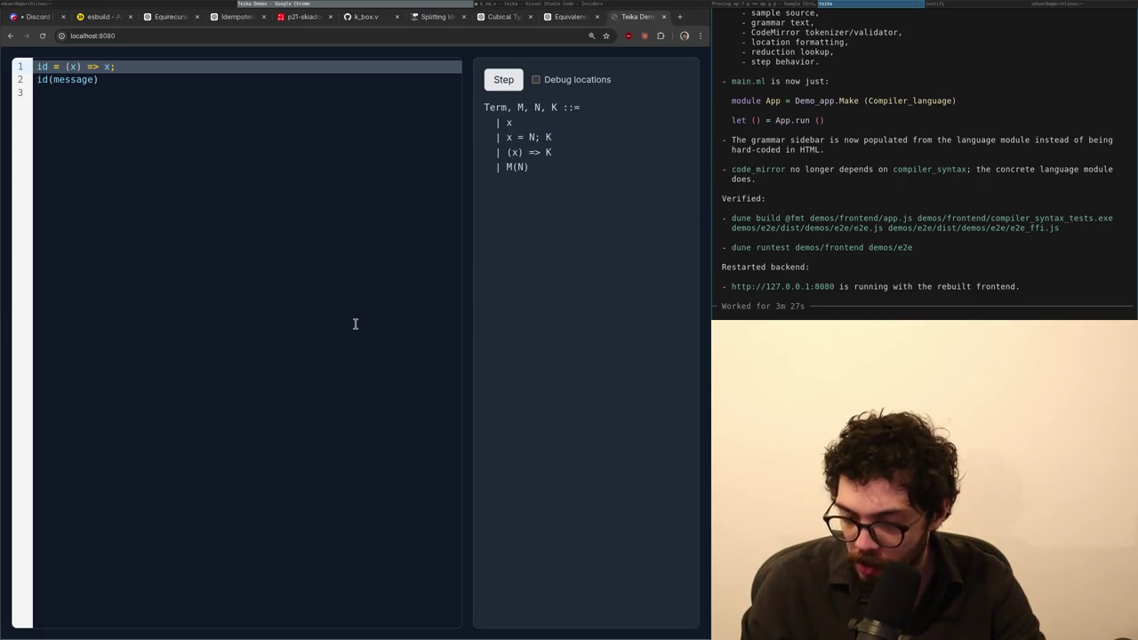
Step the id example: unfold id, reduce the application, and drop the unused definition
left_click(42, 91)
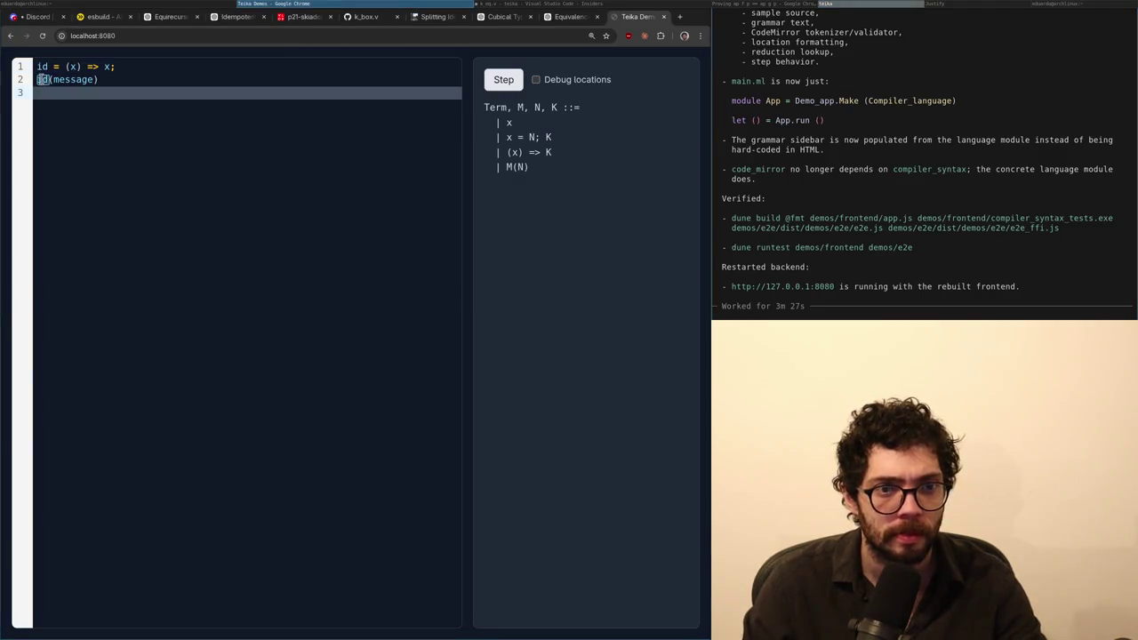
left_click(42, 80)
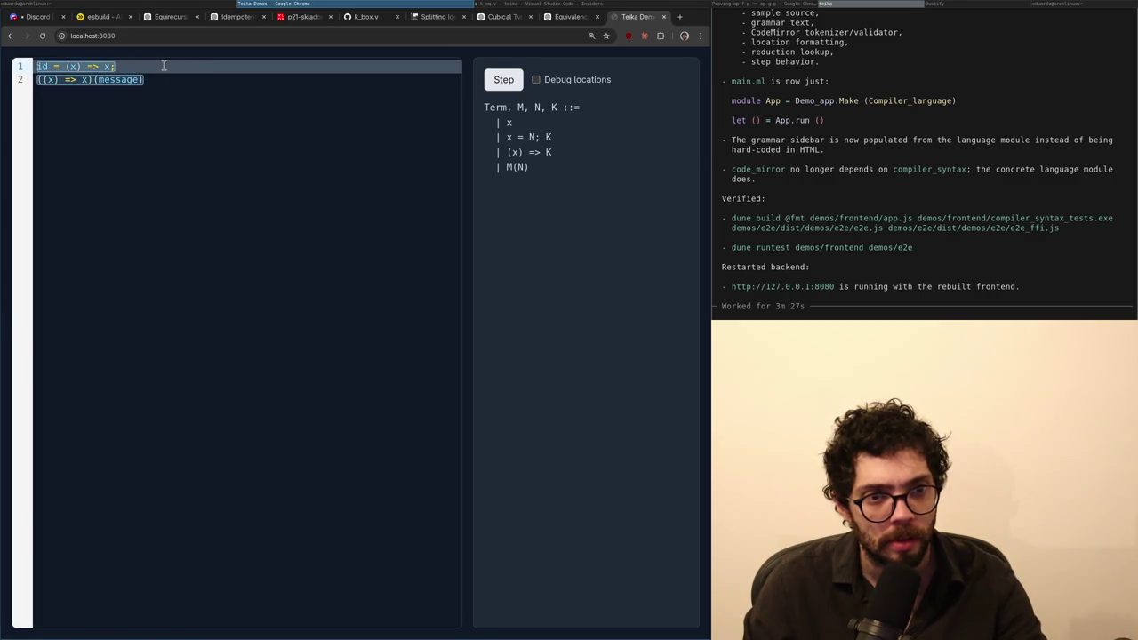
left_click(93, 80)
left_click(89, 79)
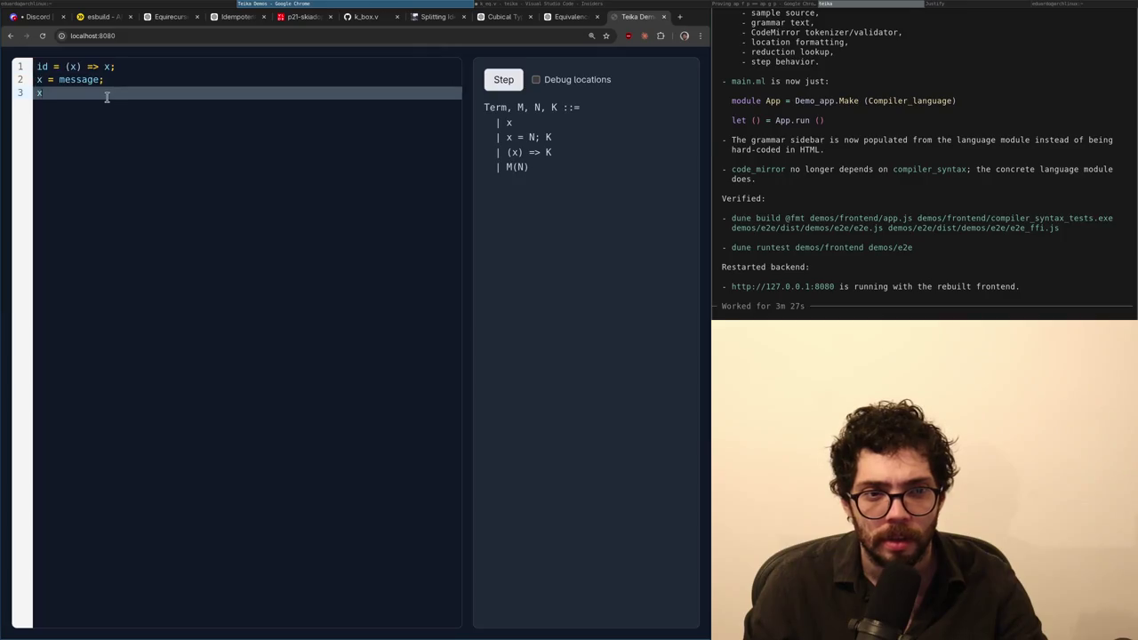
left_click(102, 80)
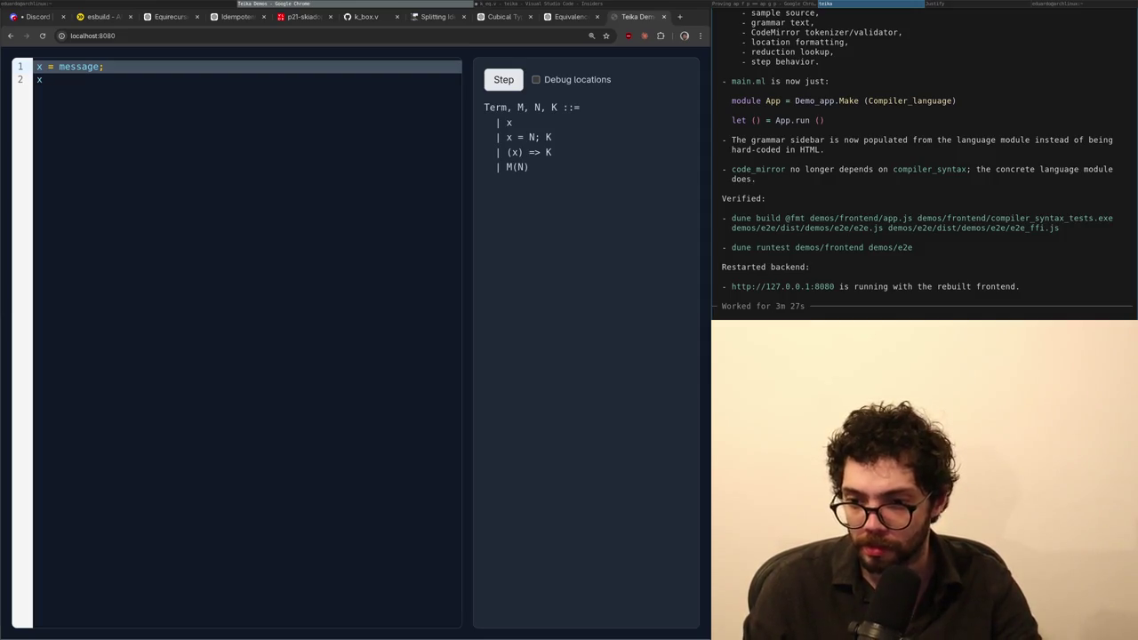
key("ctrl+t")
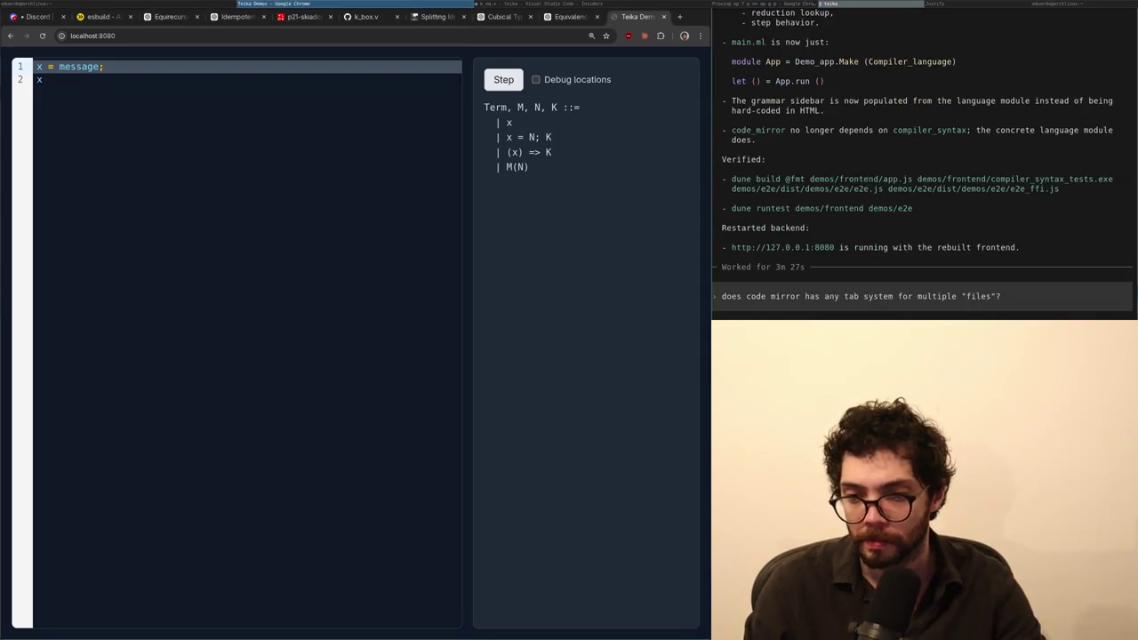
Go to sudoku.com/extreme/ via the 'sudoku' suggestion and highlight the 1s on the board
type("sudoku.com/extreme/")
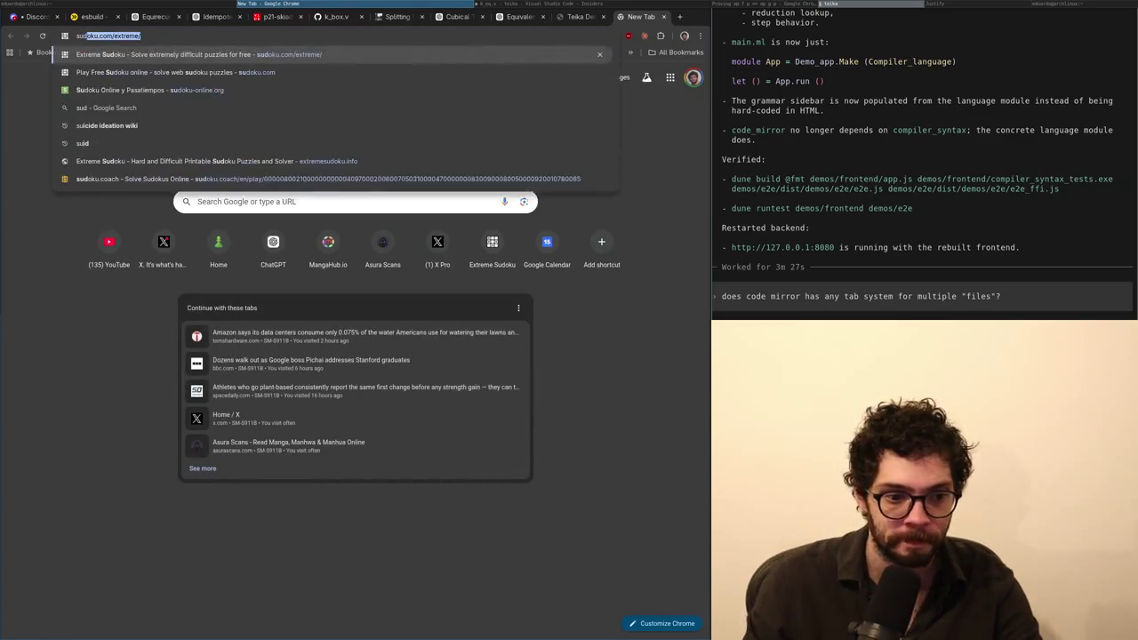
key("Return")
left_click(177, 406)
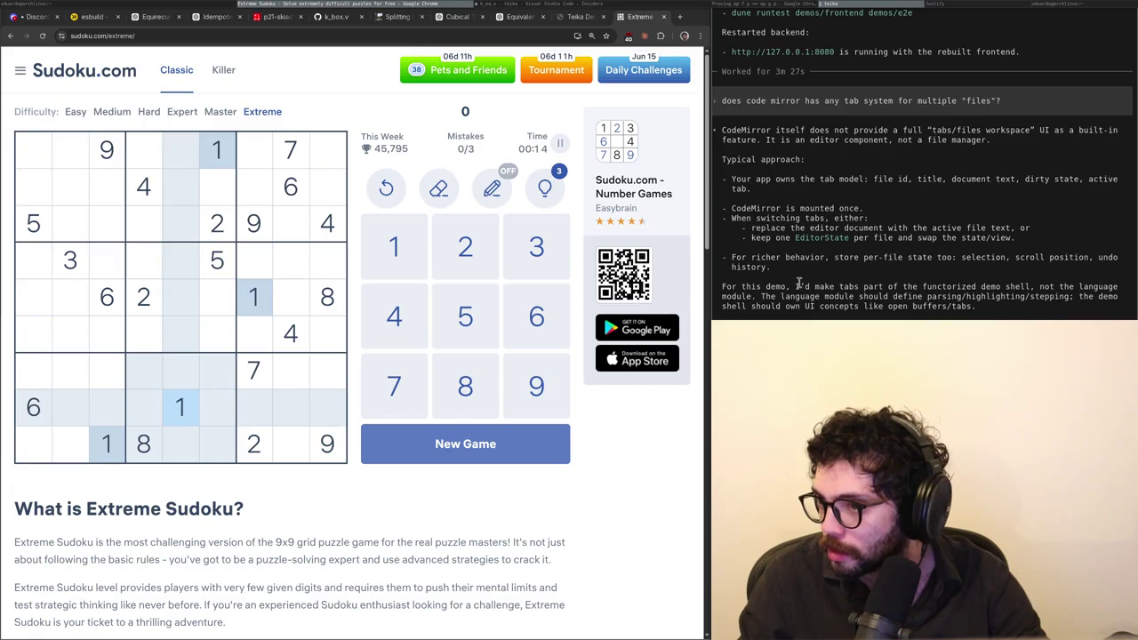
Cycle through new Extreme puzzles, then highlight the 1s and 2s on the chosen one
left_click(262, 113)
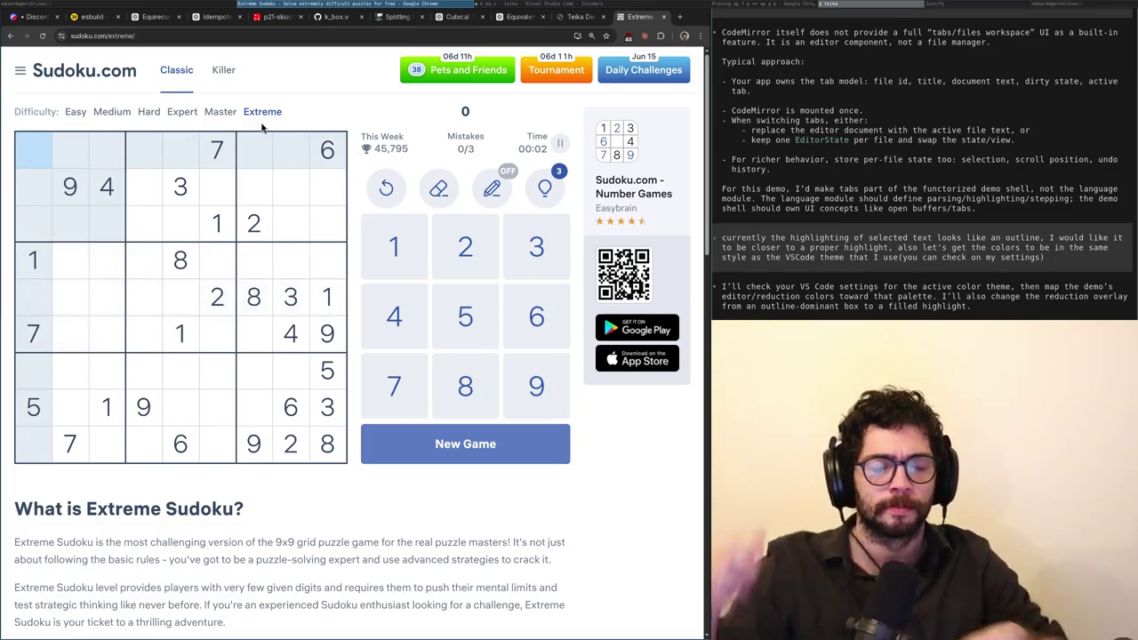
left_click(262, 113)
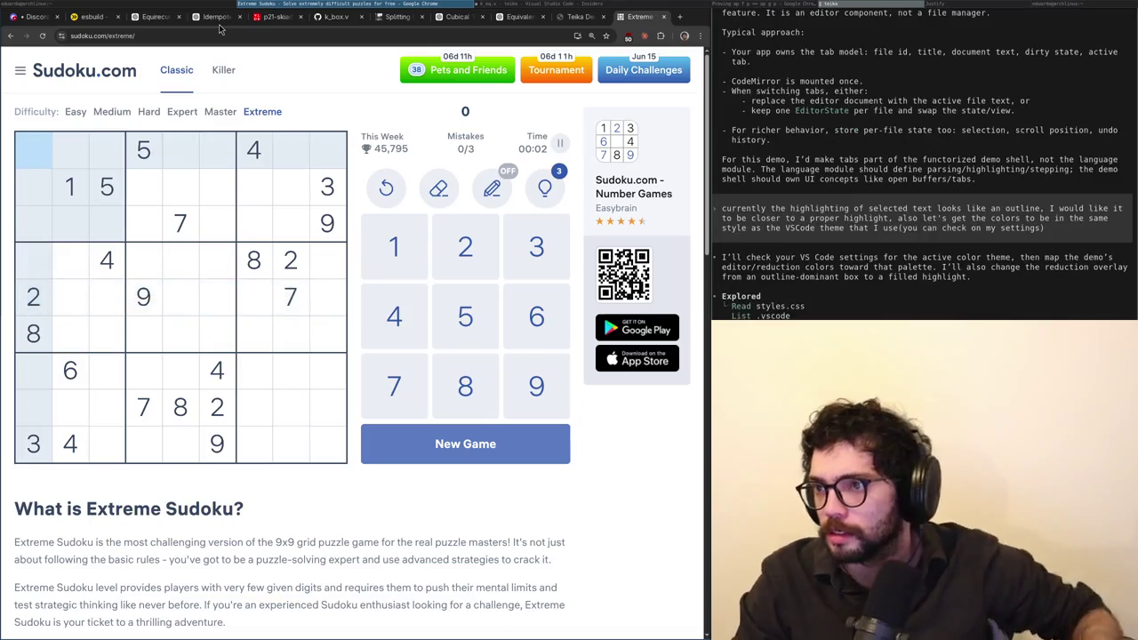
left_click(251, 113)
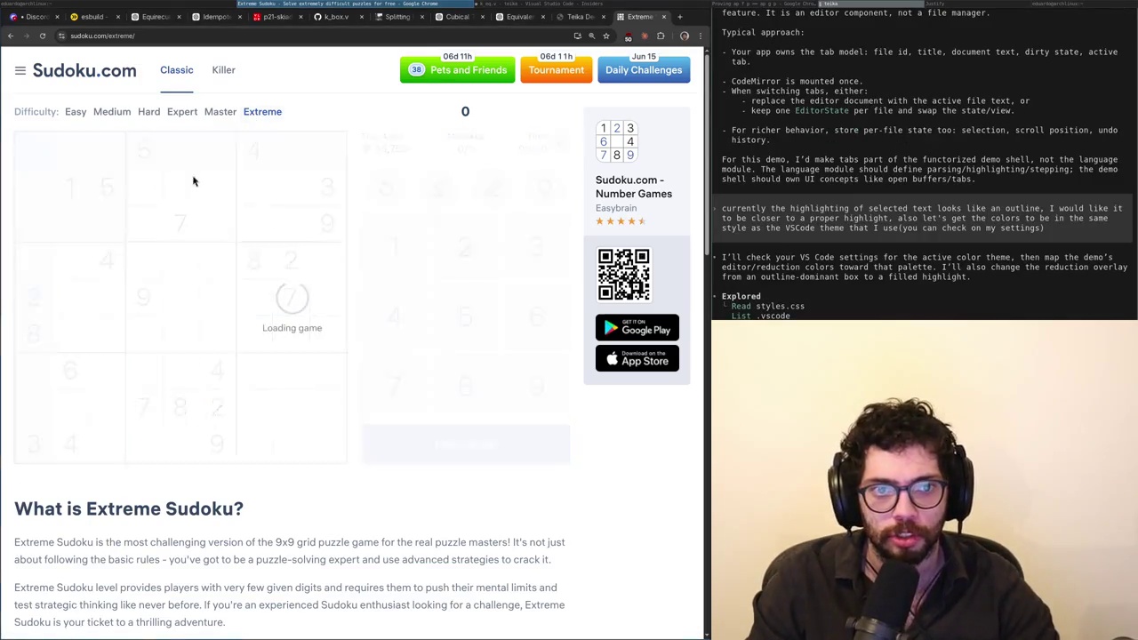
left_click(183, 181)
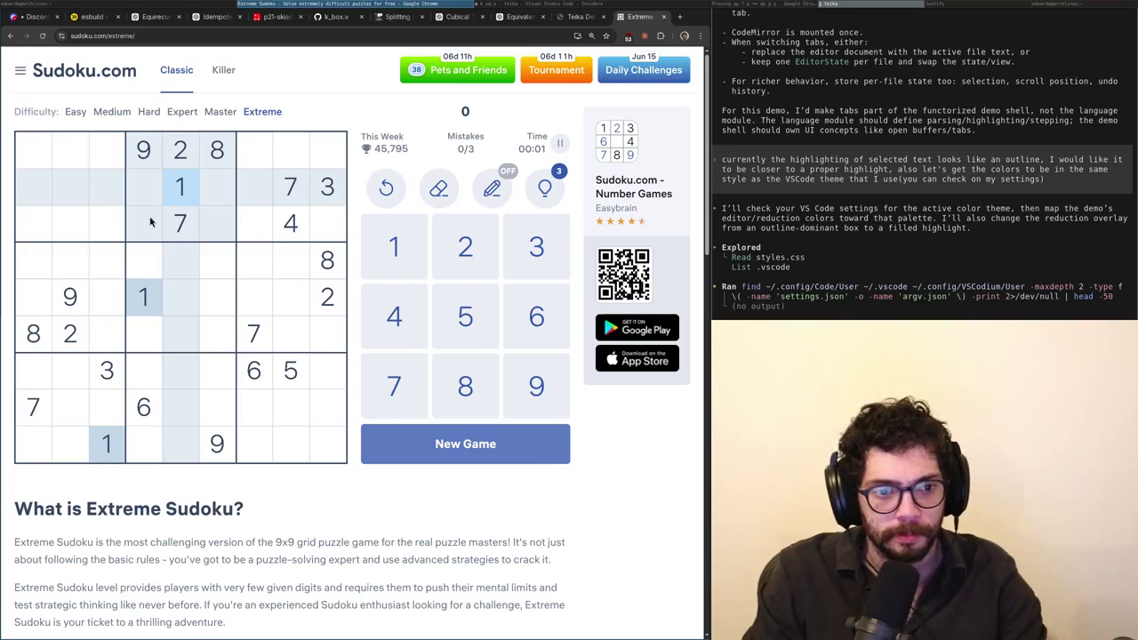
left_click(326, 300)
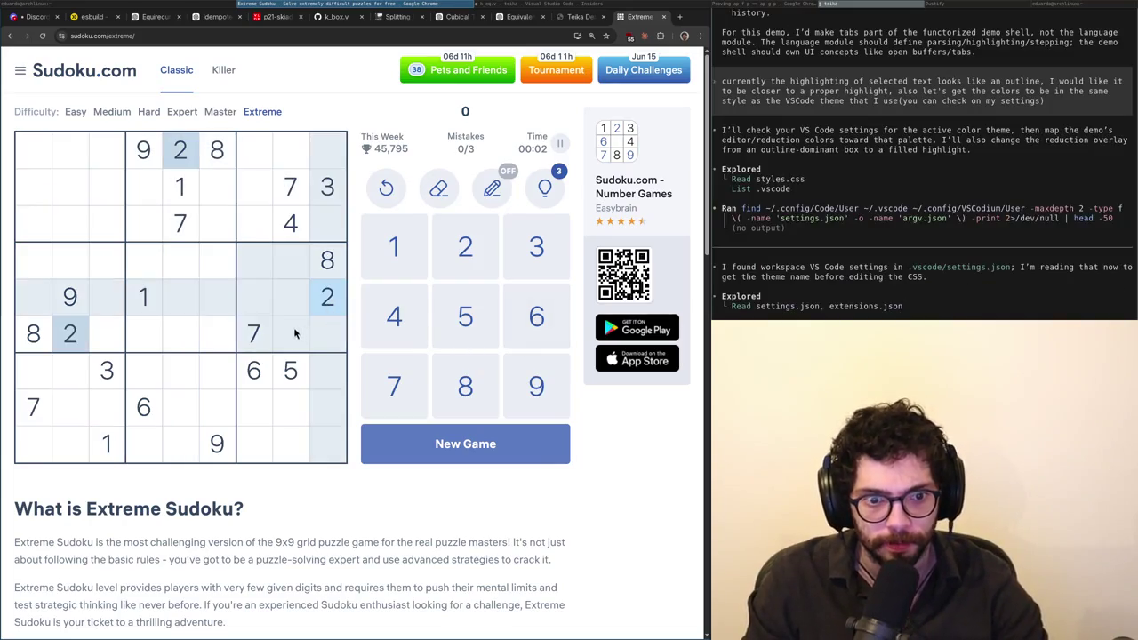
Scan the positions of the 3s, 7s, 4s, 5s, 6s, 8s, 2s and 9s
left_click(327, 201)
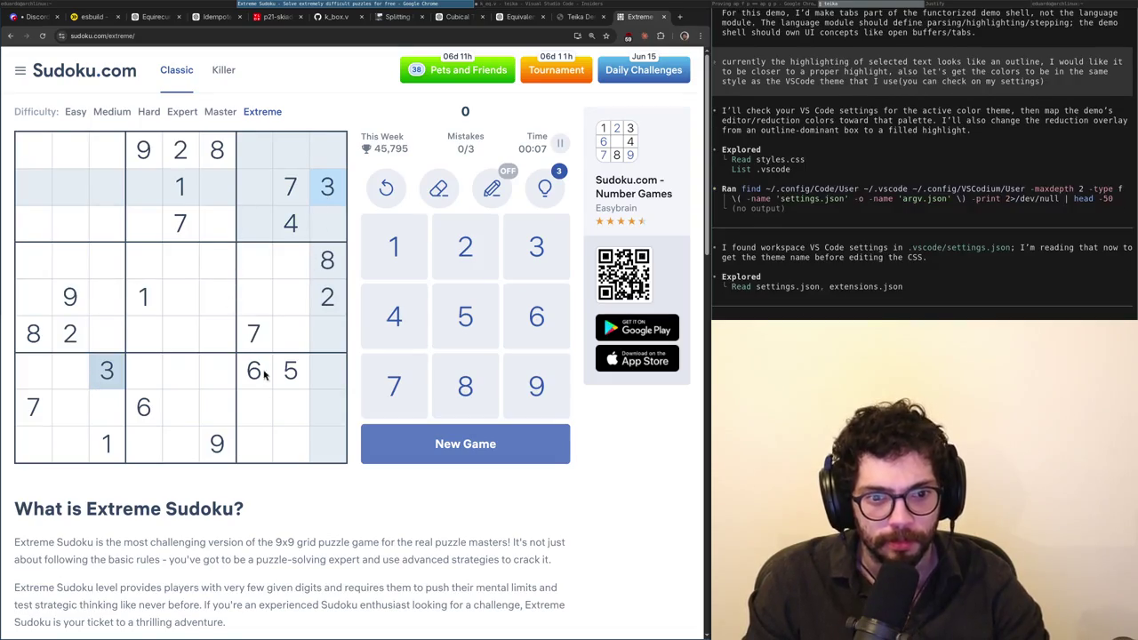
left_click(294, 189)
left_click(319, 189)
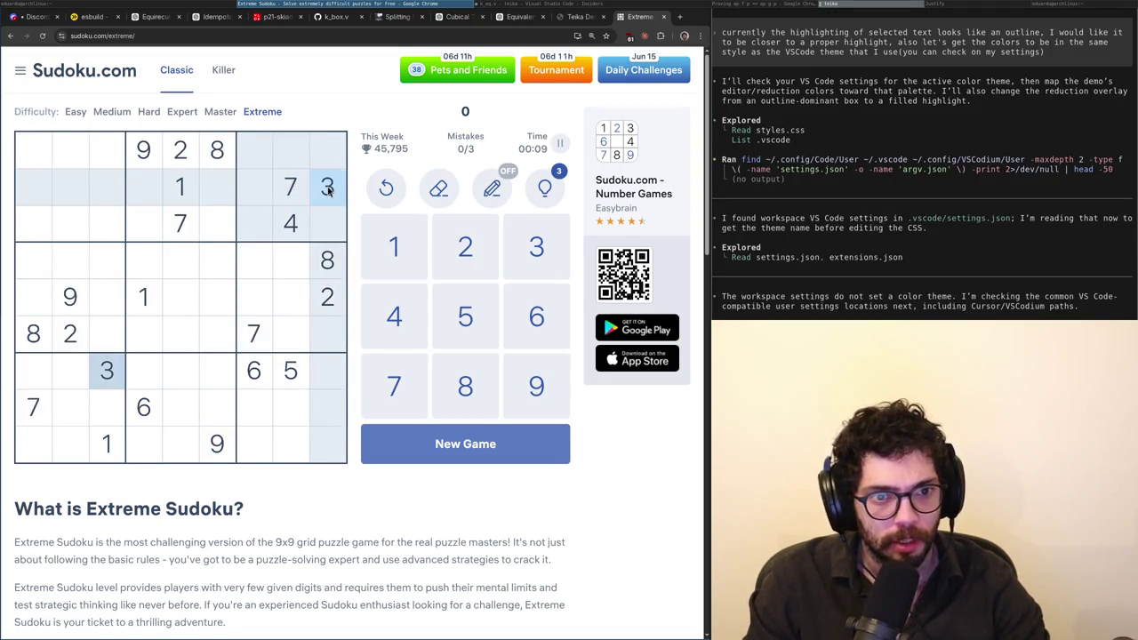
left_click(305, 222)
left_click(292, 372)
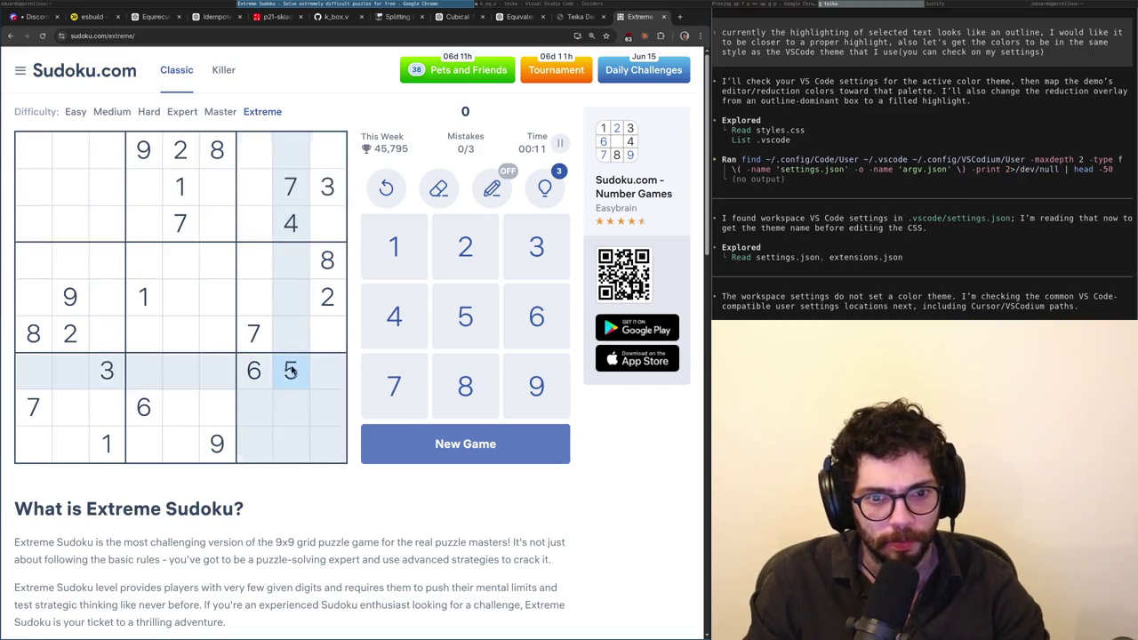
left_click(269, 371)
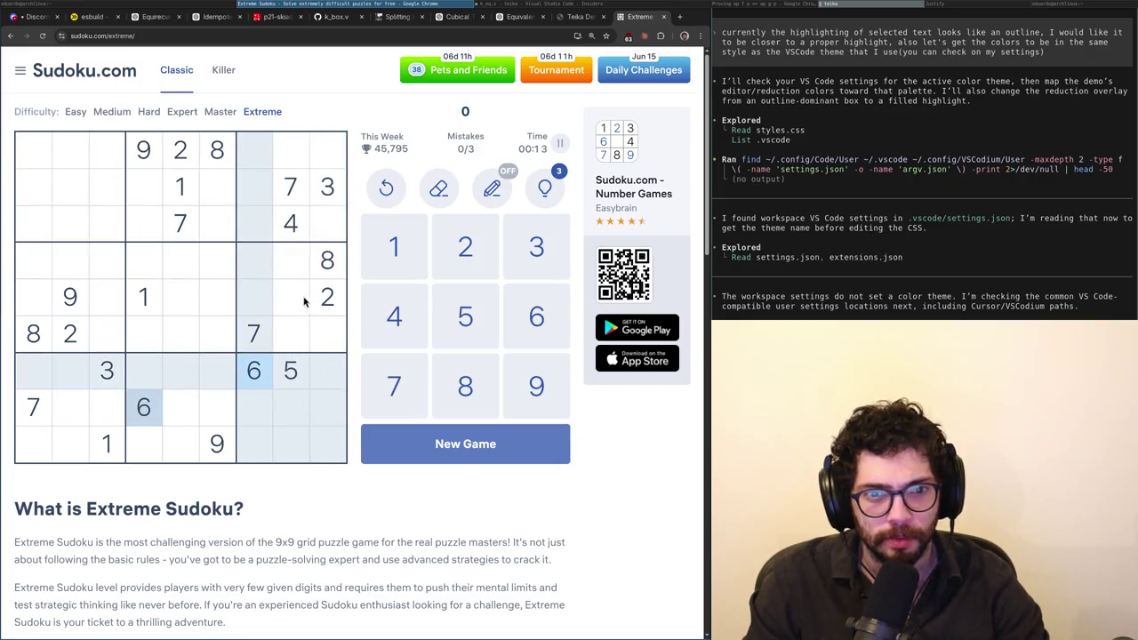
left_click(254, 330)
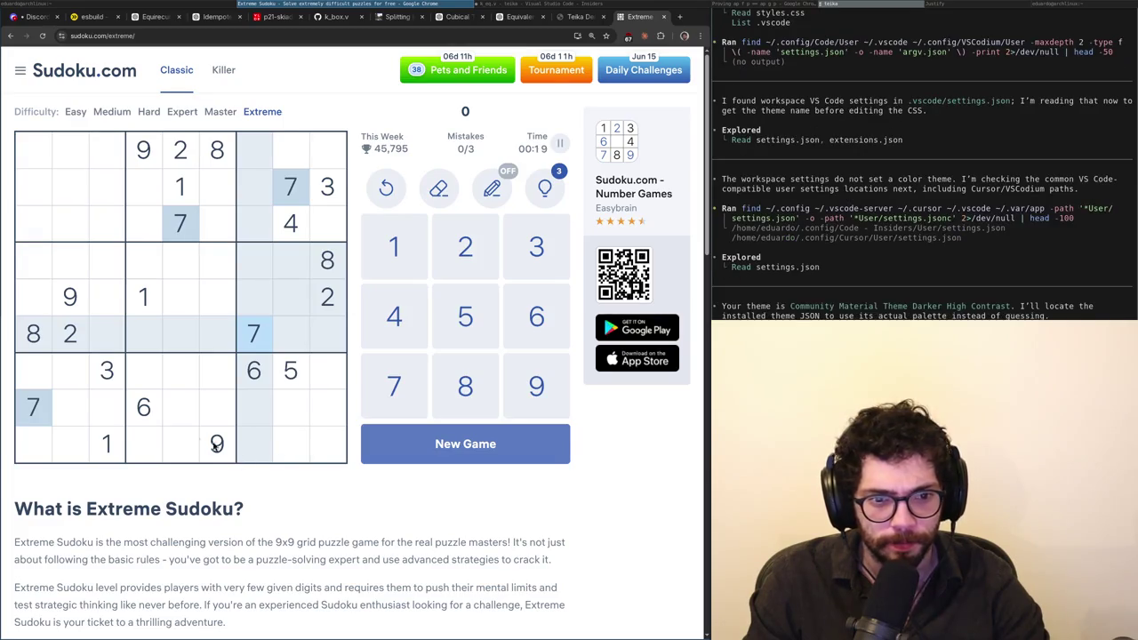
left_click(216, 147)
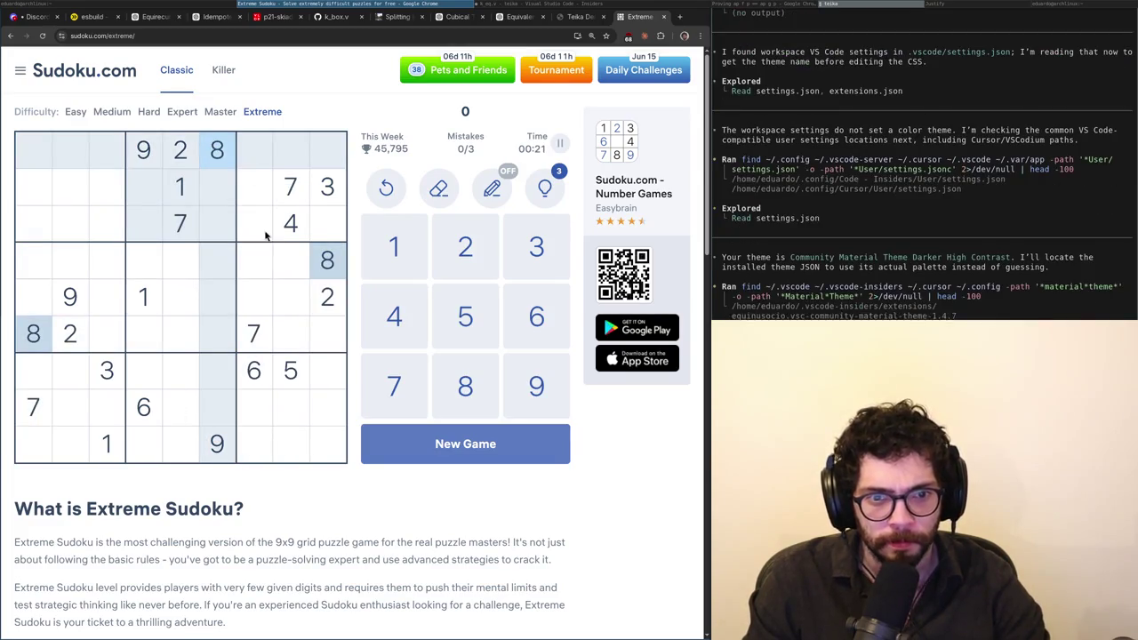
left_click(323, 302)
left_click(323, 272)
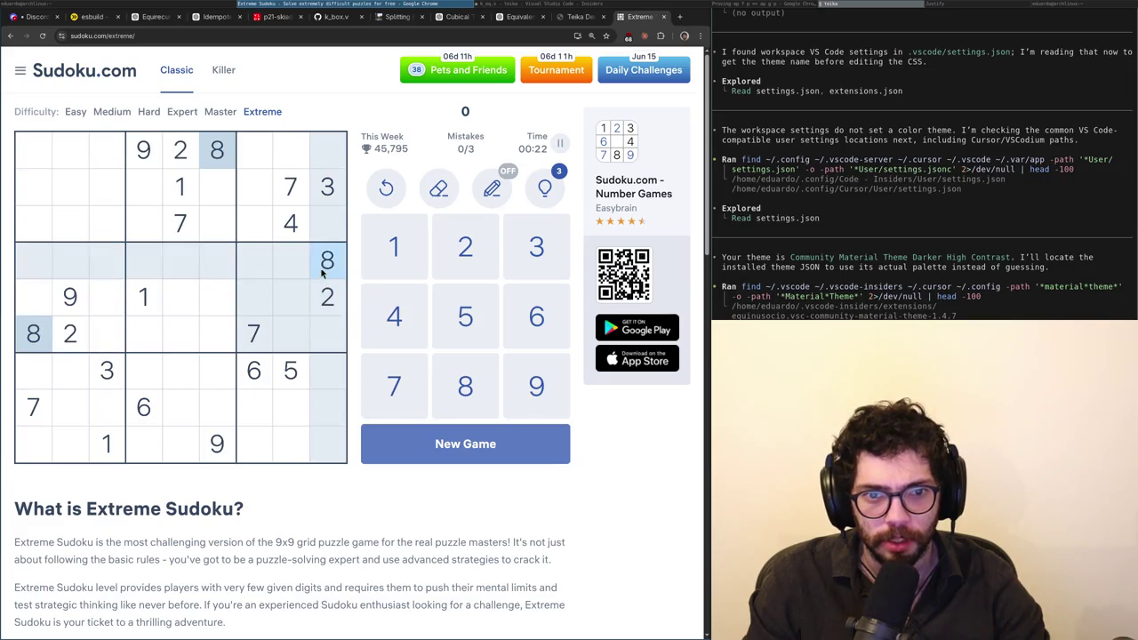
left_click(134, 153)
Enter 9 at row 3, column 9 and 8 at row 5, column 5
left_click(331, 215)
key("9")
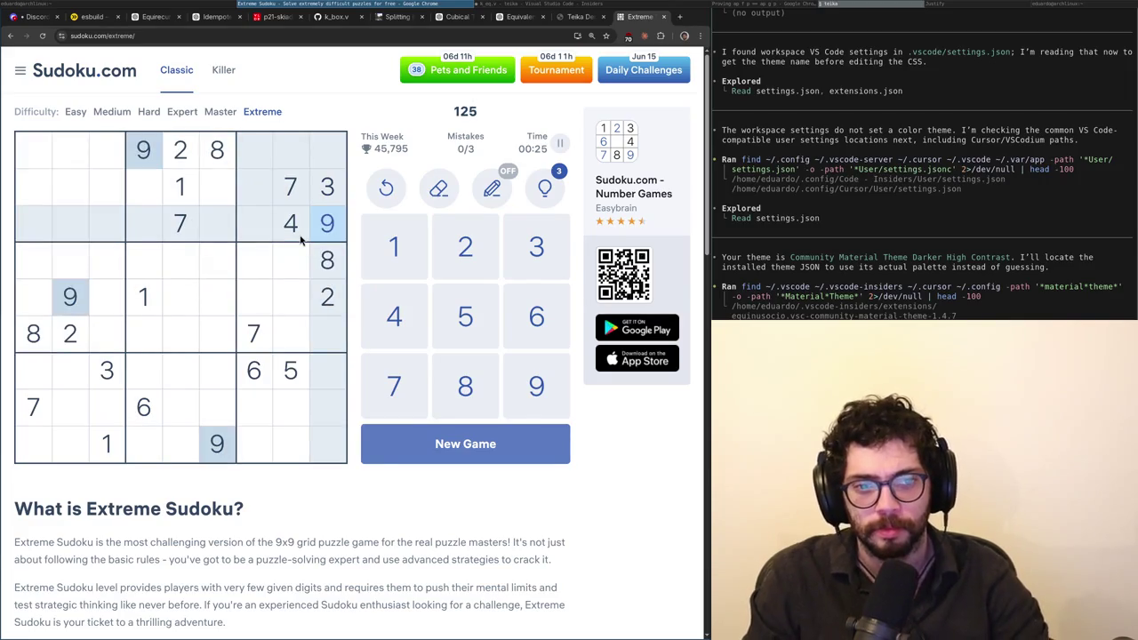
left_click(219, 148)
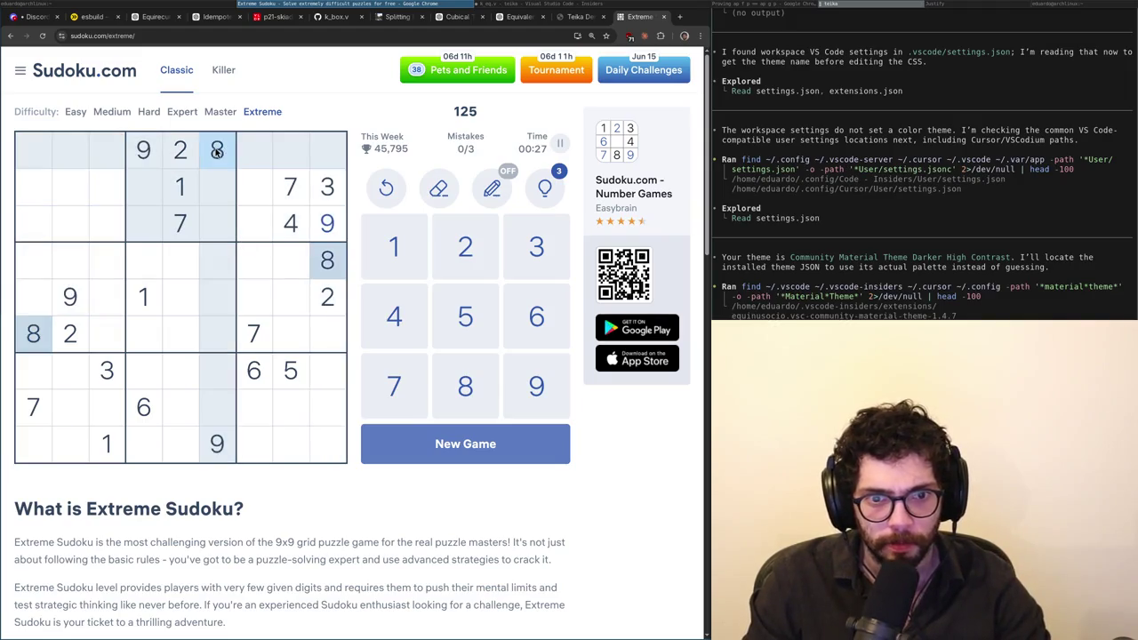
left_click(182, 303)
key("8")
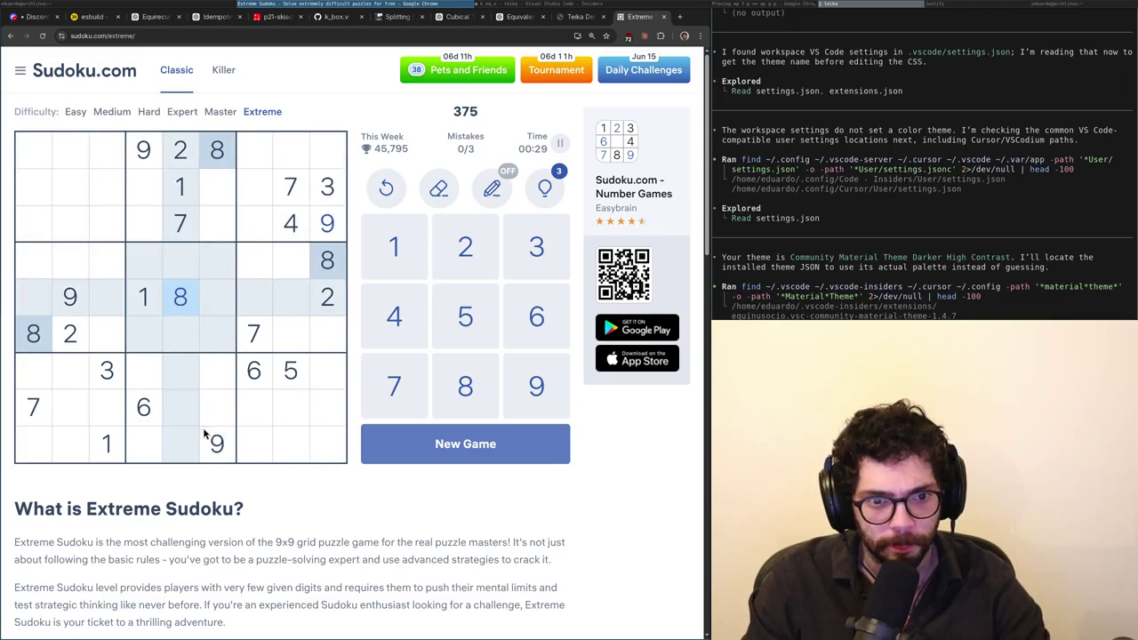
left_click(157, 419)
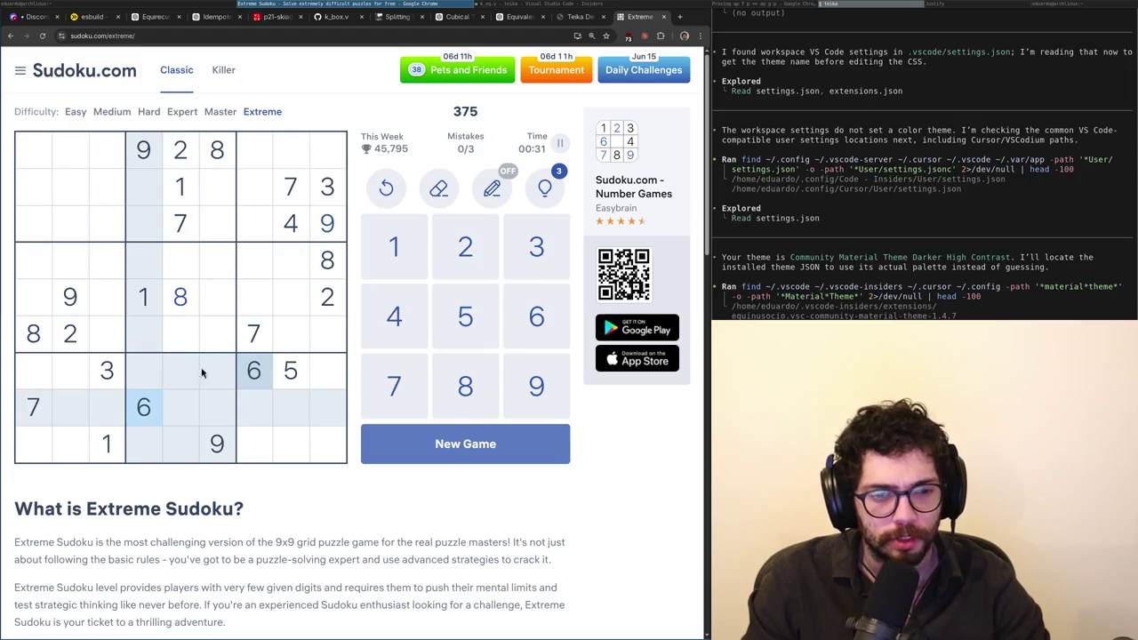
left_click(194, 310)
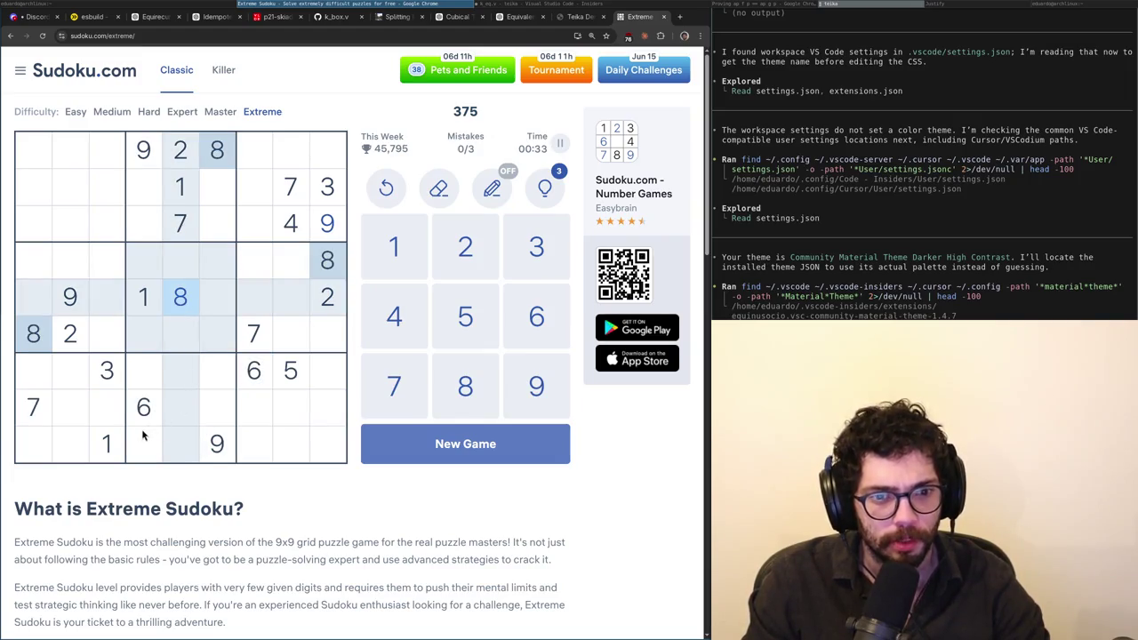